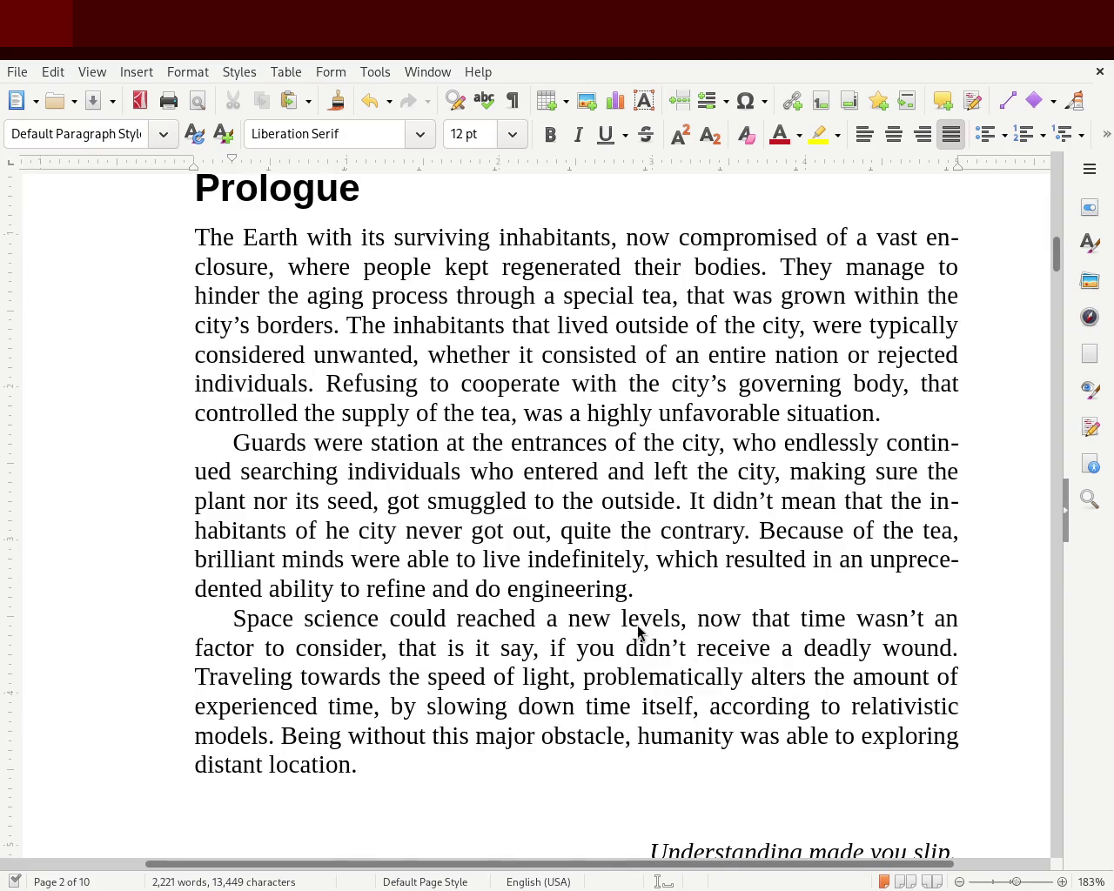
# - Retype the word 'alters' in the Prologue's last paragraph, keeping its original form
pyautogui.doubleClick(778, 677)
pyautogui.write('altered')
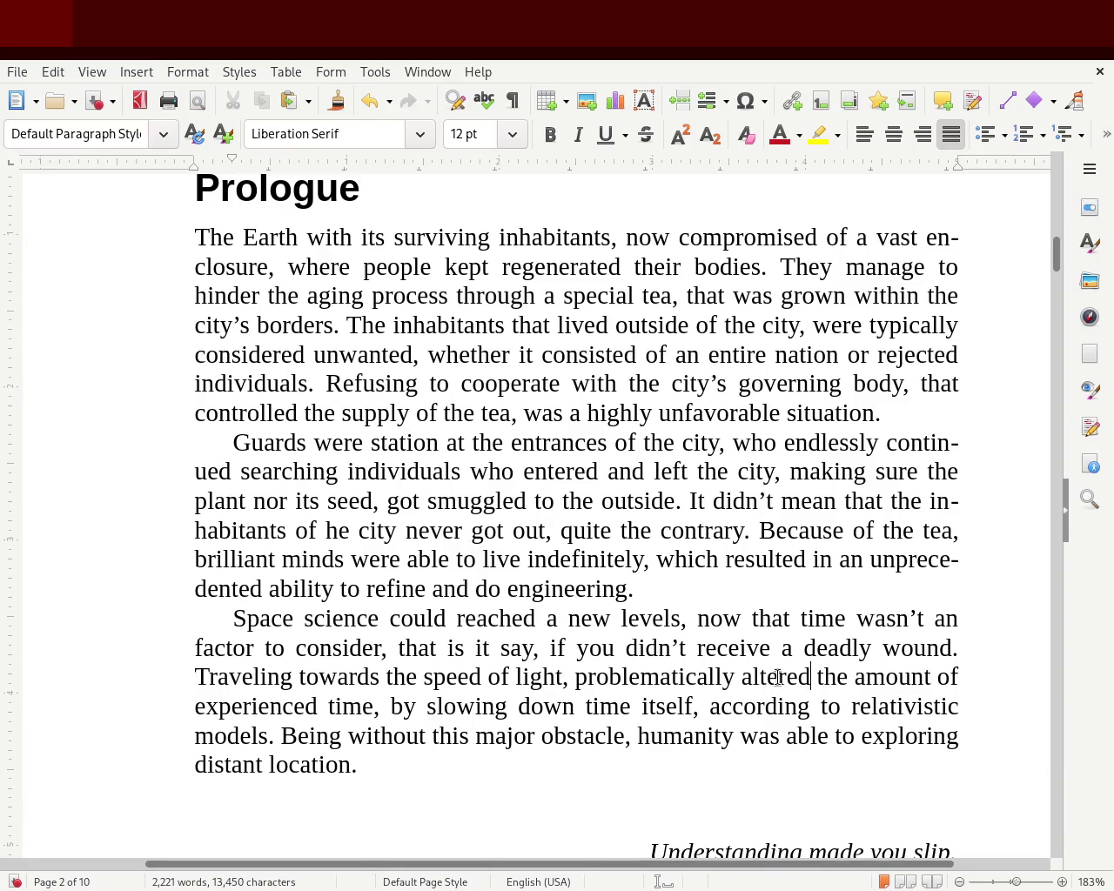
pyautogui.press('BackSpace')
pyautogui.press('BackSpace')
pyautogui.write('s')
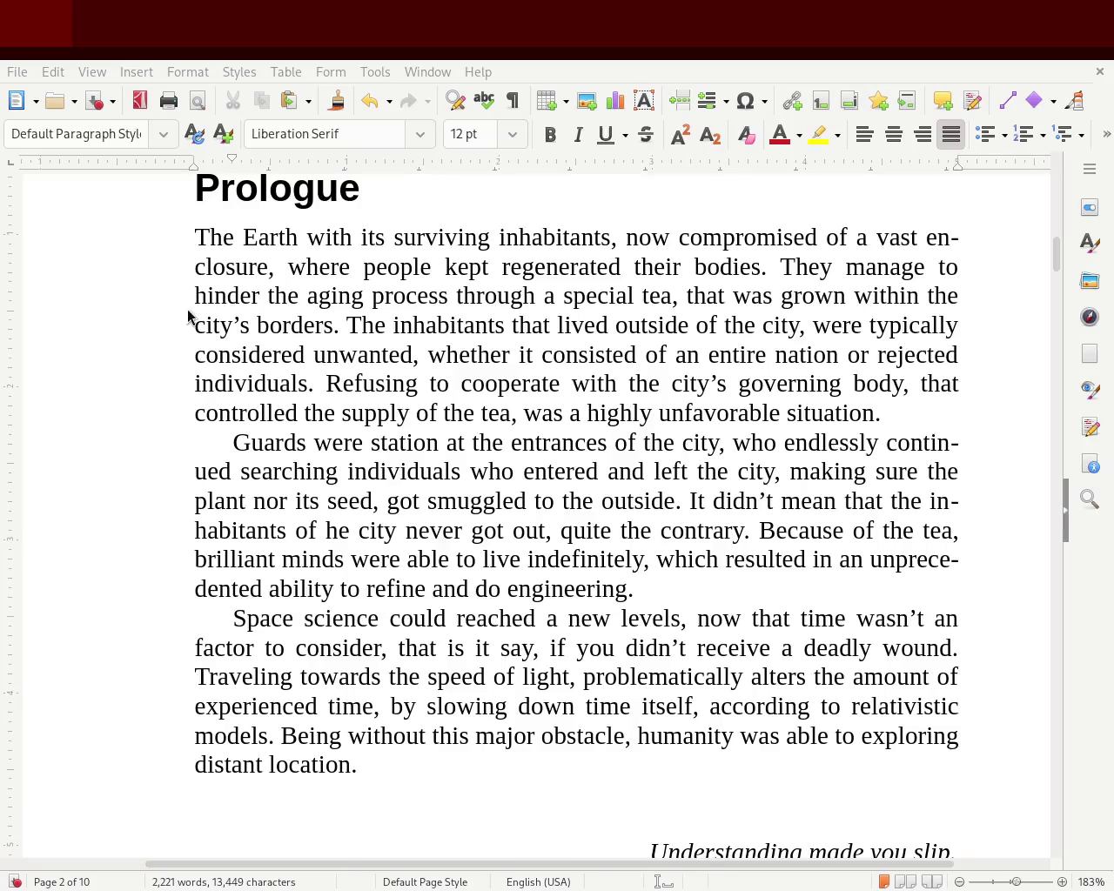
# - Replace 'Being without' with 'Bypassing' at the start of the Prologue's final sentence
pyautogui.moveTo(427, 738); pyautogui.dragTo(297, 738)
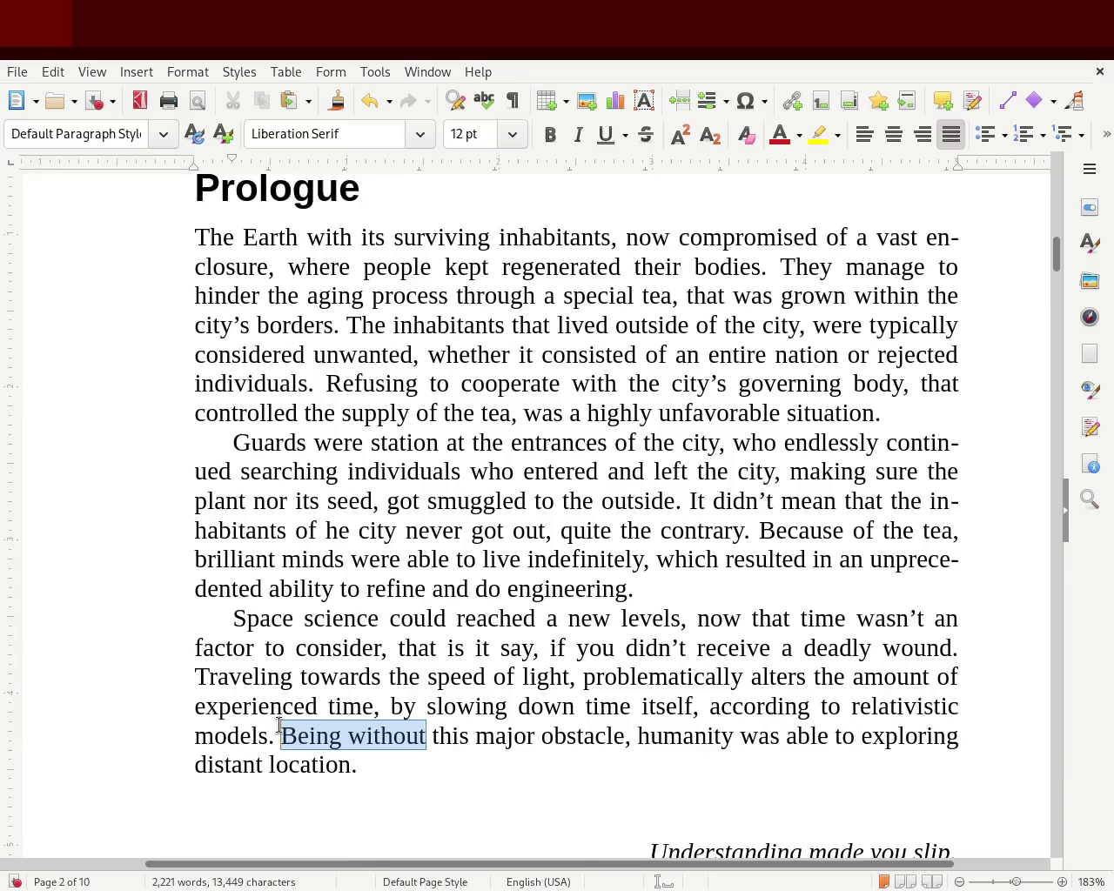
pyautogui.press('BackSpace')
pyautogui.write('ypa')
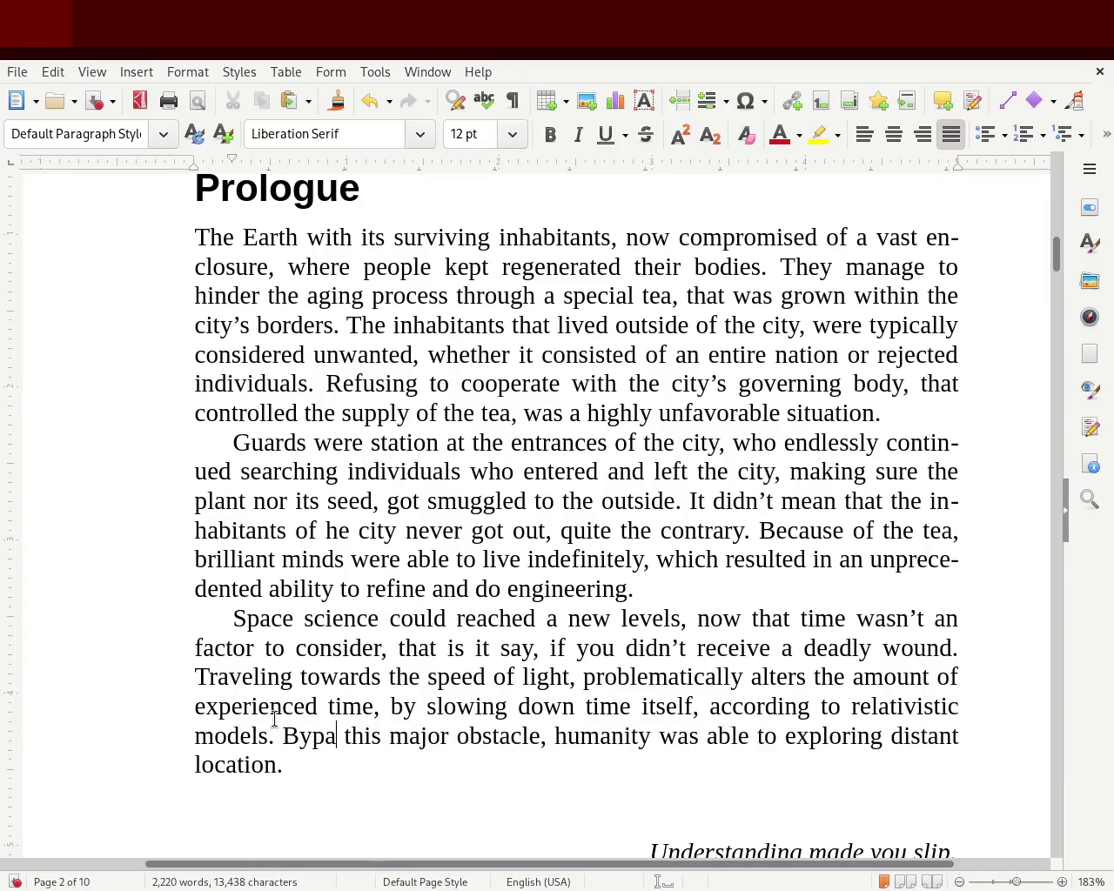
pyautogui.write('ssn')
pyautogui.press('BackSpace')
pyautogui.write('ing')
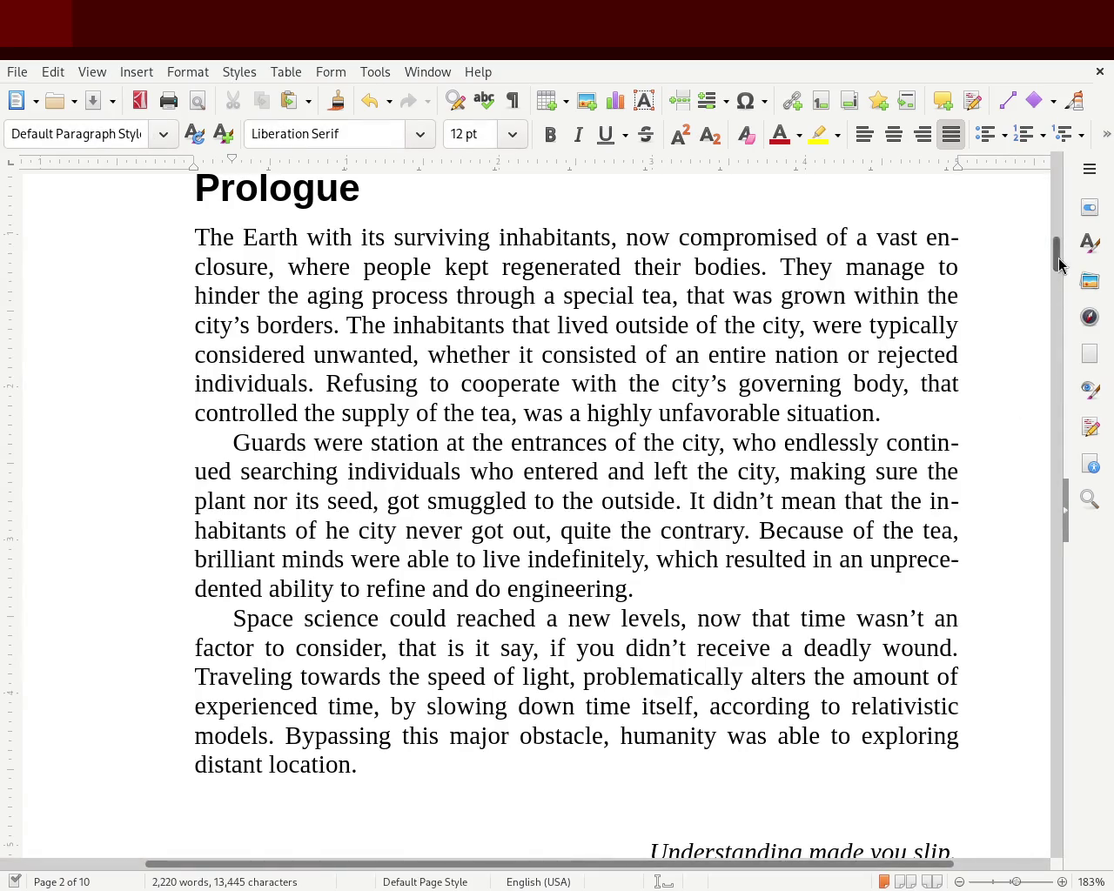
# - Select the Prologue heading to check its paragraph style, then deselect it
pyautogui.moveTo(1057, 258); pyautogui.dragTo(1048, 181)
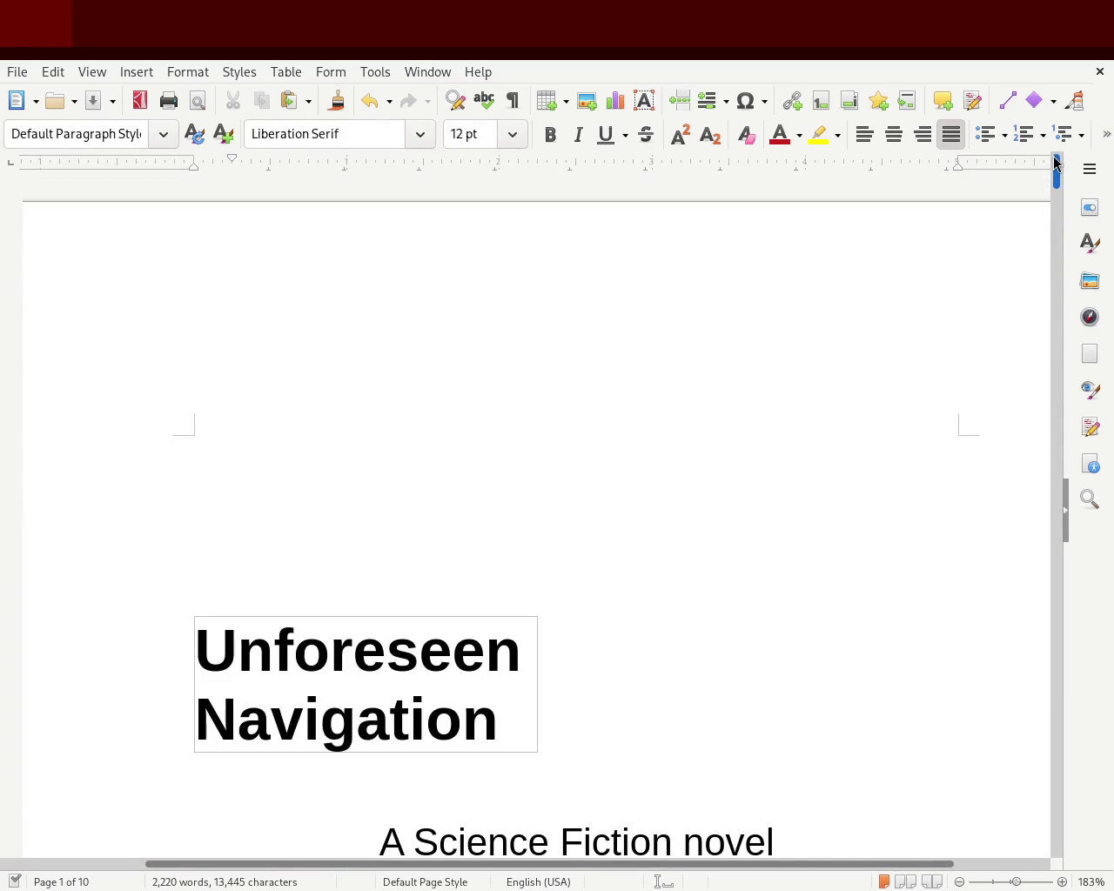
pyautogui.moveTo(1048, 180)
pyautogui.mouseDown()
pyautogui.moveTo(1048, 278)
pyautogui.moveTo(1049, 267)
pyautogui.mouseUp()
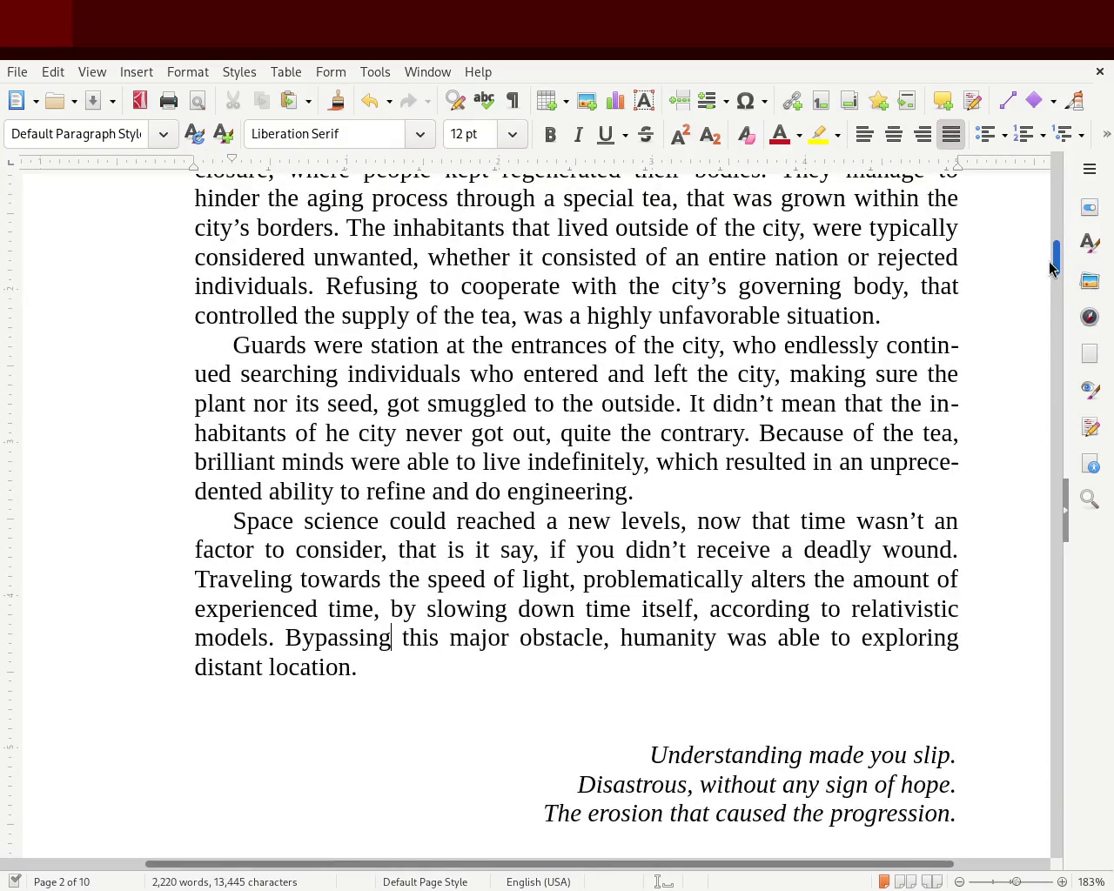
pyautogui.moveTo(1050, 264)
pyautogui.mouseDown()
pyautogui.moveTo(1043, 346)
pyautogui.moveTo(1042, 195)
pyautogui.moveTo(1043, 342)
pyautogui.moveTo(1045, 254)
pyautogui.mouseUp()
pyautogui.moveTo(412, 492); pyautogui.dragTo(130, 495)
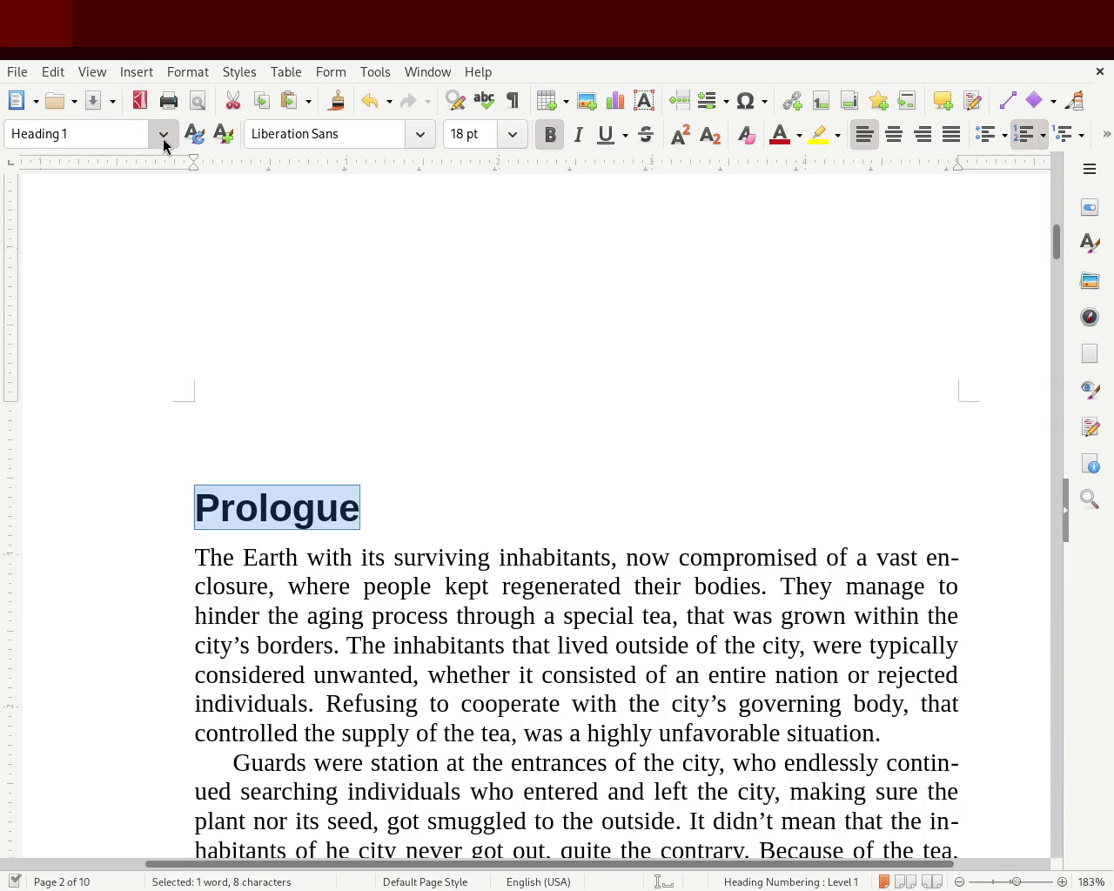
pyautogui.click(548, 356)
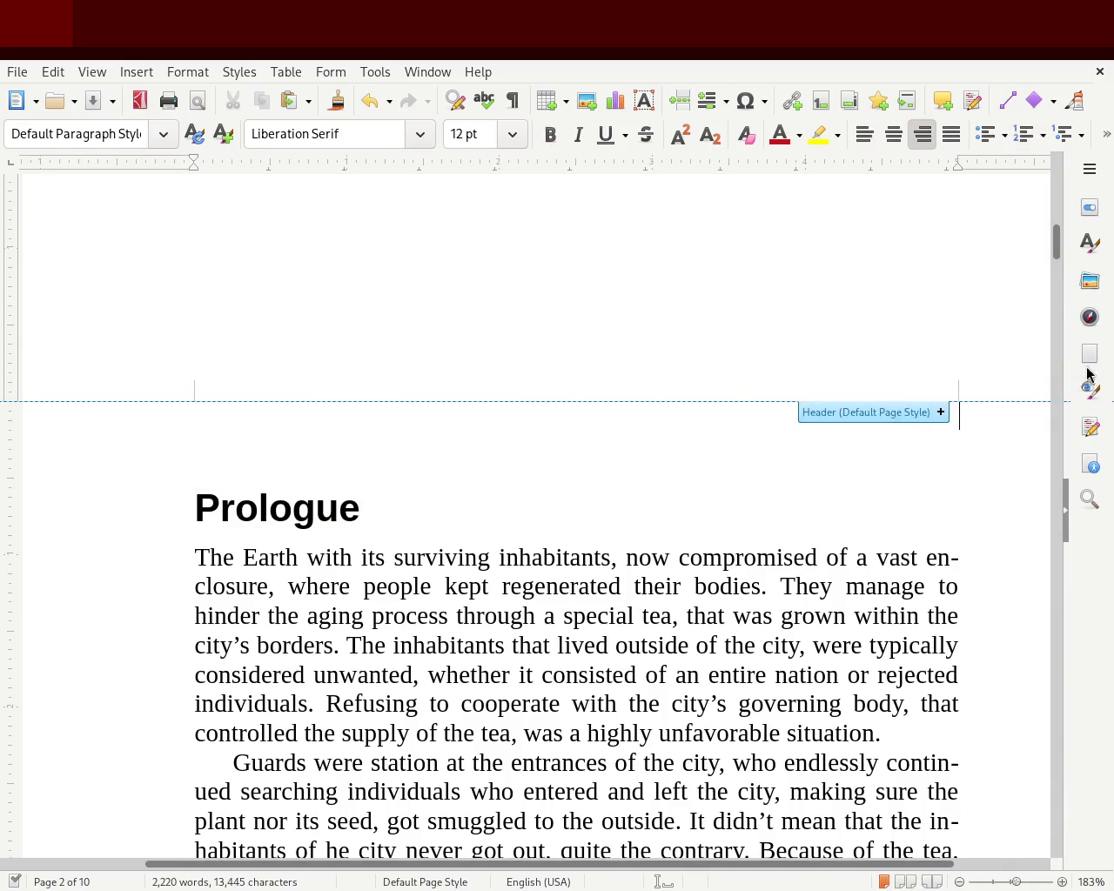
# - Set the page zoom to 100% and scroll down through the manuscript
pyautogui.moveTo(1056, 249); pyautogui.dragTo(1056, 191)
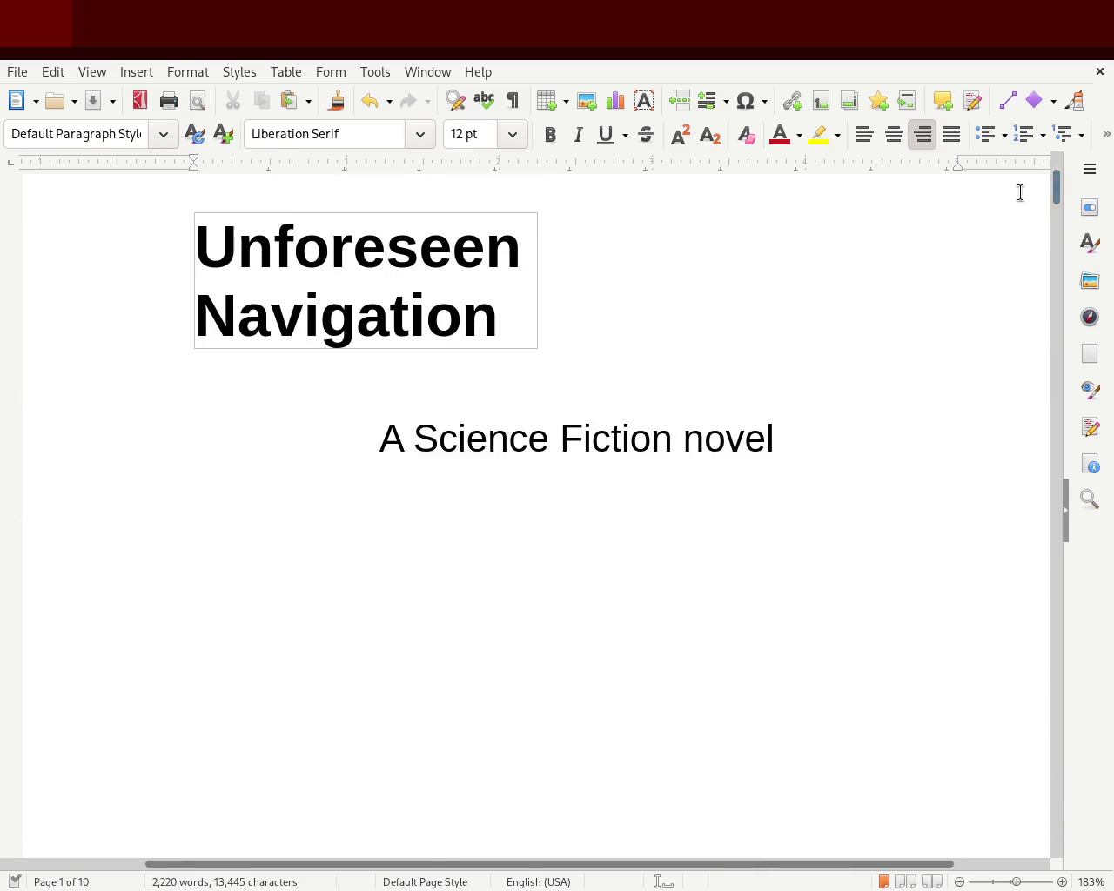
pyautogui.click(1015, 882)
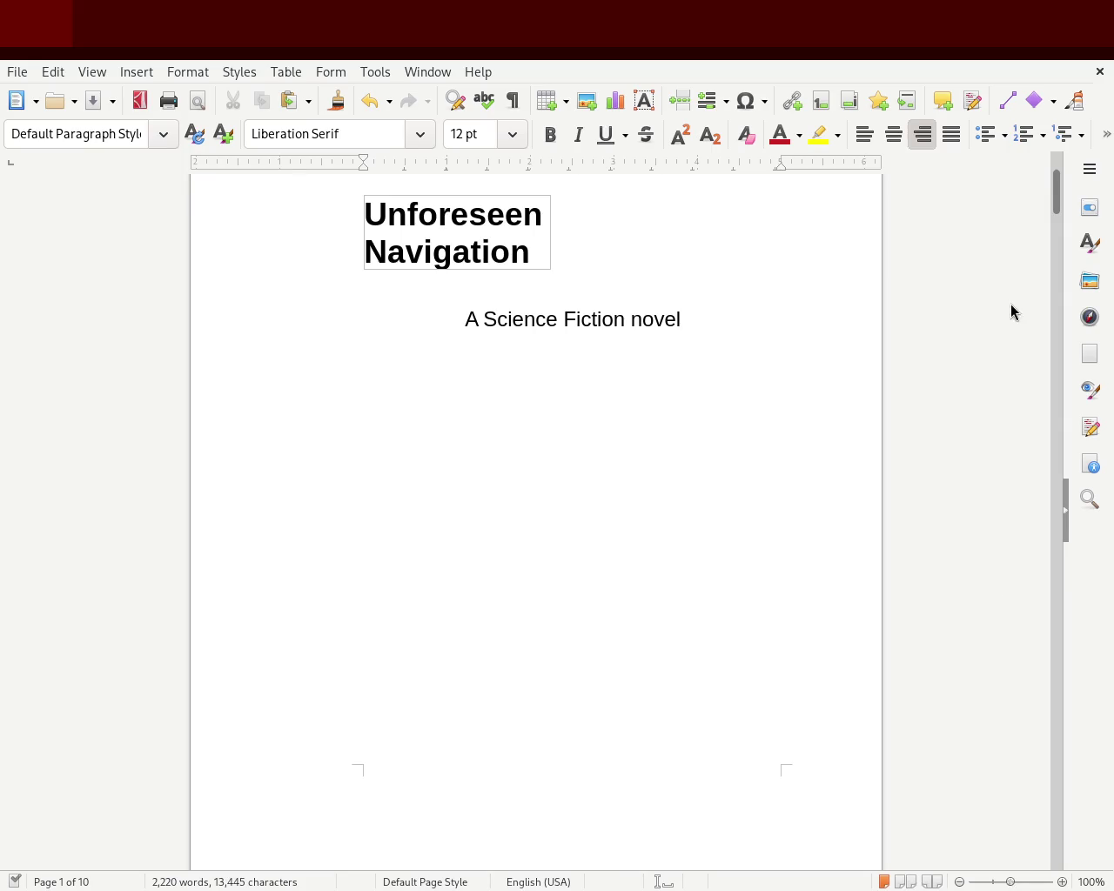
pyautogui.moveTo(1058, 199)
pyautogui.mouseDown()
pyautogui.moveTo(1059, 179)
pyautogui.moveTo(1036, 245)
pyautogui.mouseUp()
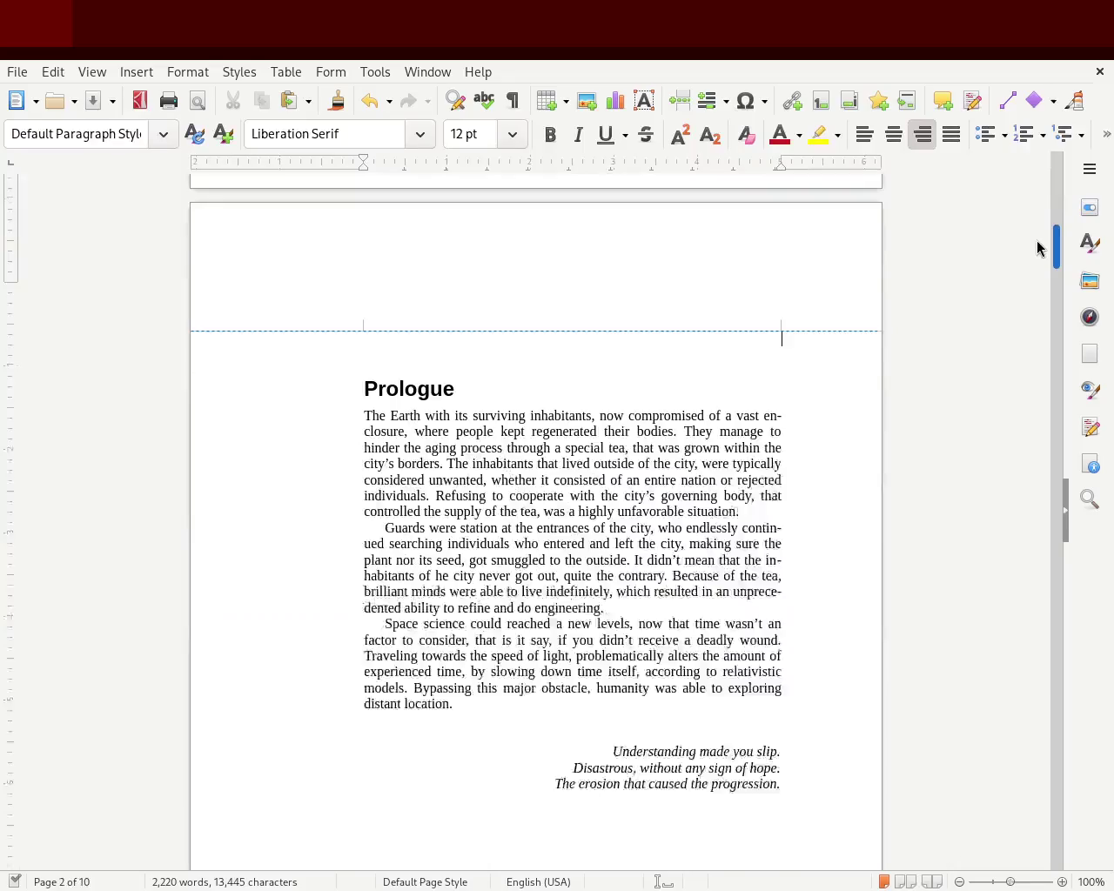
pyautogui.scroll(-1, 1037, 250)
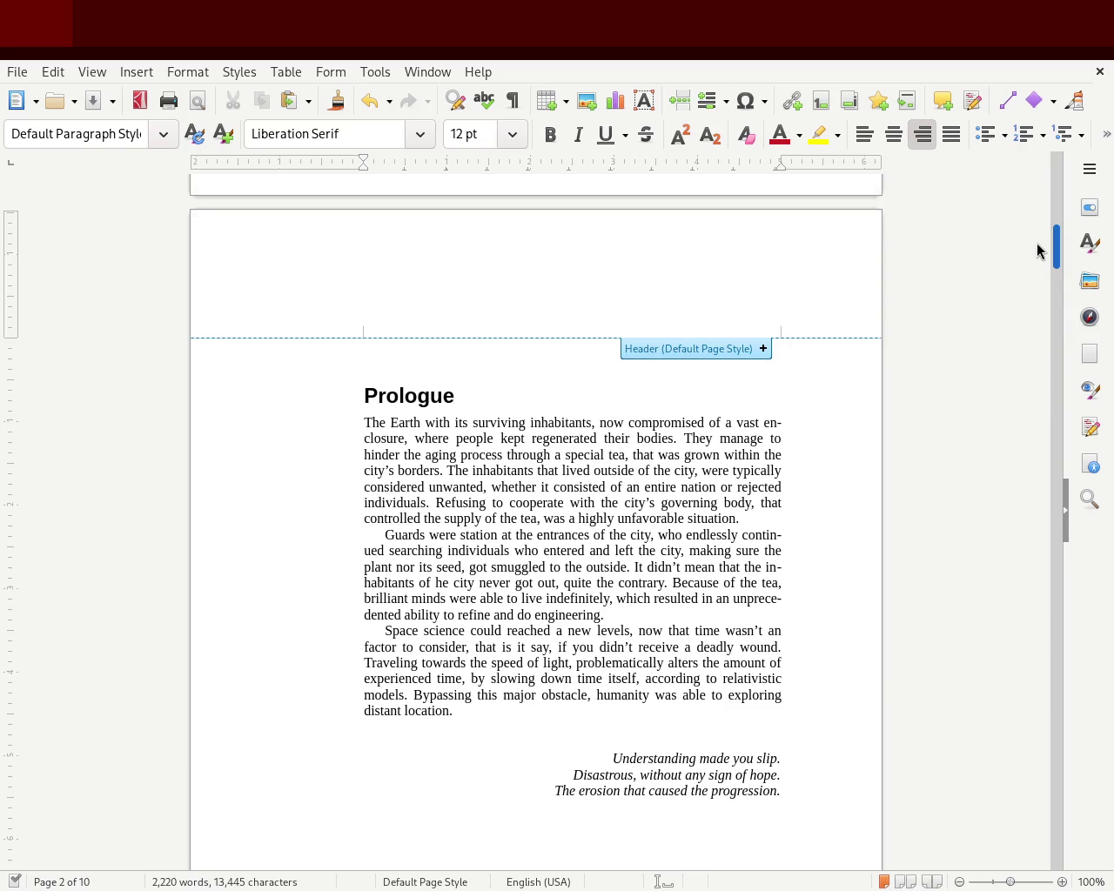
pyautogui.scroll(-2, 1036, 250)
# - Delete the blank lines above chapter 1, make '1' a Heading 1, and save
pyautogui.scroll(-10, 1039, 295)
pyautogui.scroll(-10, 1044, 313)
pyautogui.scroll(2, 1050, 329)
pyautogui.scroll(1, 1050, 329)
pyautogui.click(401, 306)
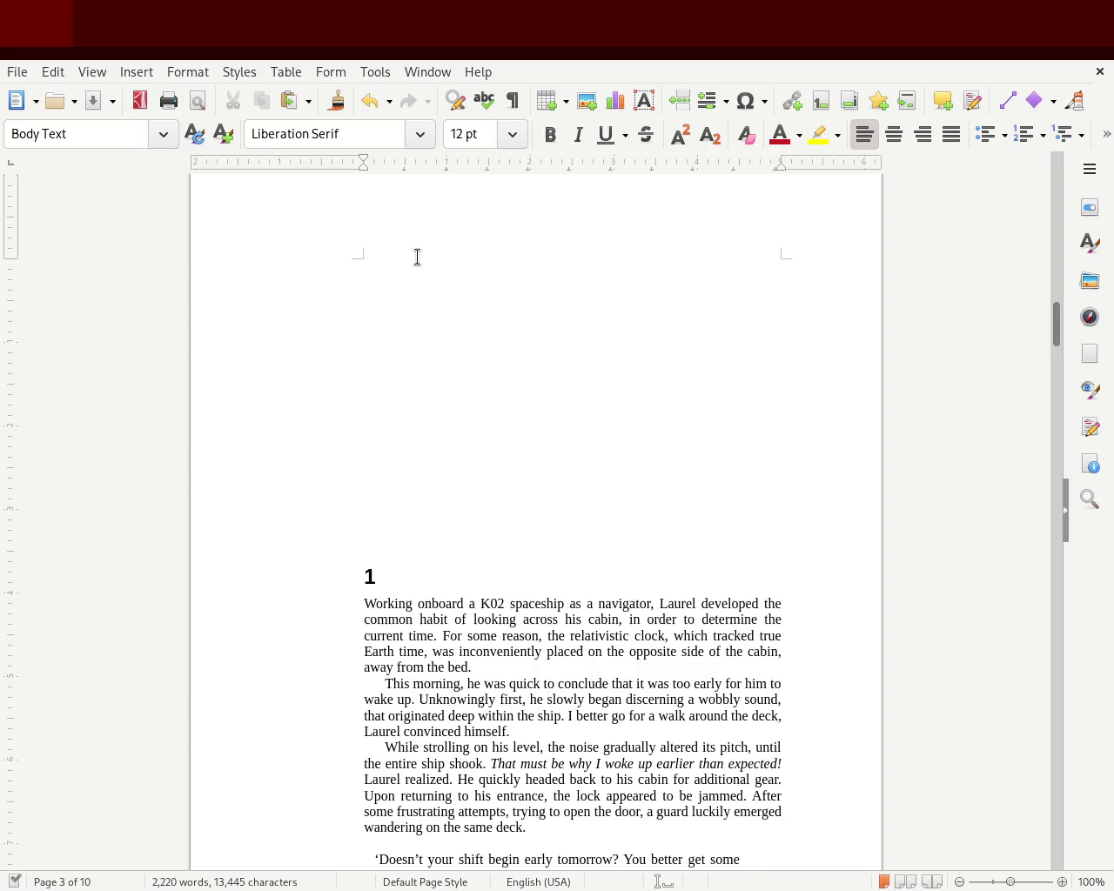
pyautogui.press('Delete')
pyautogui.press('Delete')
pyautogui.press('Delete')
pyautogui.press('Delete')
pyautogui.press('Delete')
pyautogui.press('Delete')
pyautogui.press('Delete')
pyautogui.press('Delete')
pyautogui.press('Delete')
pyautogui.press('Delete')
pyautogui.press('Delete')
pyautogui.press('Delete')
pyautogui.hotkey('ctrl', '1')
pyautogui.hotkey('ctrl', 's')
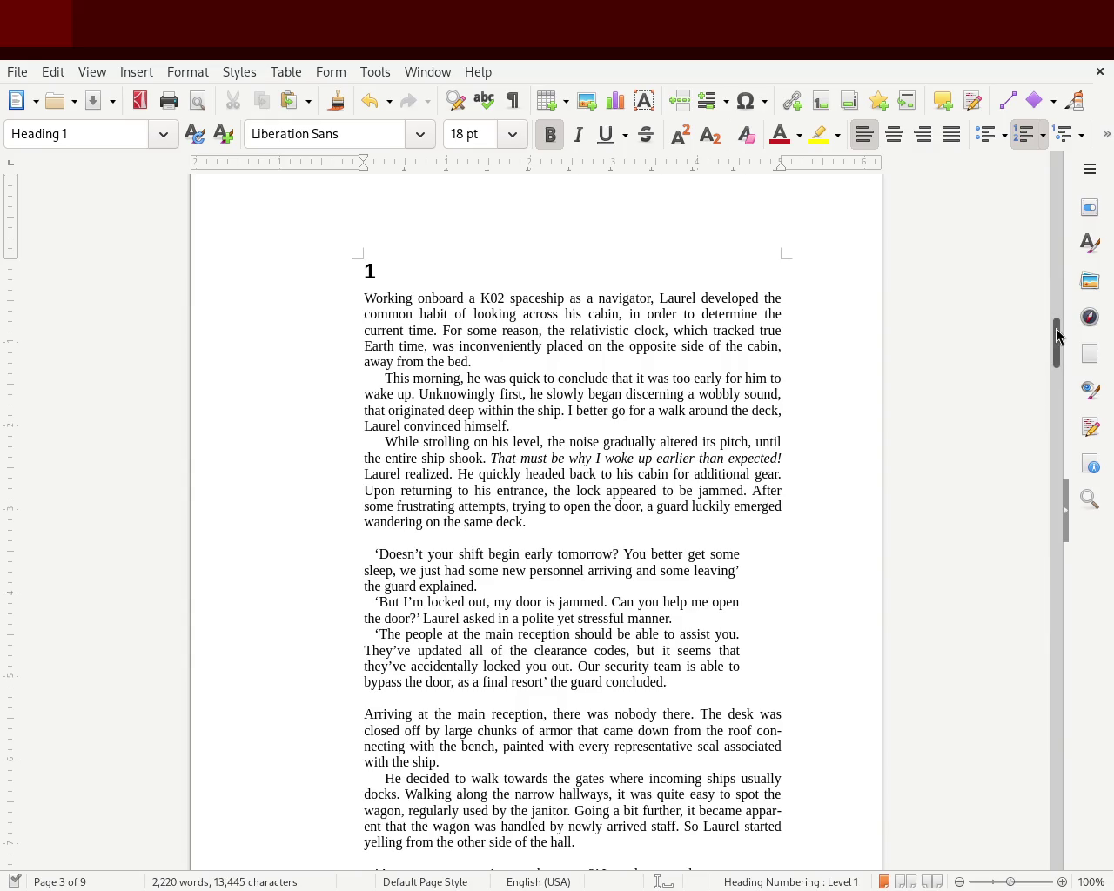
pyautogui.moveTo(1059, 336); pyautogui.dragTo(1058, 341)
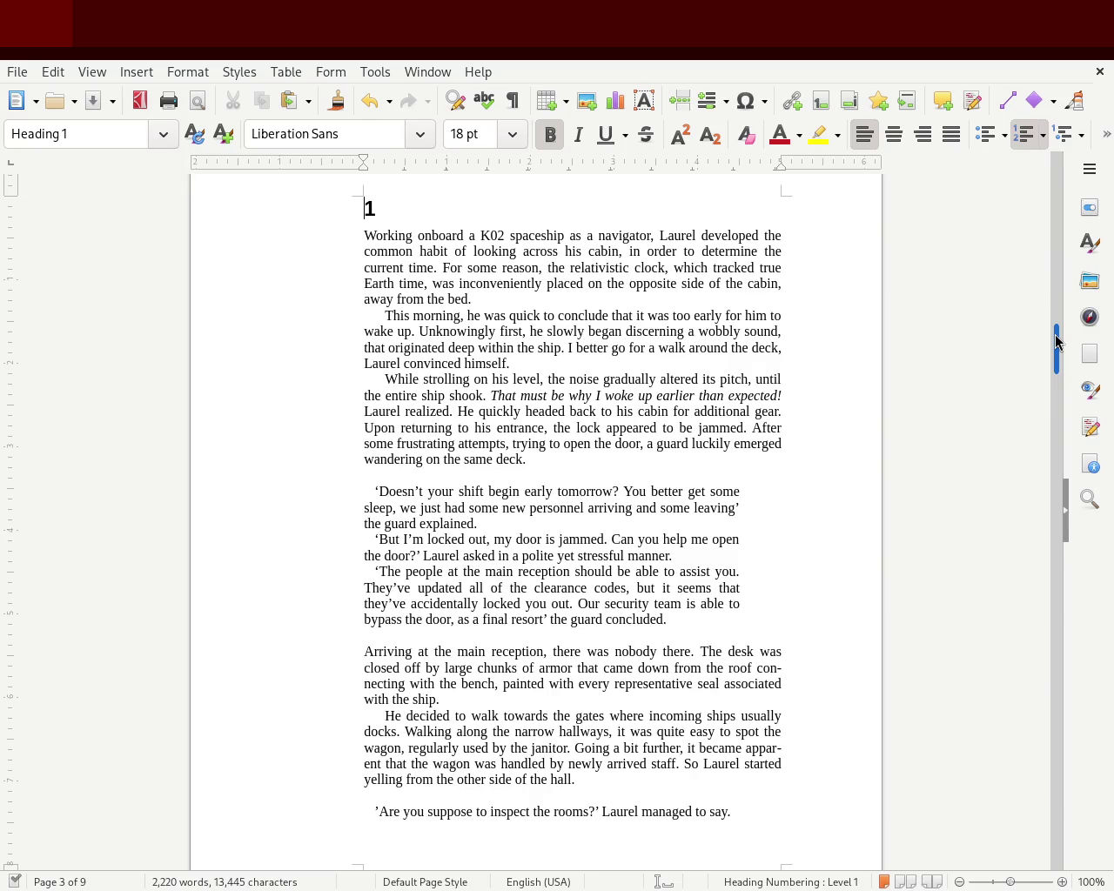
pyautogui.moveTo(1056, 341); pyautogui.dragTo(1051, 384)
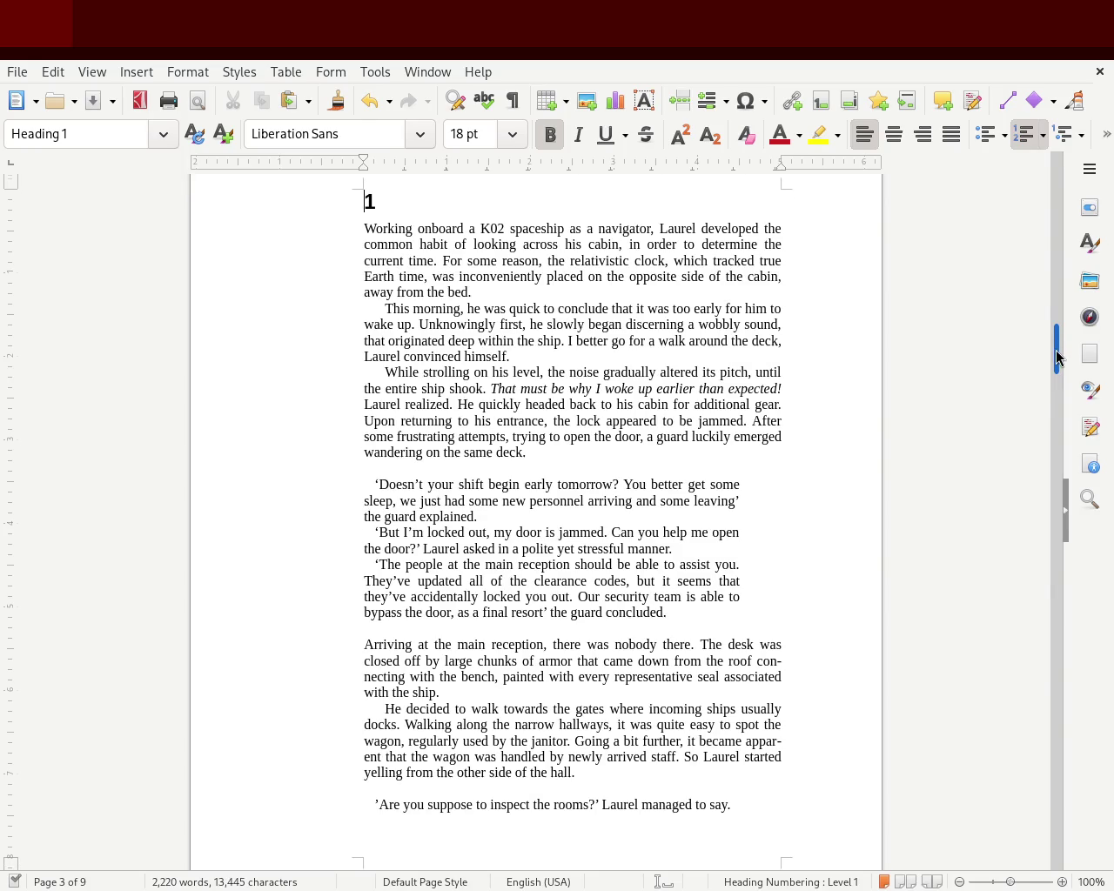
pyautogui.scroll(-2, 1057, 366)
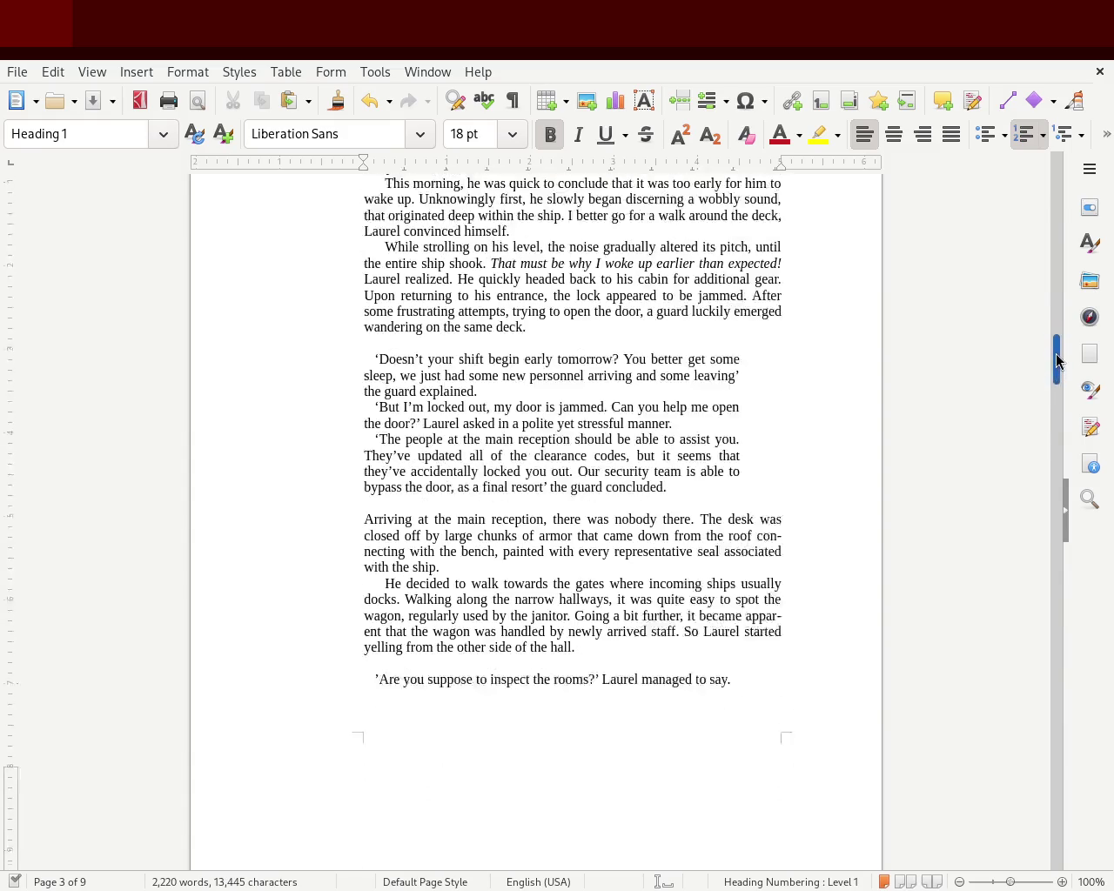
pyautogui.scroll(-2, 1057, 364)
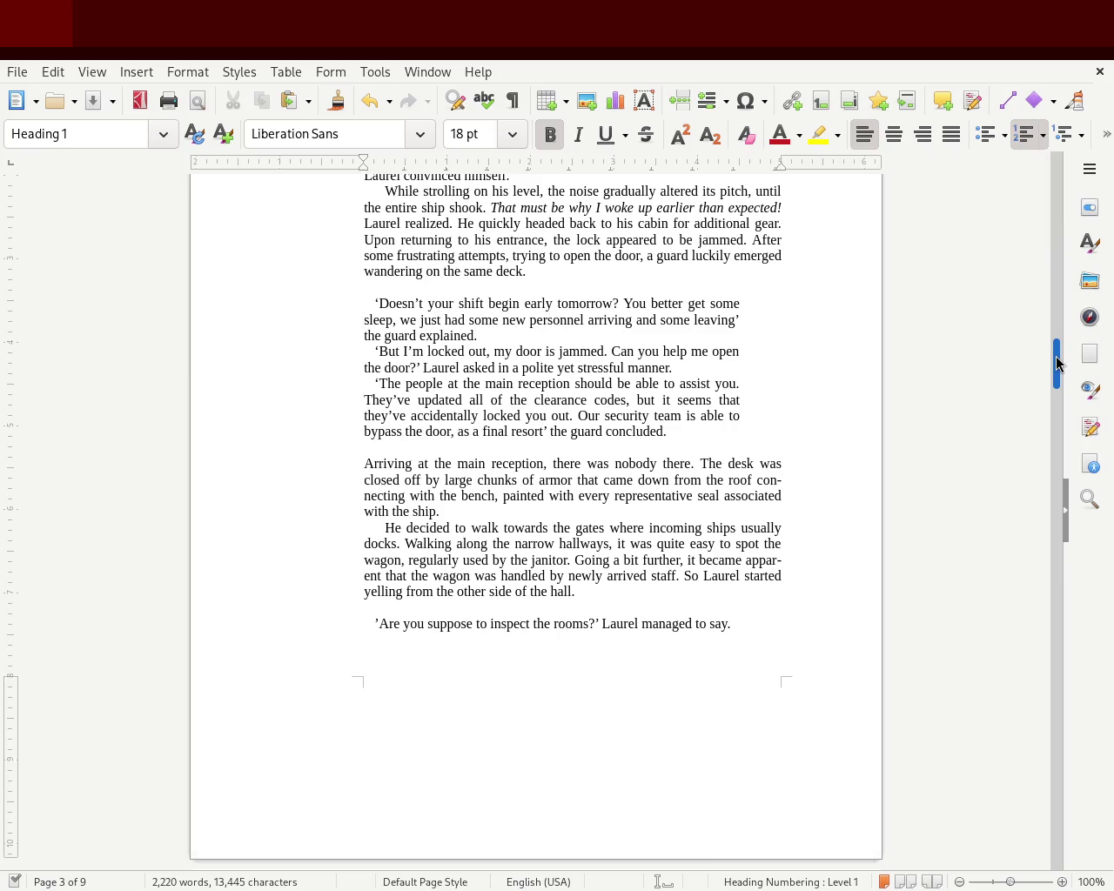
pyautogui.moveTo(1056, 364); pyautogui.dragTo(1057, 433)
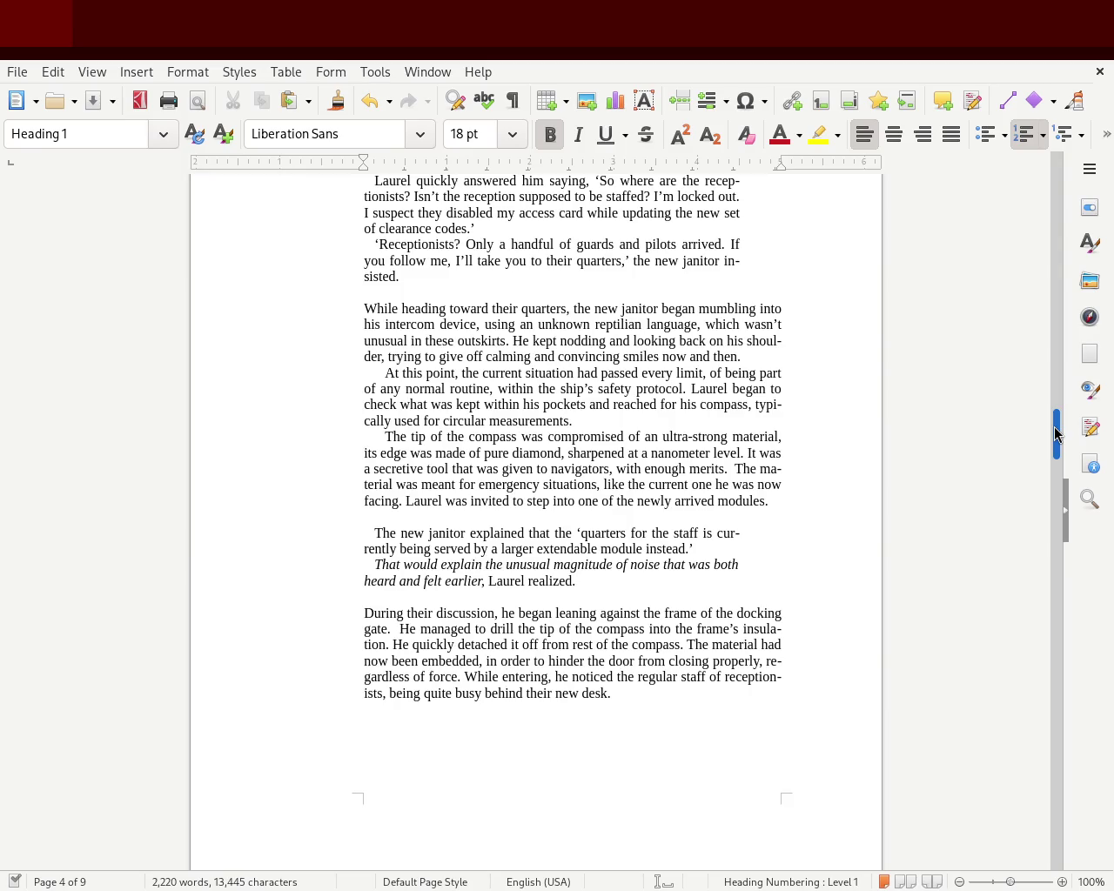
pyautogui.scroll(-1, 1056, 433)
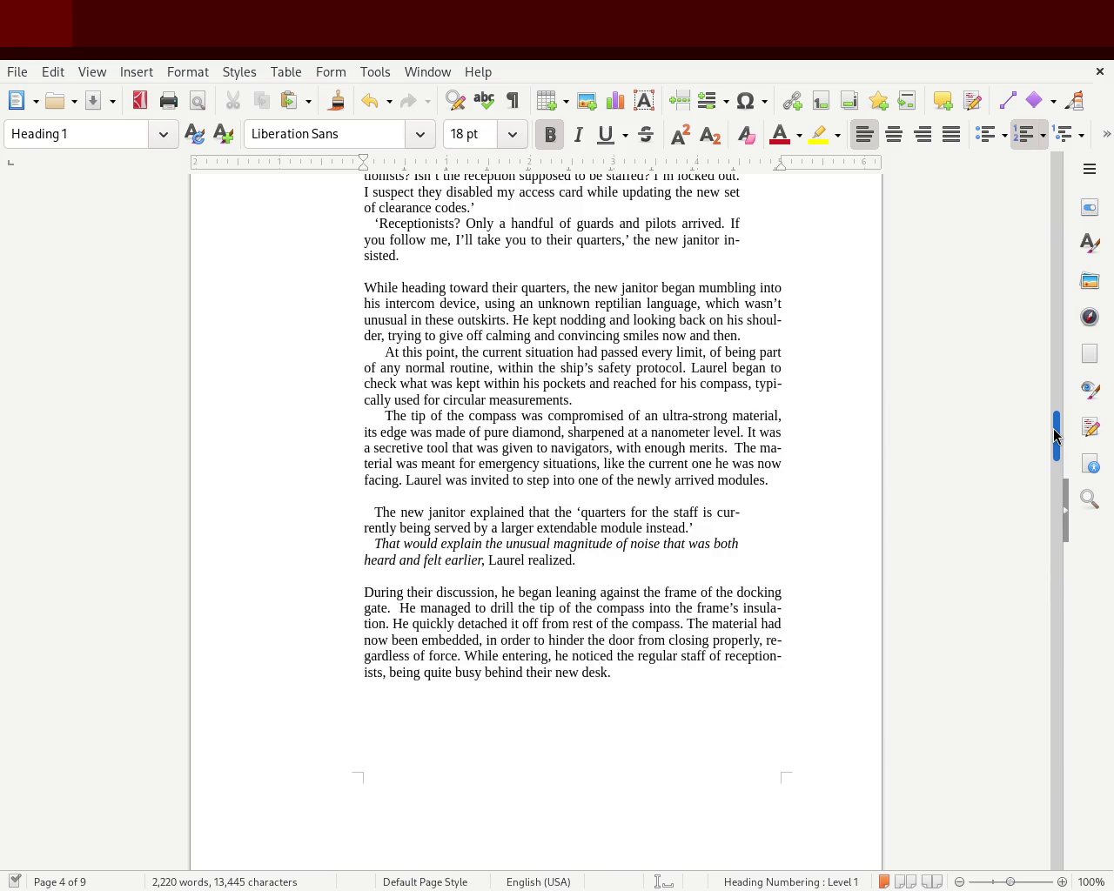
pyautogui.moveTo(1056, 432); pyautogui.dragTo(1057, 450)
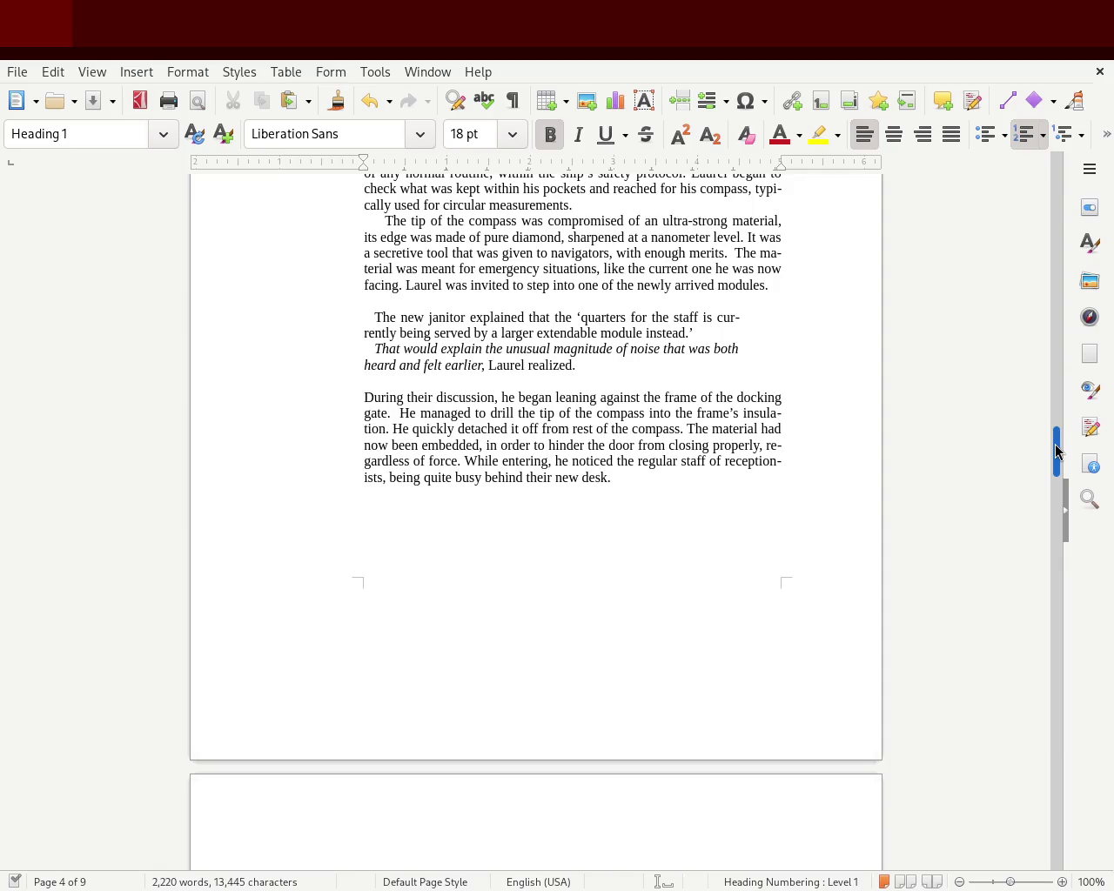
pyautogui.moveTo(1056, 453); pyautogui.dragTo(1062, 498)
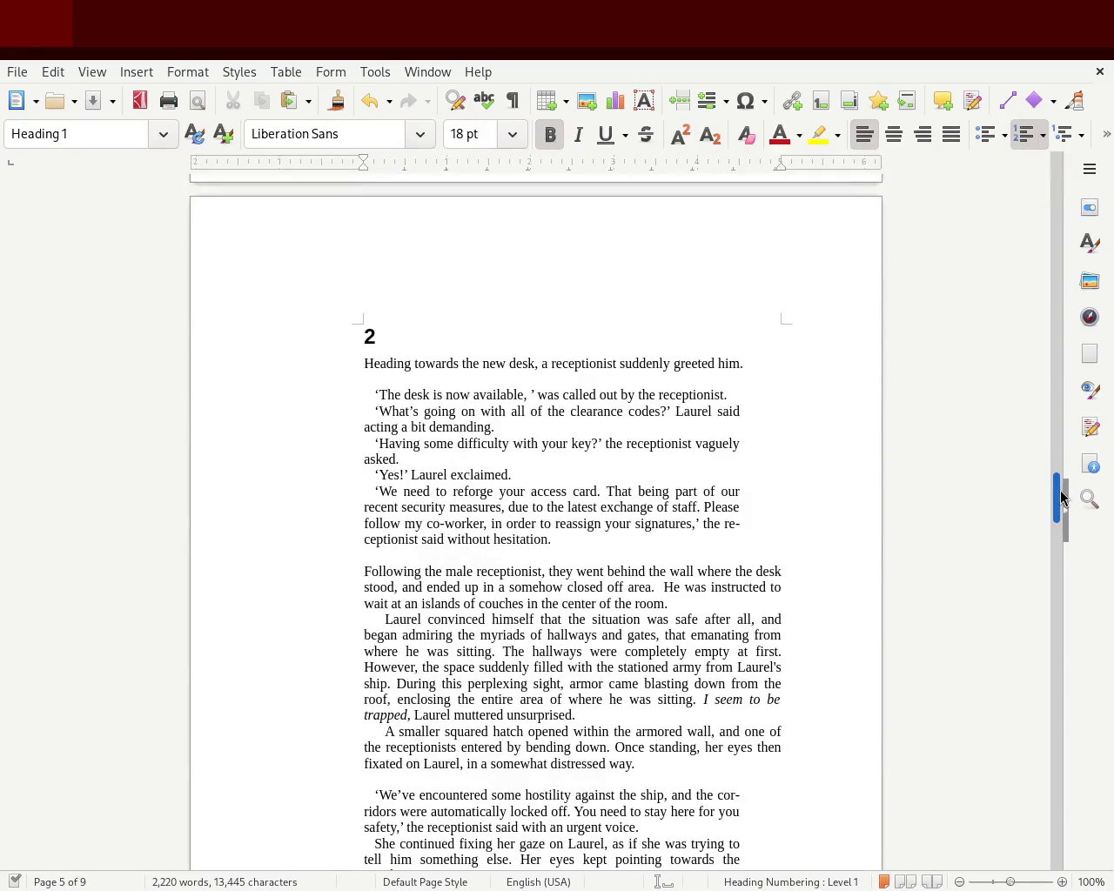
pyautogui.scroll(-1, 1062, 497)
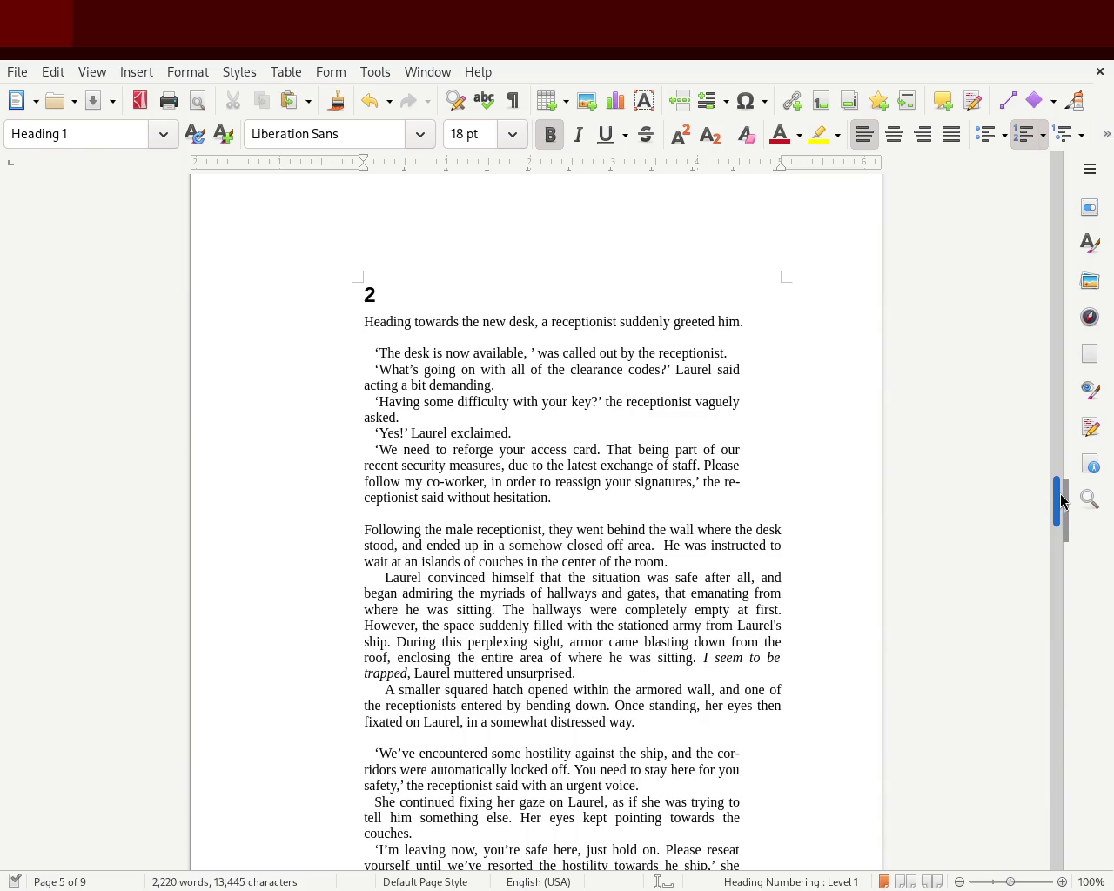
pyautogui.moveTo(1062, 500)
pyautogui.mouseDown()
pyautogui.moveTo(1094, 574)
pyautogui.moveTo(1087, 162)
pyautogui.moveTo(1077, 277)
pyautogui.moveTo(1079, 264)
pyautogui.mouseUp()
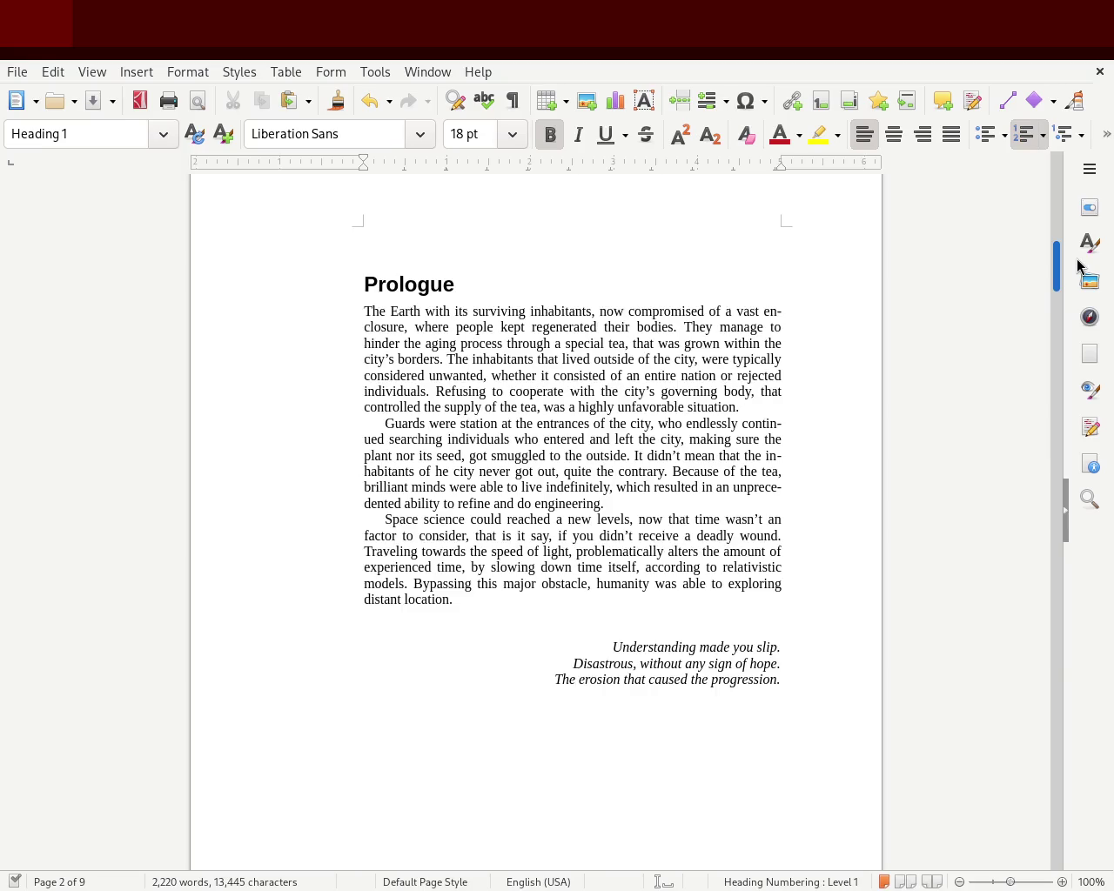
# - Zoom in on the page and delete the empty paragraphs above the Prologue heading
pyautogui.moveTo(1078, 265); pyautogui.dragTo(1092, 343)
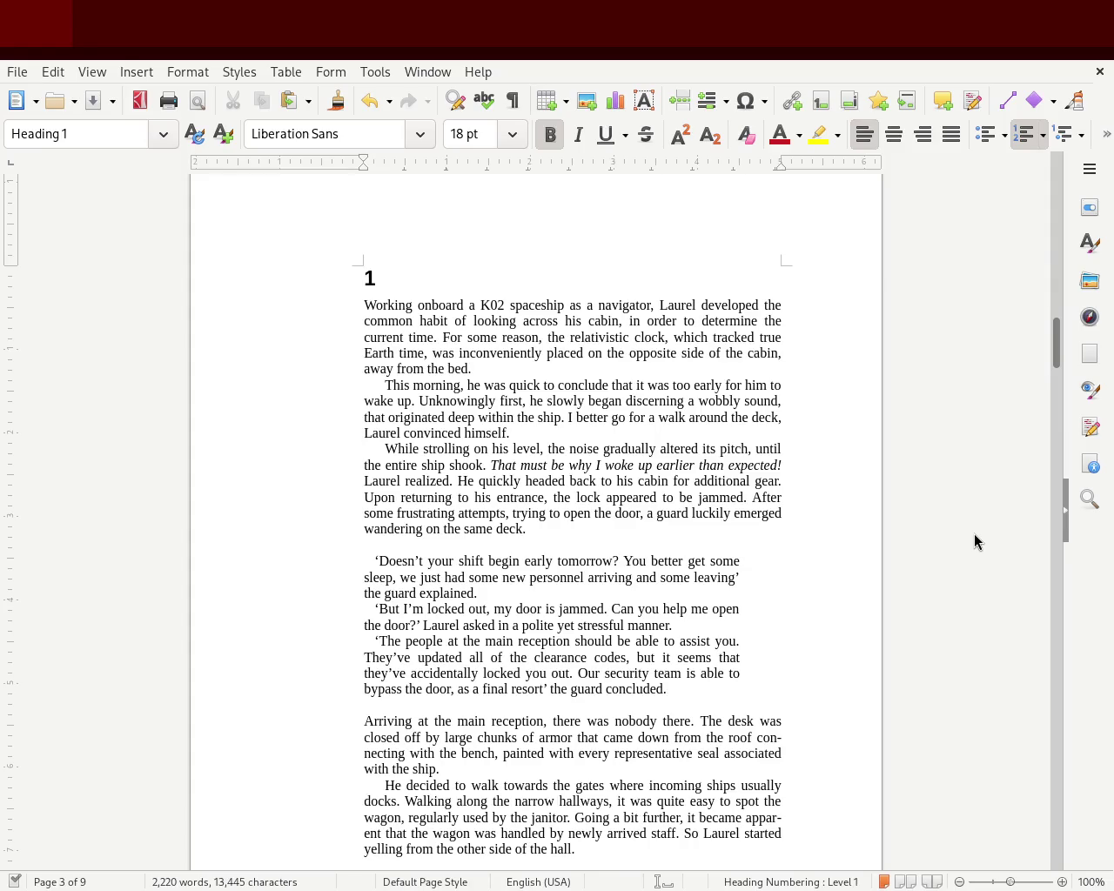
pyautogui.moveTo(1055, 344)
pyautogui.mouseDown()
pyautogui.moveTo(1044, 269)
pyautogui.moveTo(1058, 247)
pyautogui.moveTo(1056, 274)
pyautogui.mouseUp()
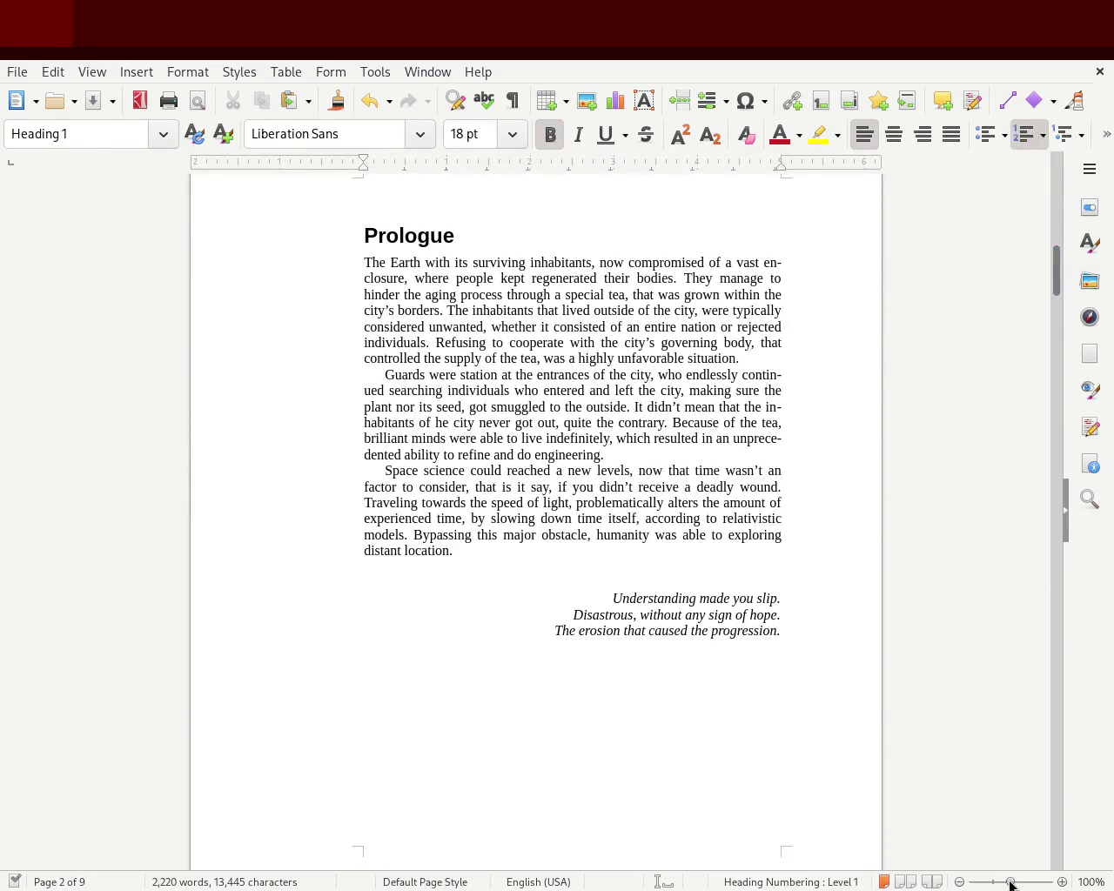
pyautogui.moveTo(1010, 881); pyautogui.dragTo(1017, 885)
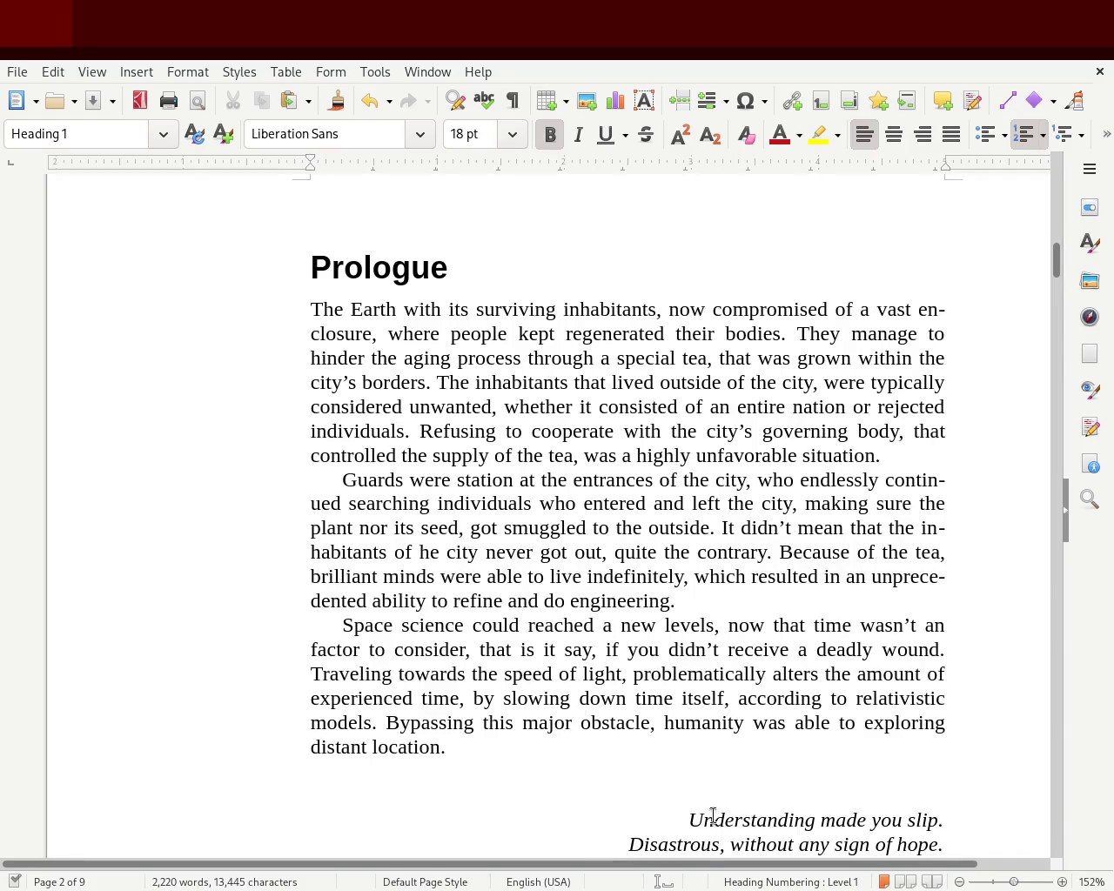
pyautogui.moveTo(751, 866); pyautogui.dragTo(818, 866)
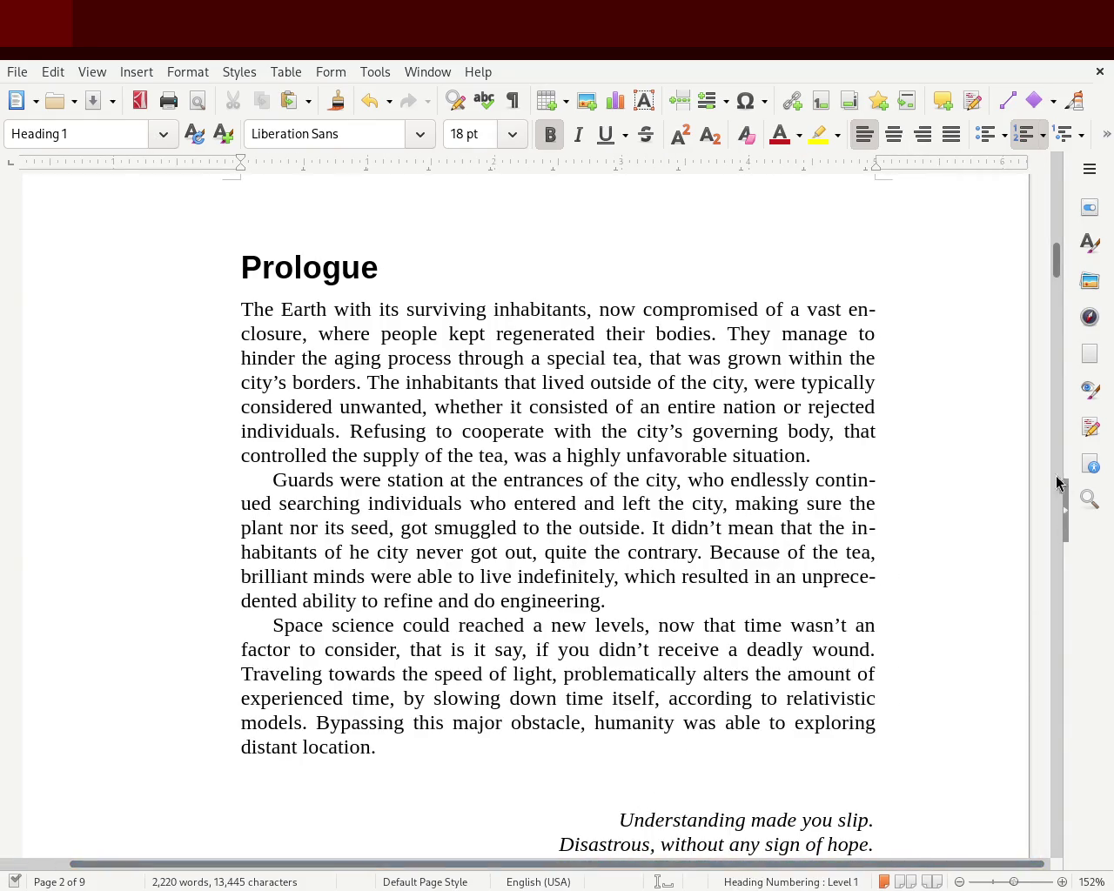
pyautogui.moveTo(1057, 257)
pyautogui.mouseDown()
pyautogui.moveTo(1060, 352)
pyautogui.moveTo(1035, 589)
pyautogui.moveTo(1074, 829)
pyautogui.moveTo(1060, 178)
pyautogui.moveTo(1060, 263)
pyautogui.mouseUp()
pyautogui.click(323, 449)
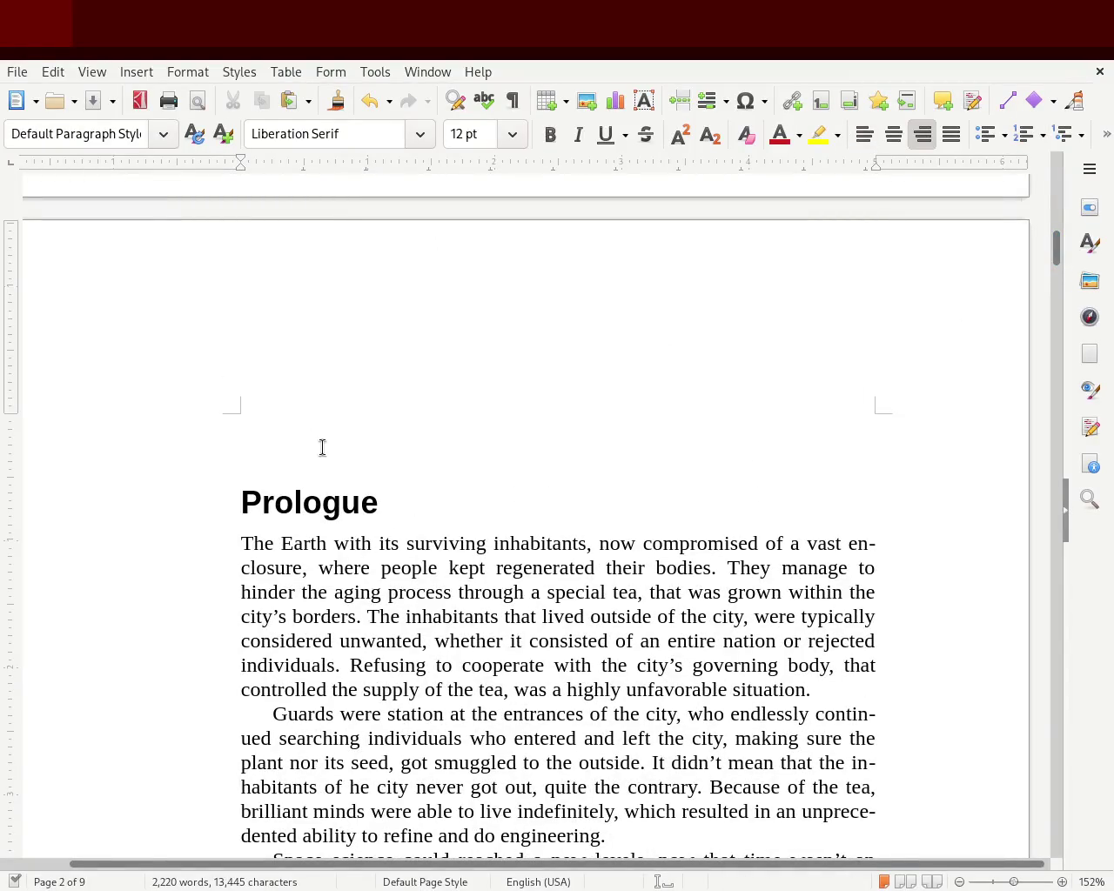
pyautogui.press('Delete')
pyautogui.press('Up')
pyautogui.press('Delete')
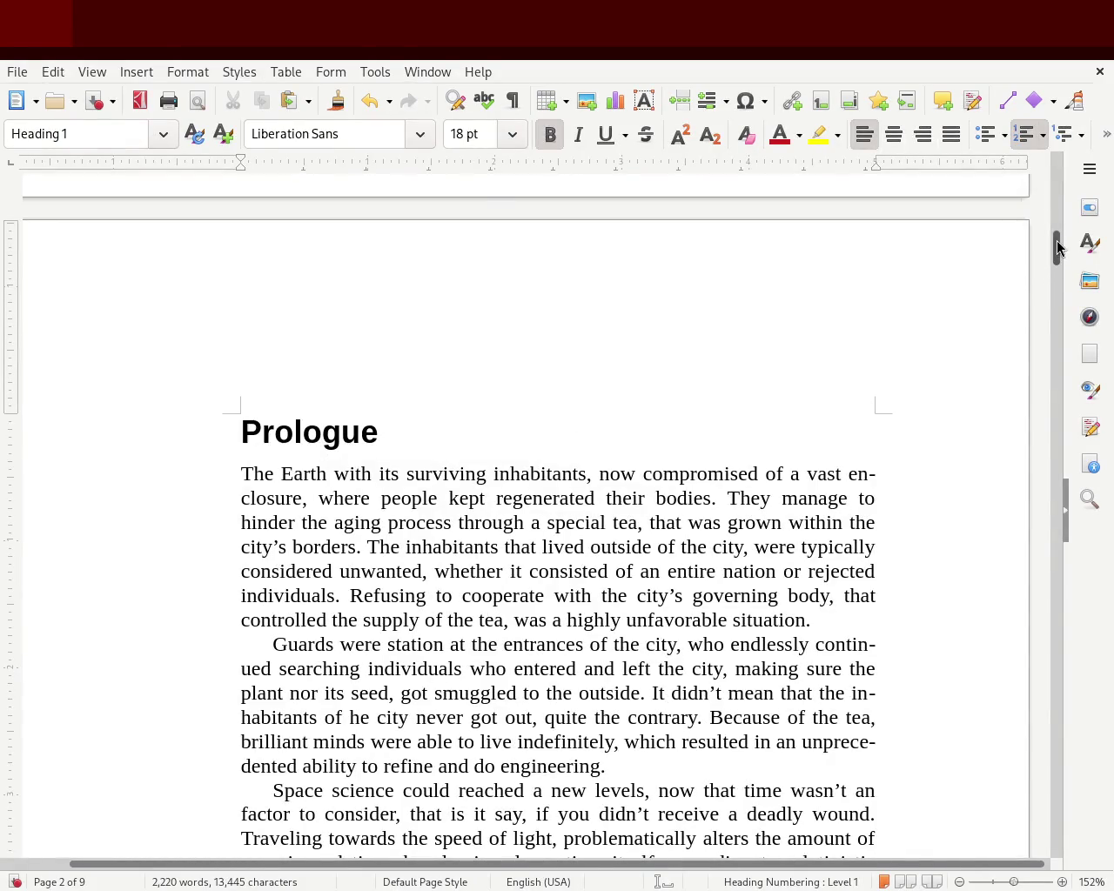
pyautogui.moveTo(1058, 249)
pyautogui.mouseDown()
pyautogui.moveTo(1049, 184)
pyautogui.moveTo(1027, 241)
pyautogui.moveTo(1018, 325)
pyautogui.mouseUp()
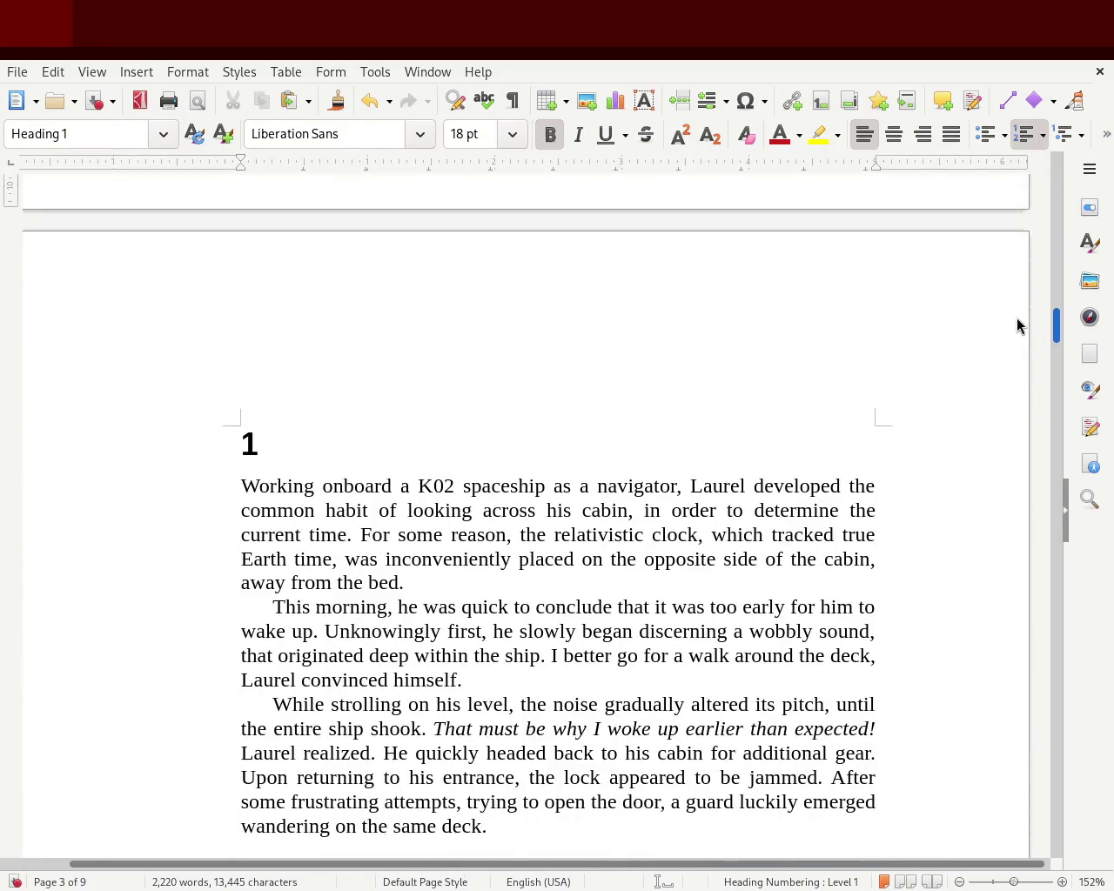
# - Add 'Chapter' before the 1 and '– the K02 navigator' after it in the heading
pyautogui.click(229, 375)
pyautogui.write('Cha')
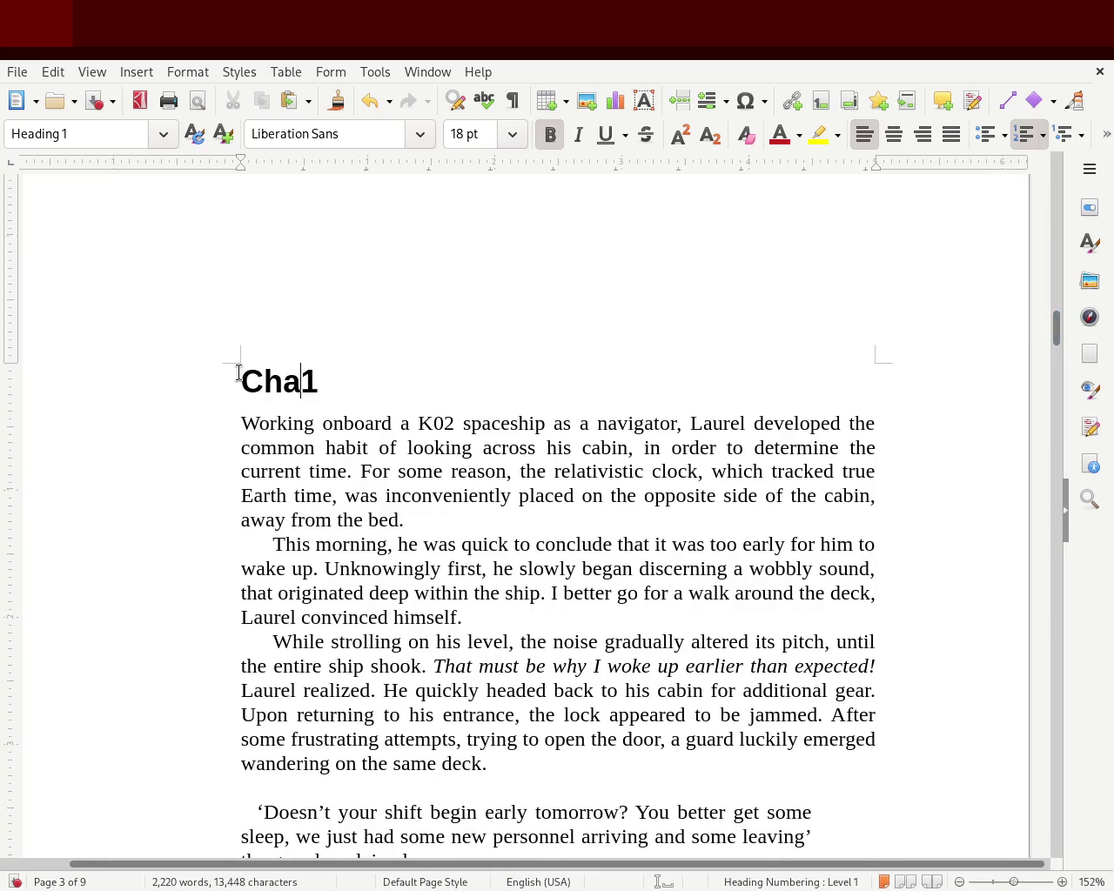
pyautogui.write('pter')
pyautogui.press('End')
pyautogui.press('Right')
pyautogui.press('Left')
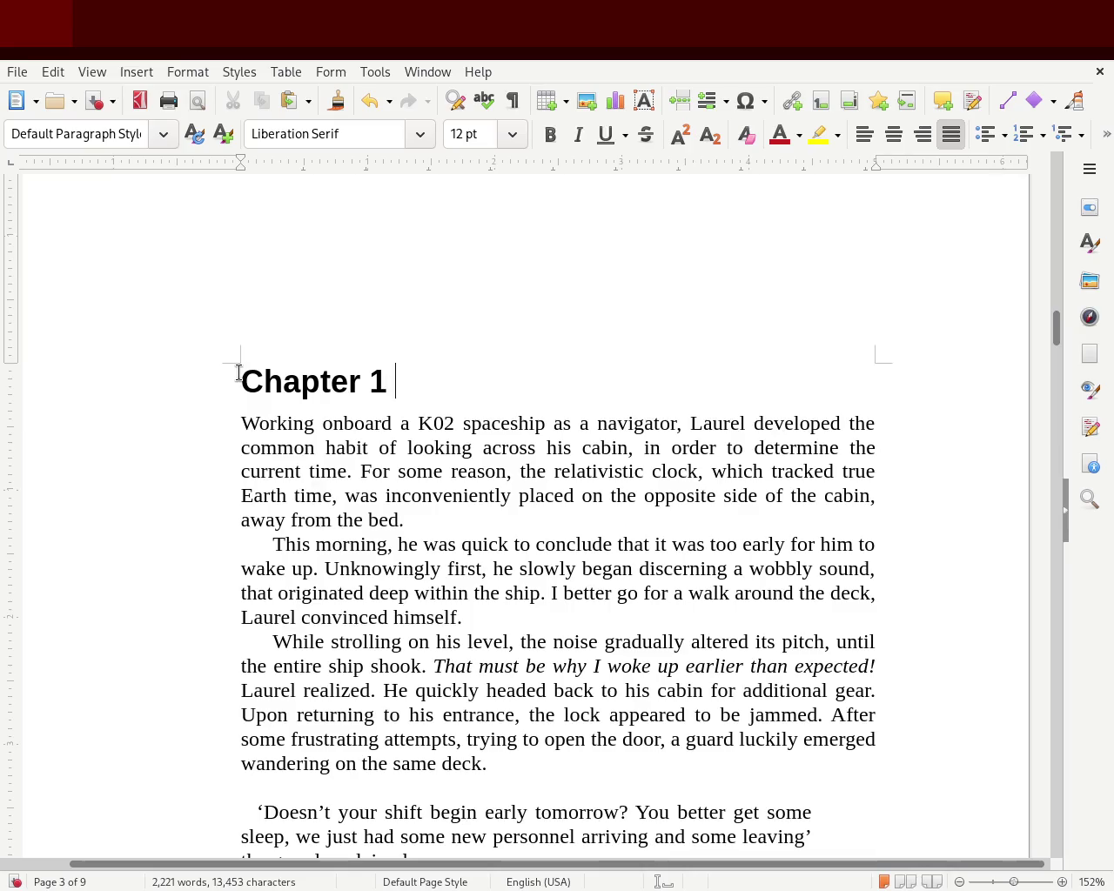
pyautogui.write('- ')
pyautogui.write('K')
pyautogui.write('02')
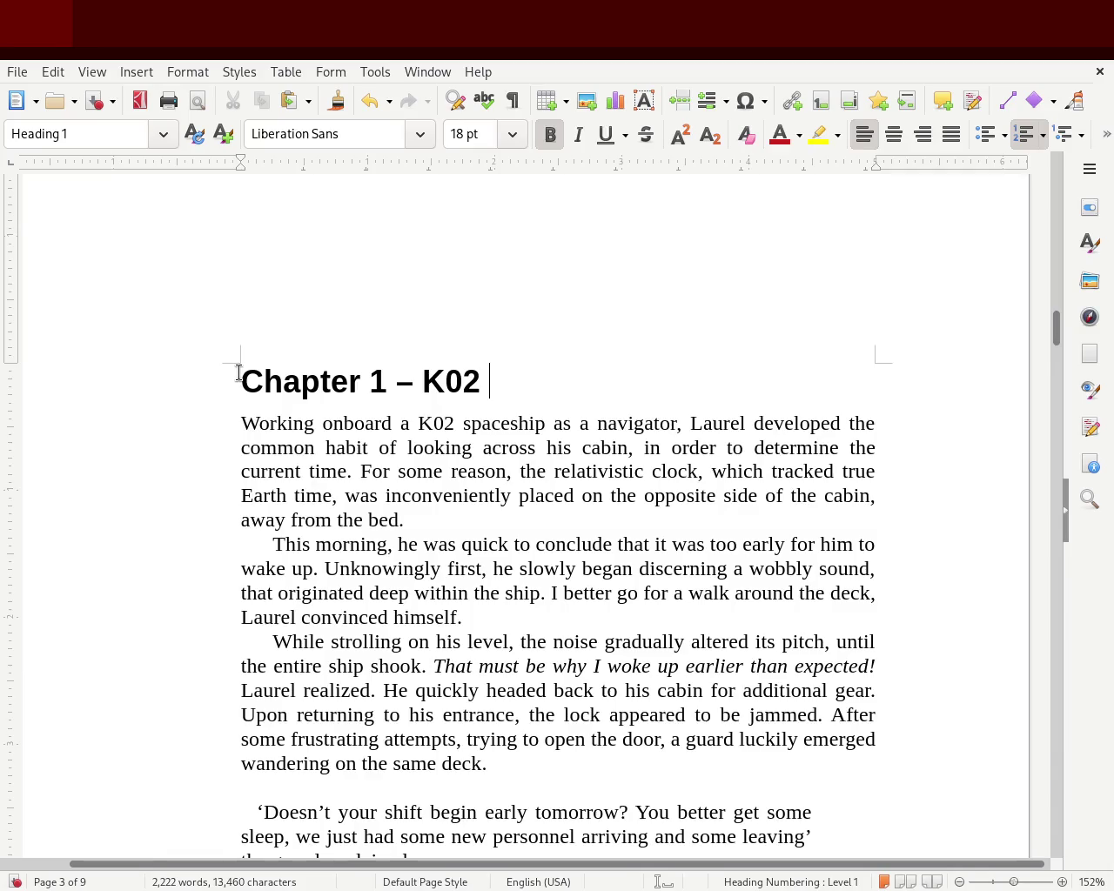
pyautogui.press('Left')
pyautogui.press('Left')
pyautogui.press('Left')
pyautogui.write('the')
pyautogui.press('Right')
pyautogui.press('Right')
pyautogui.press('Right')
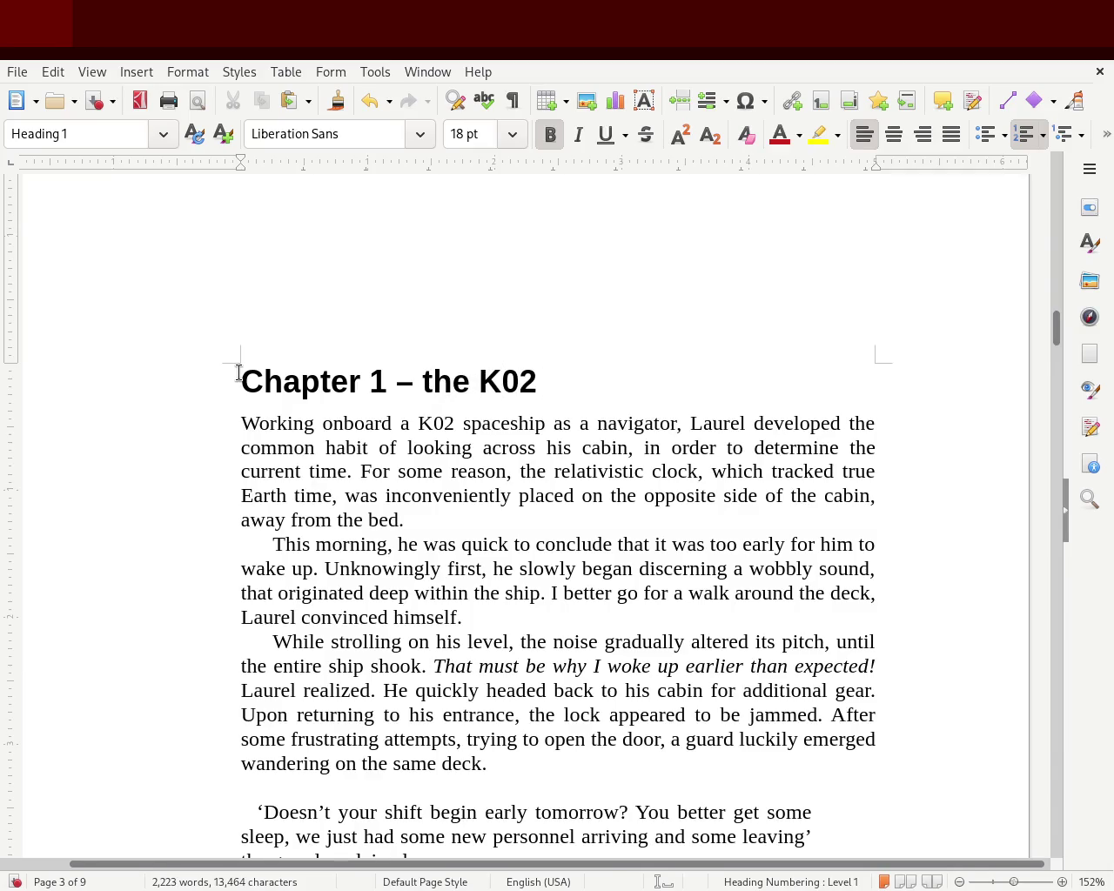
pyautogui.write('n')
pyautogui.write('aviga')
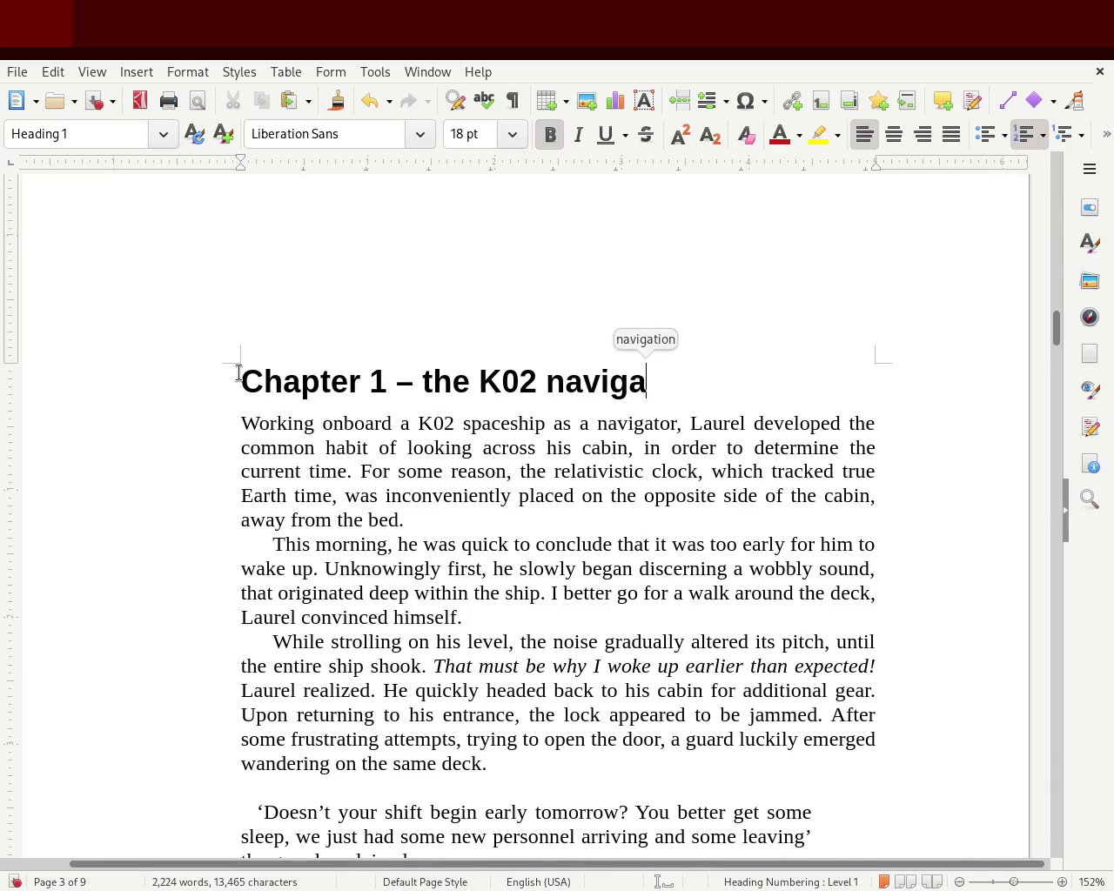
pyautogui.write('tor')
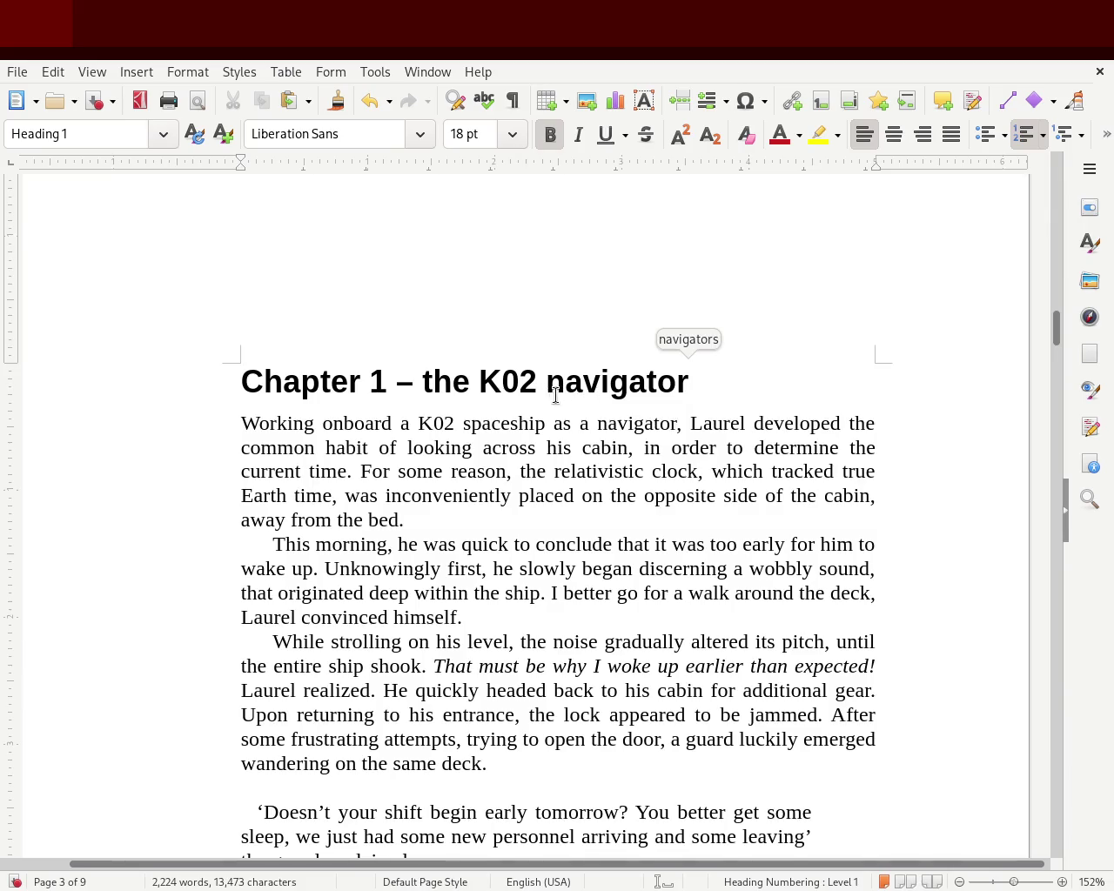
# - Capitalise 'The' and 'Navigator' so the heading reads 'Chapter 1 – The K02 Navigator'
pyautogui.moveTo(1057, 329)
pyautogui.mouseDown()
pyautogui.moveTo(1060, 233)
pyautogui.moveTo(1053, 338)
pyautogui.mouseUp()
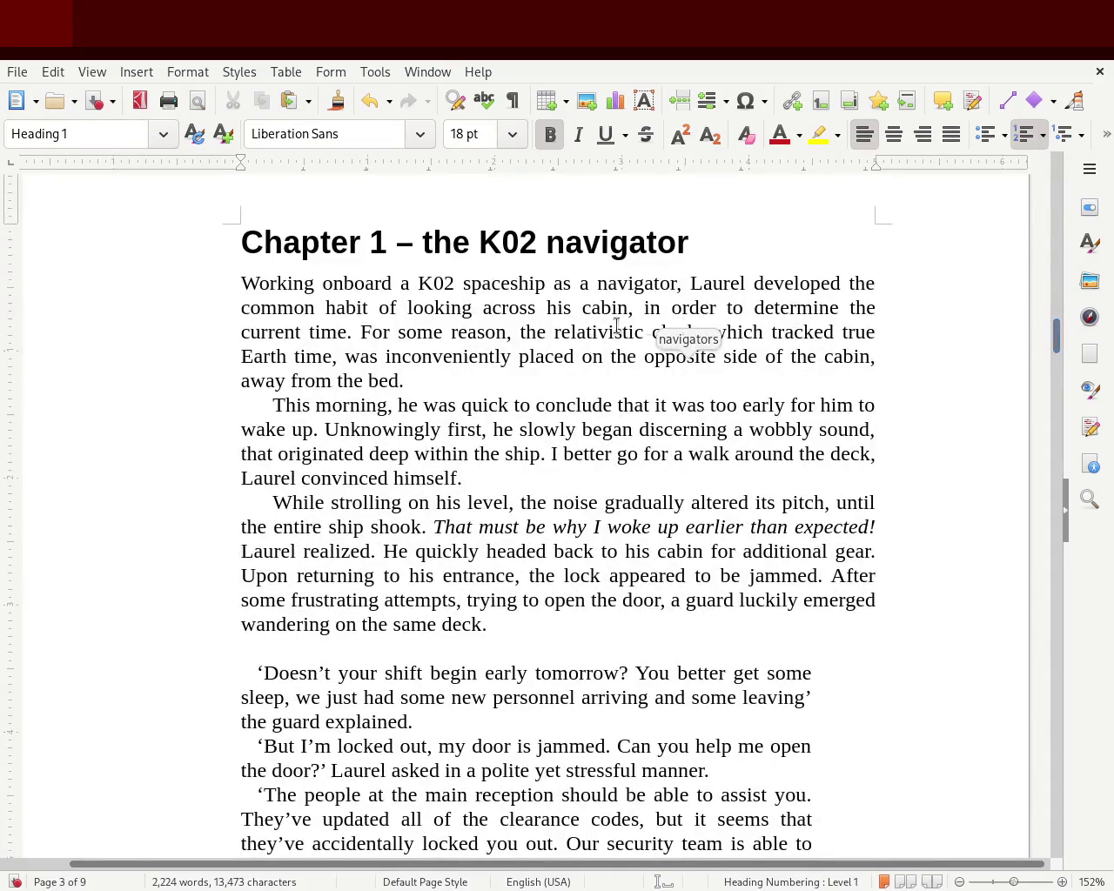
pyautogui.click(420, 242)
pyautogui.press('Delete')
pyautogui.write('T')
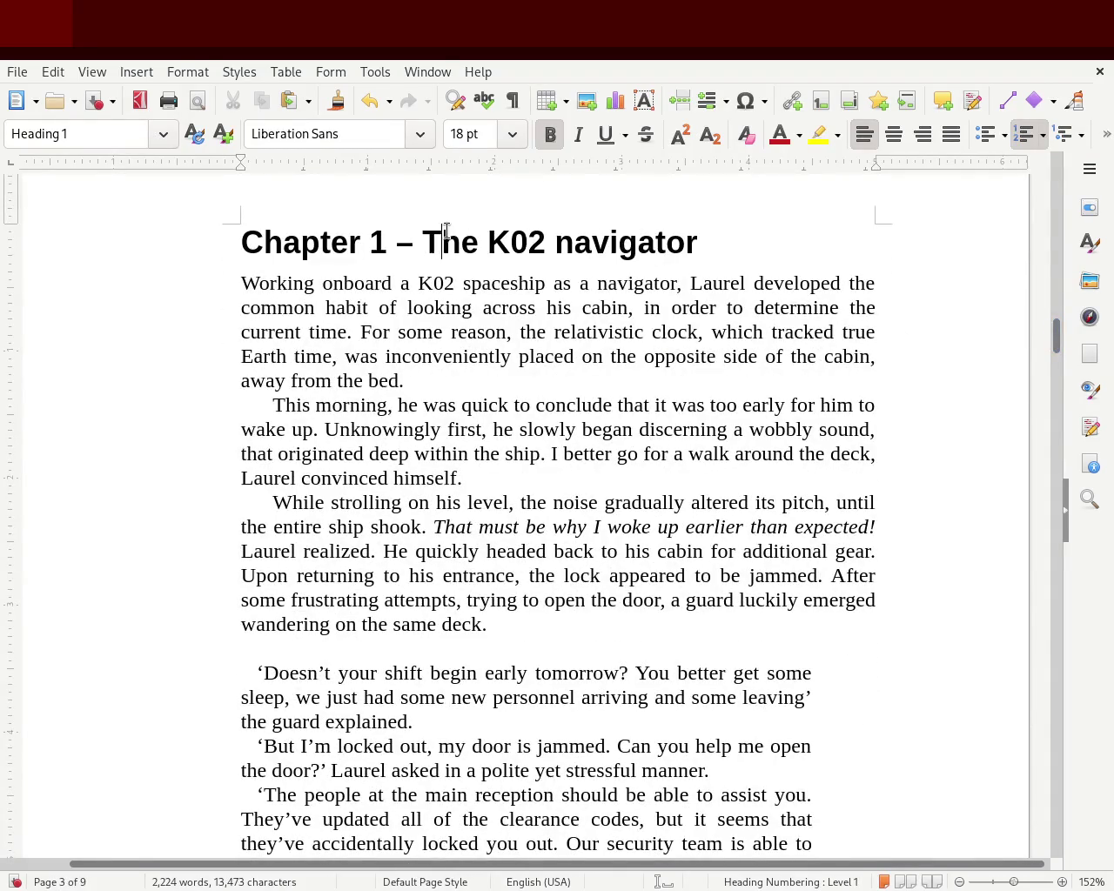
pyautogui.click(555, 239)
pyautogui.press('Delete')
pyautogui.write('N')
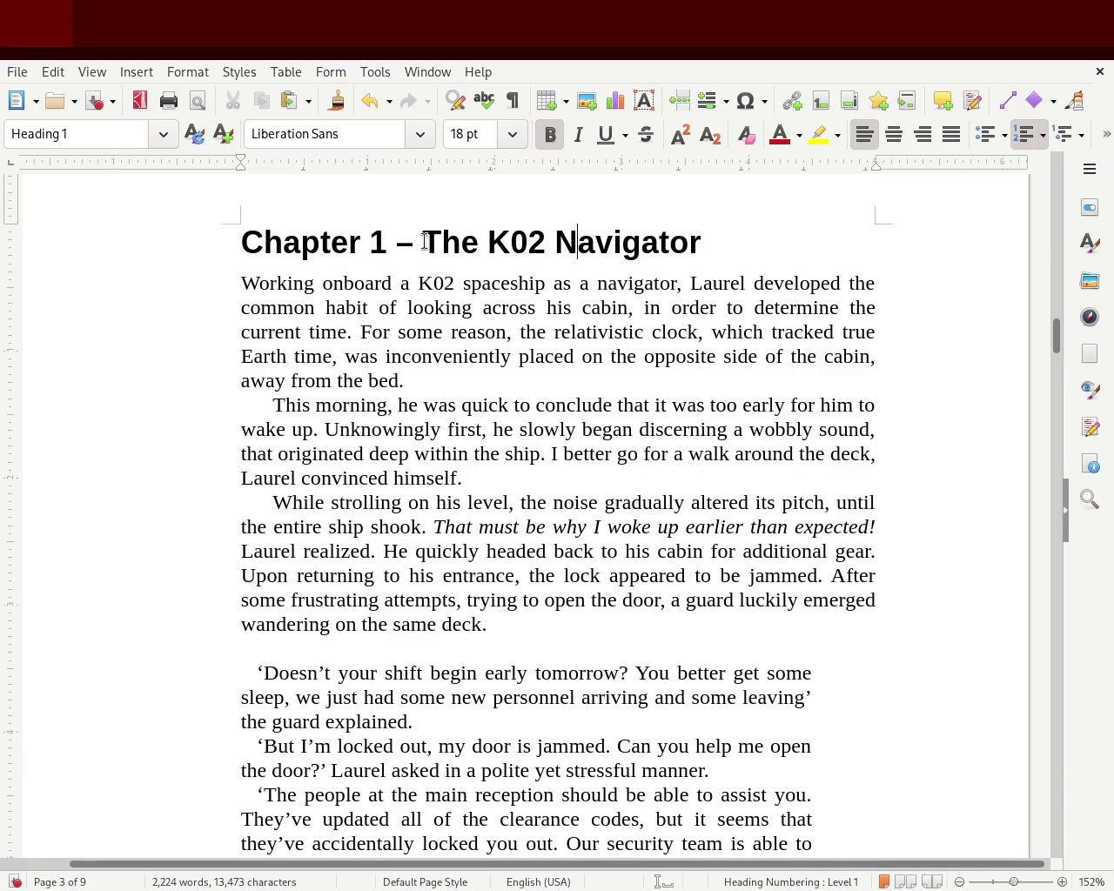
pyautogui.scroll(3, 1060, 324)
pyautogui.moveTo(1059, 324)
pyautogui.mouseDown()
pyautogui.moveTo(1060, 272)
pyautogui.moveTo(1069, 323)
pyautogui.mouseUp()
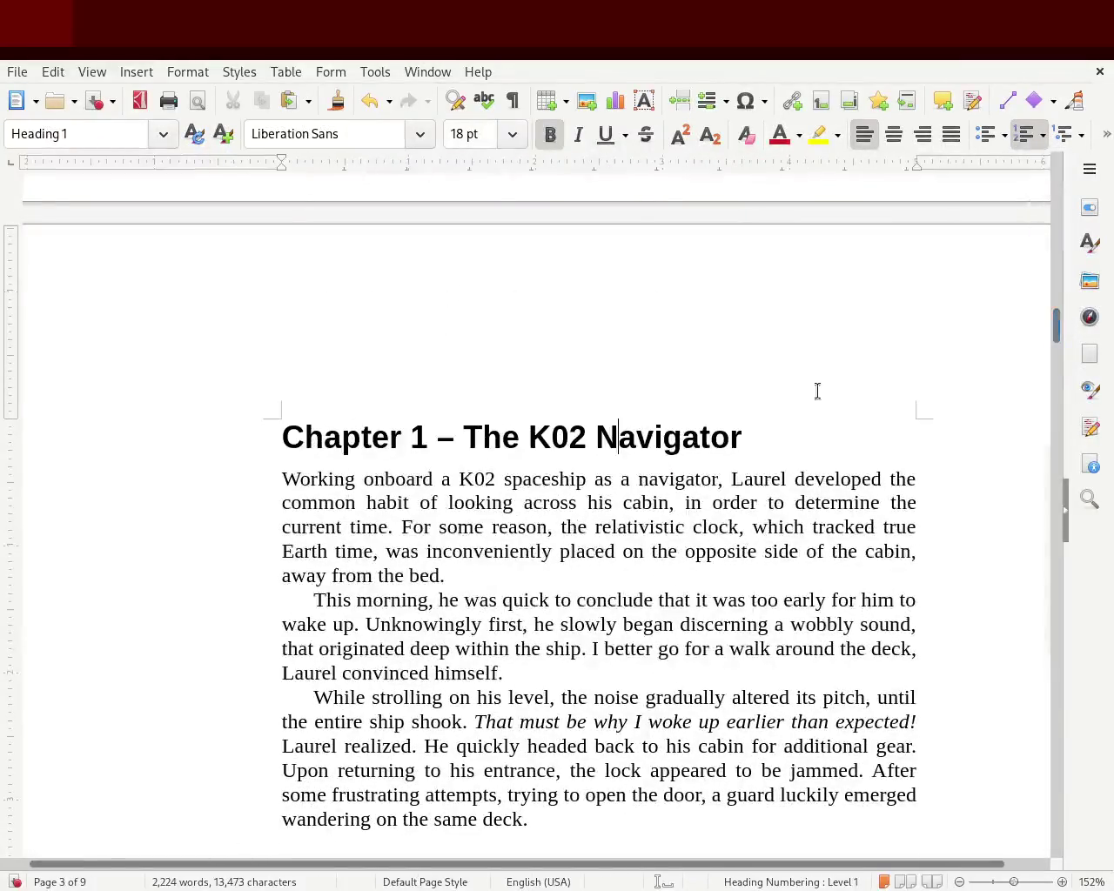
pyautogui.tripleClick(692, 428)
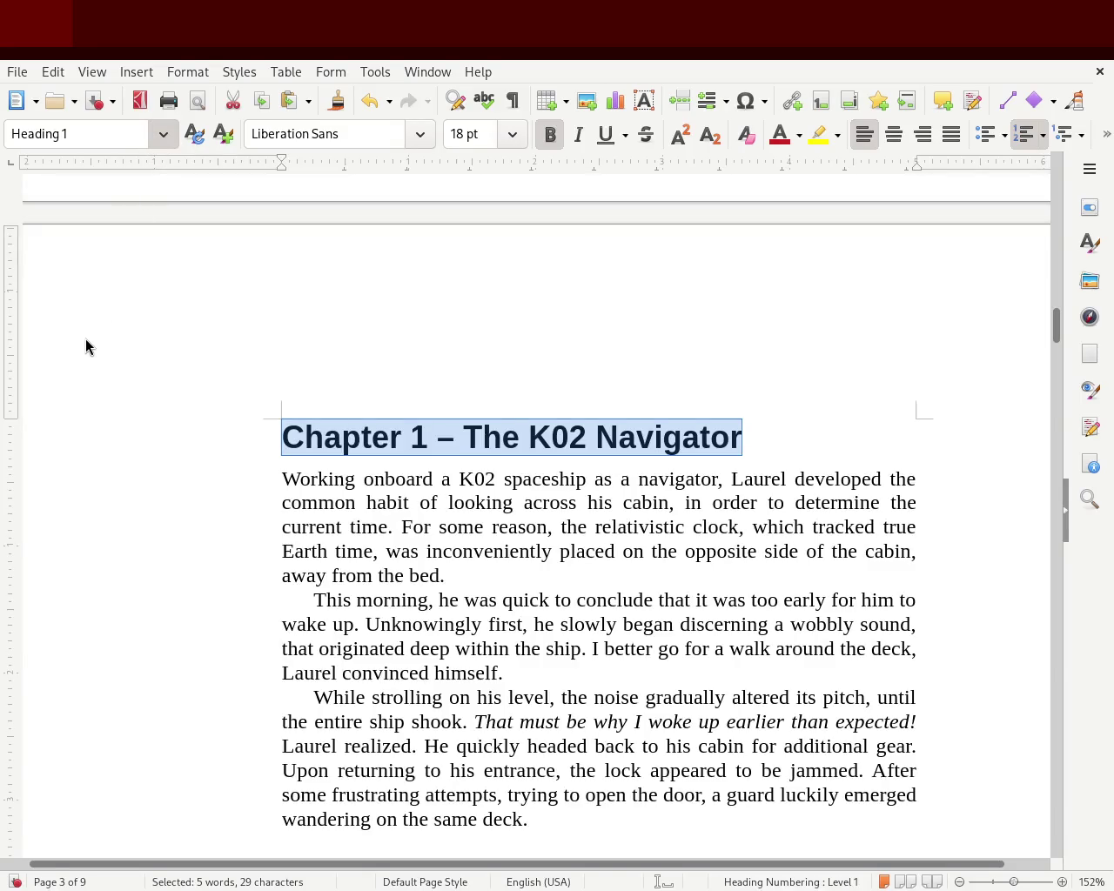
# - Try the Heading 6 through Heading 3 styles on the Chapter 1 heading from the Styles deck
pyautogui.press('F11')
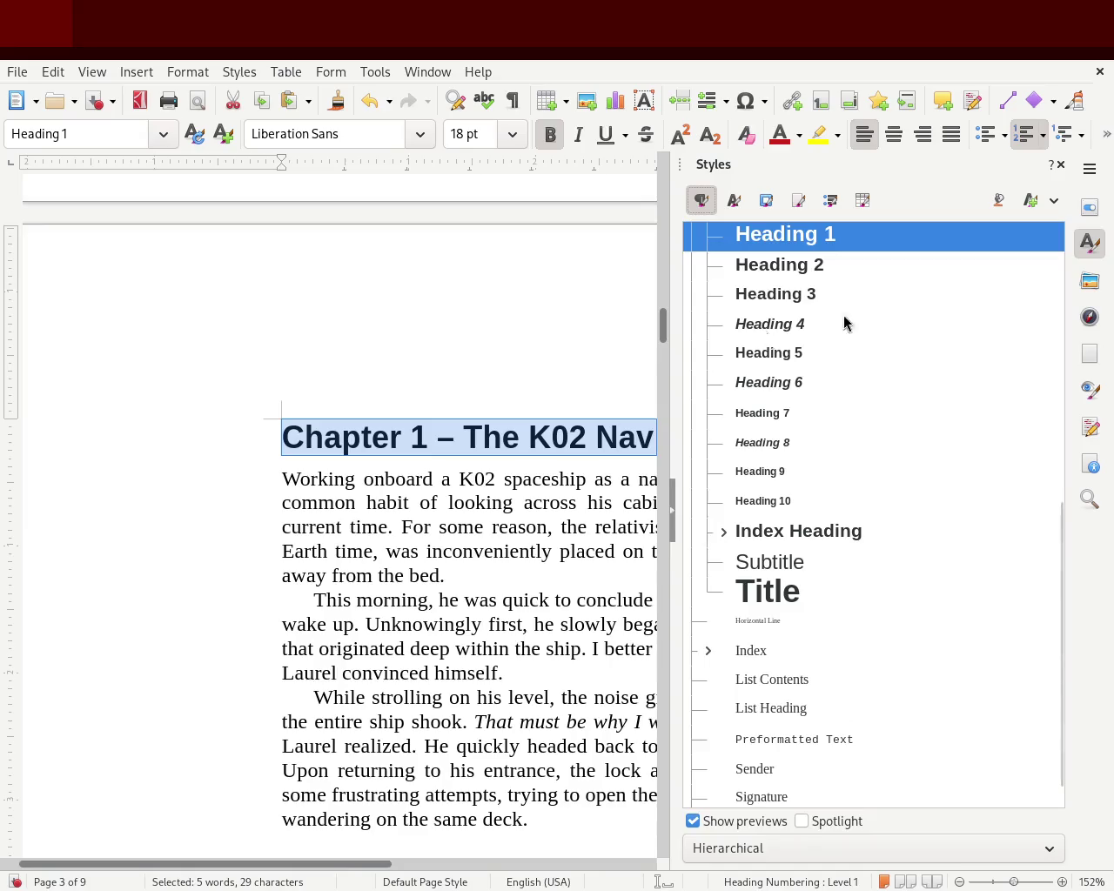
pyautogui.click(807, 388)
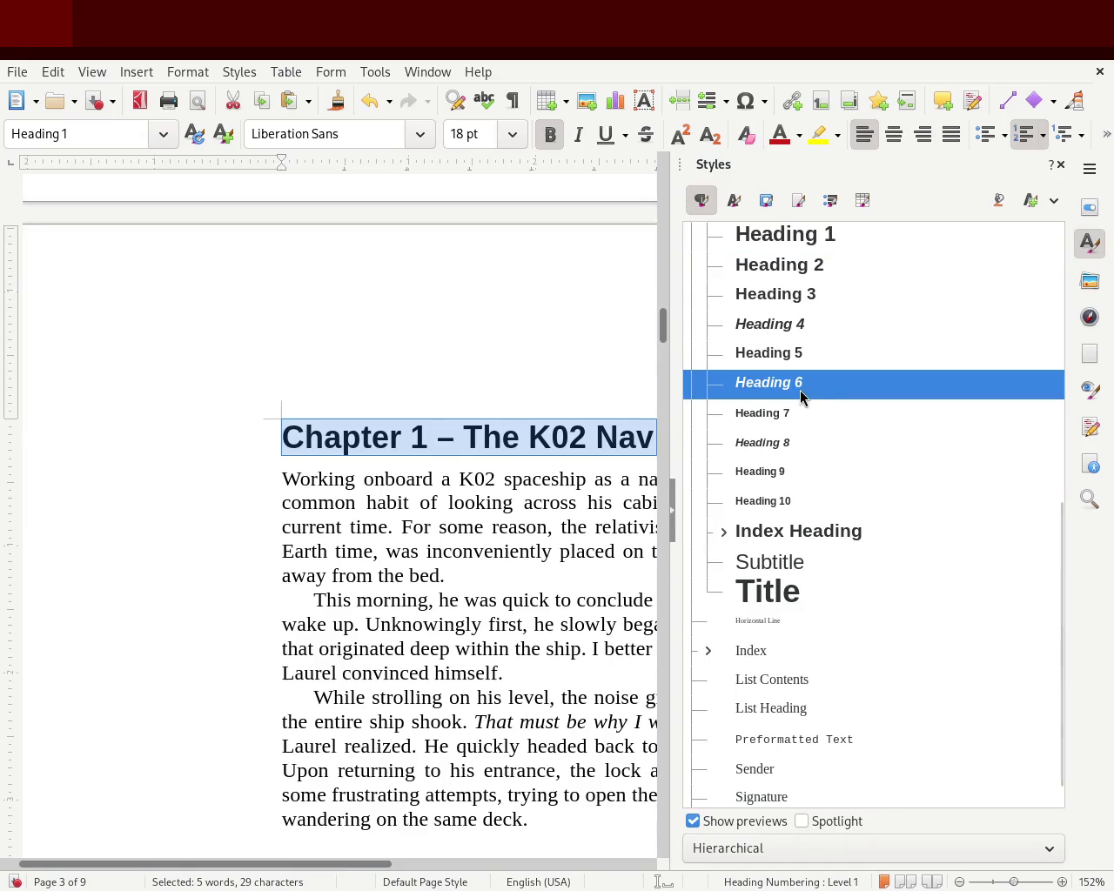
pyautogui.doubleClick(799, 390)
pyautogui.doubleClick(795, 317)
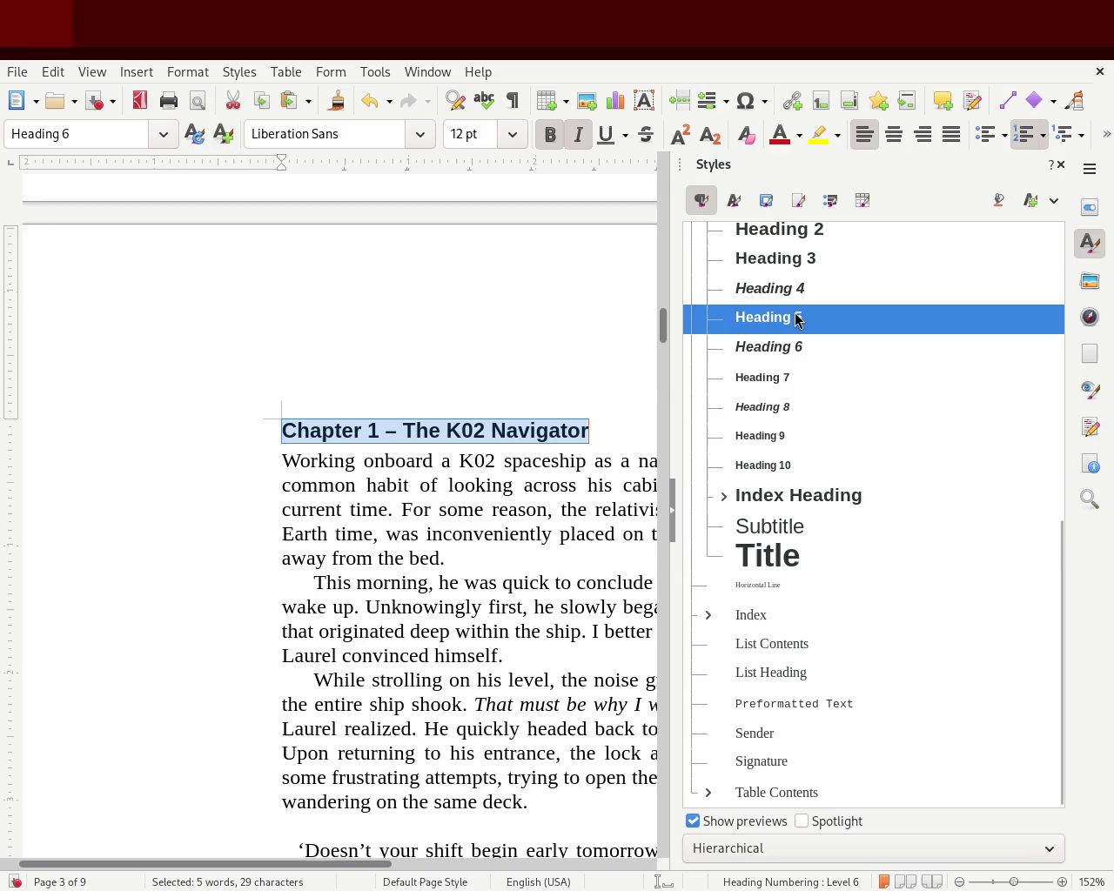
pyautogui.doubleClick(812, 291)
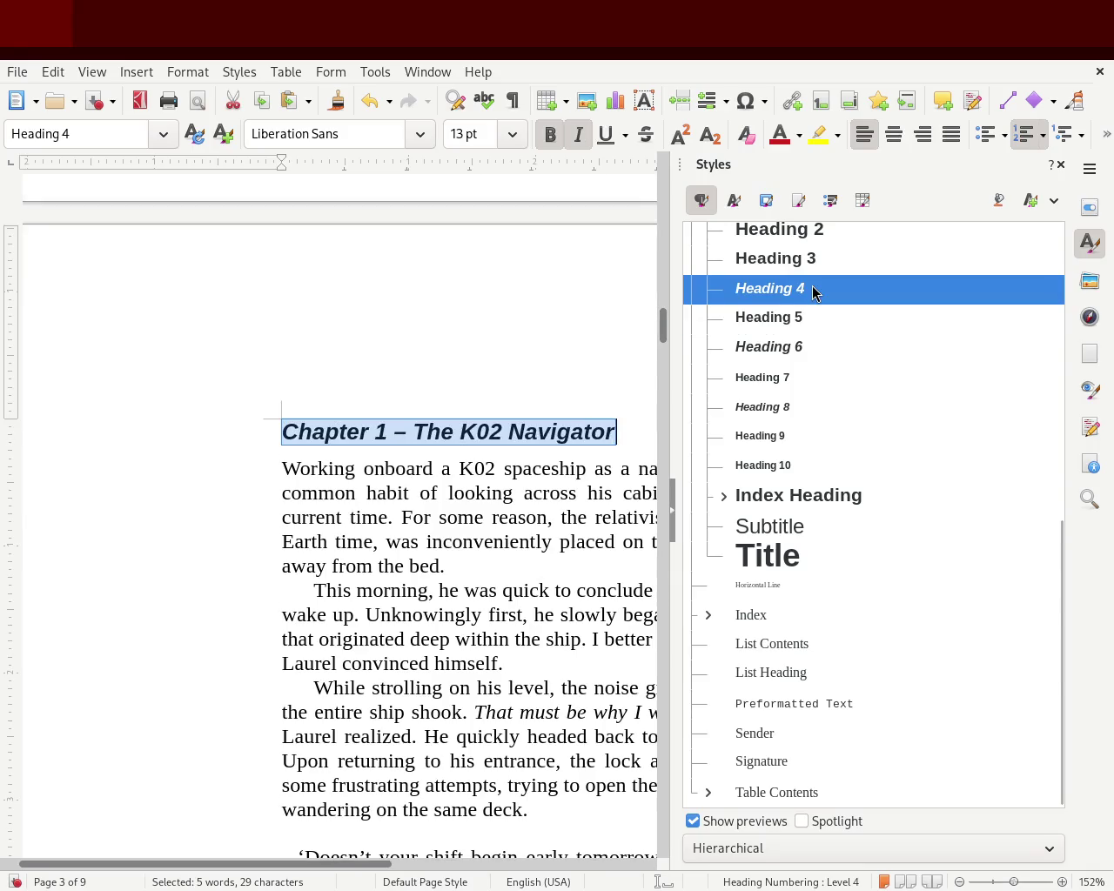
pyautogui.doubleClick(820, 260)
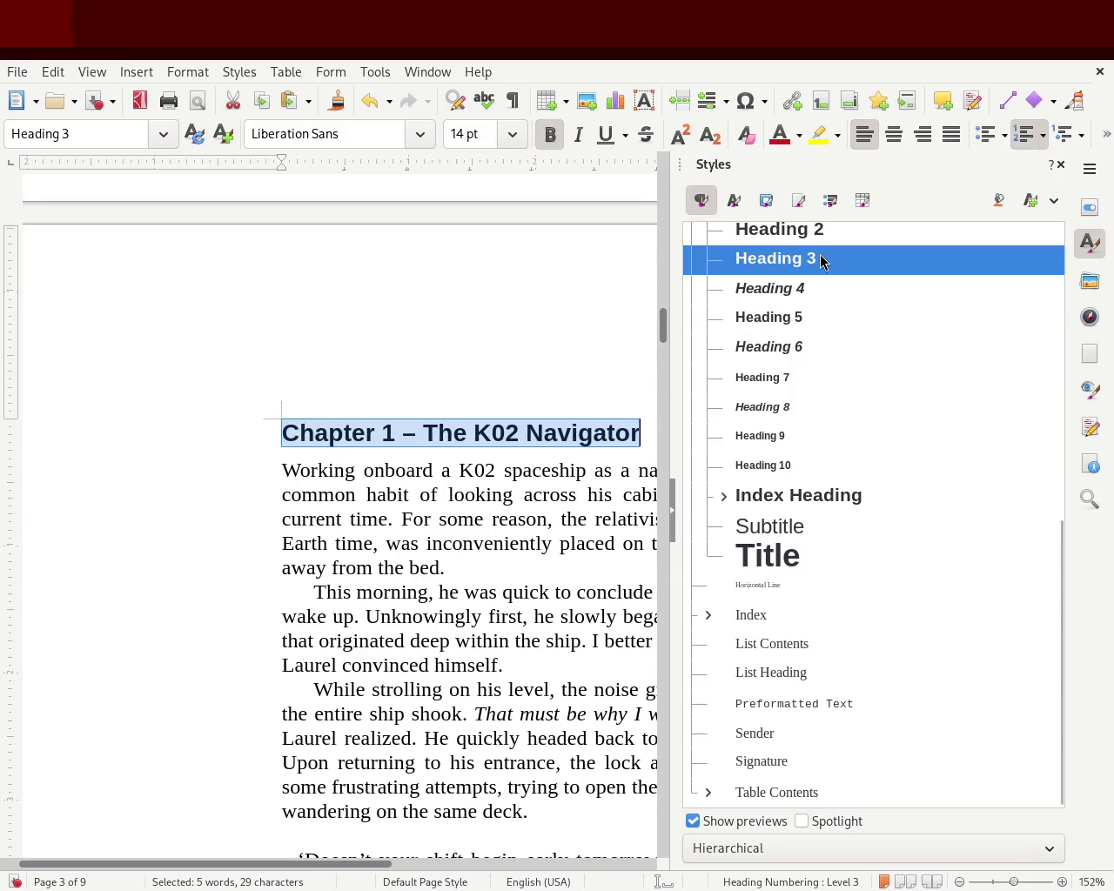
pyautogui.click(1060, 165)
pyautogui.click(536, 318)
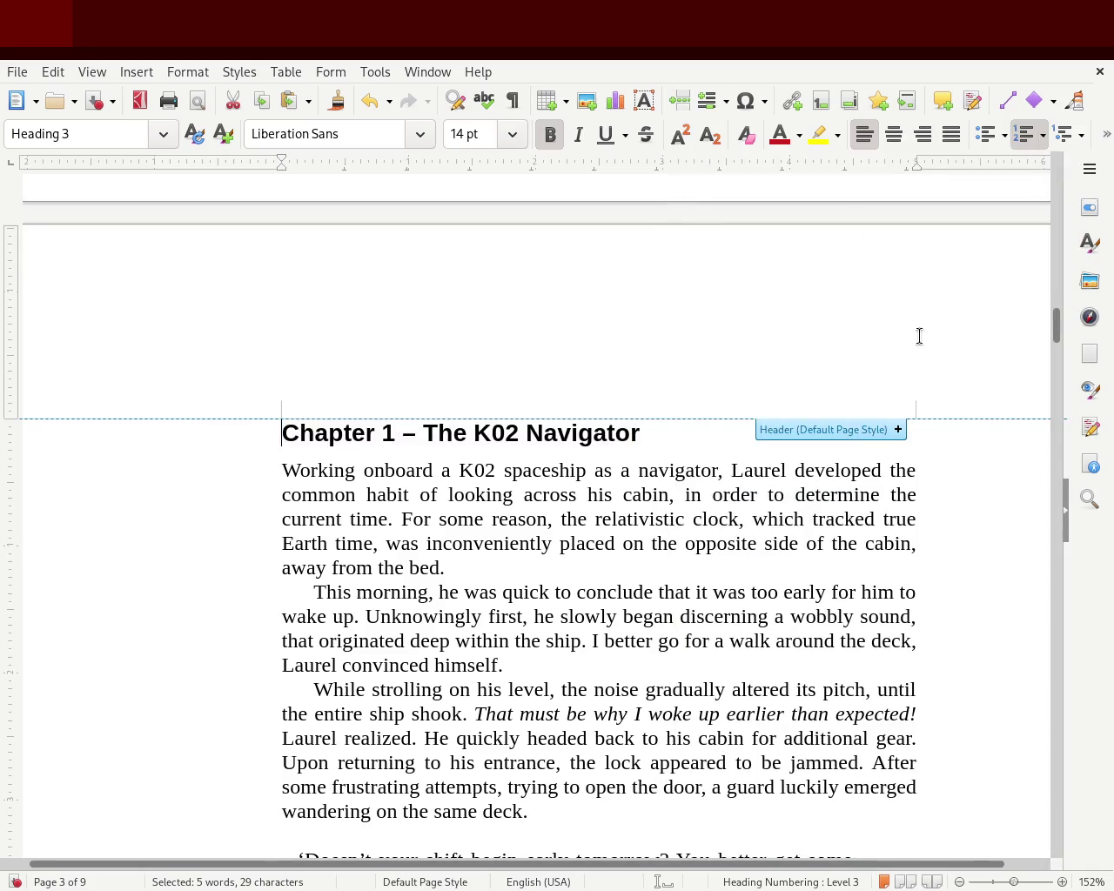
pyautogui.moveTo(1051, 319)
pyautogui.mouseDown()
pyautogui.moveTo(1050, 259)
pyautogui.moveTo(1045, 355)
pyautogui.moveTo(1047, 319)
pyautogui.mouseUp()
# - Apply the Heading 2 style to the Chapter 1 heading and close the Styles sidebar
pyautogui.tripleClick(393, 570)
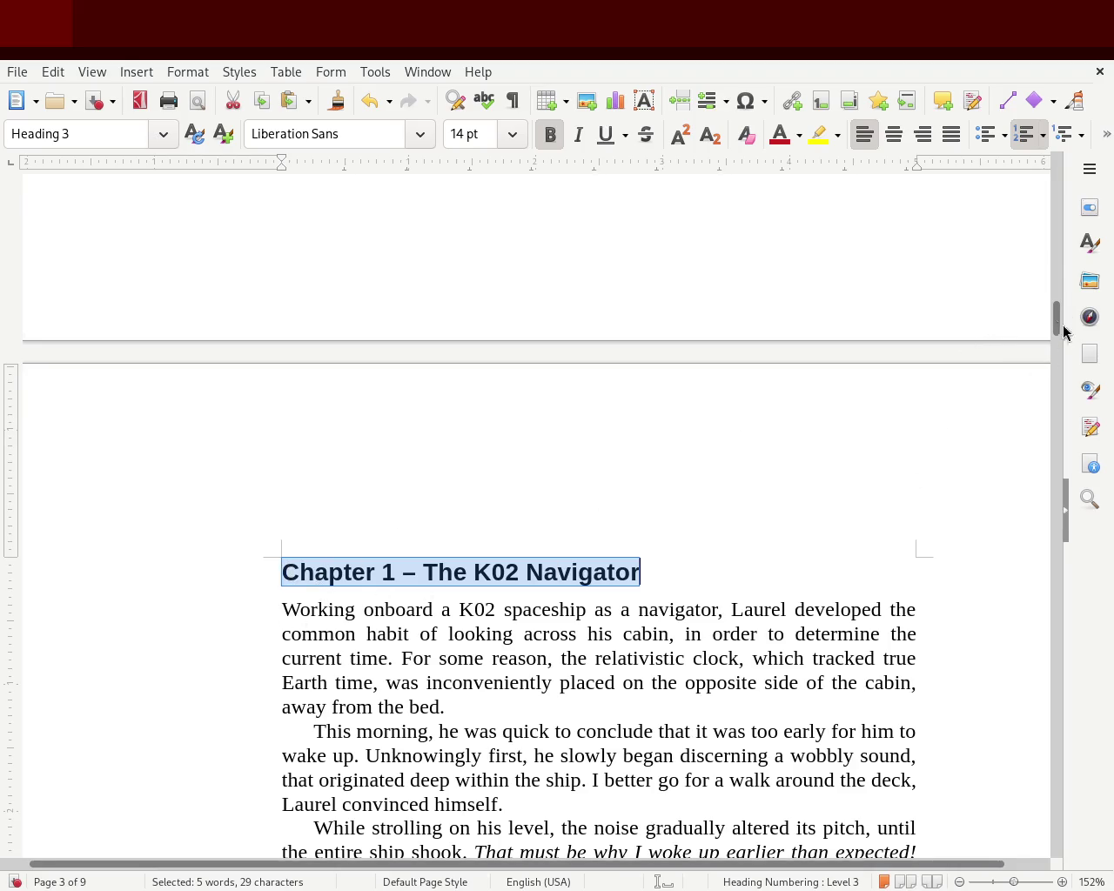
pyautogui.click(1088, 243)
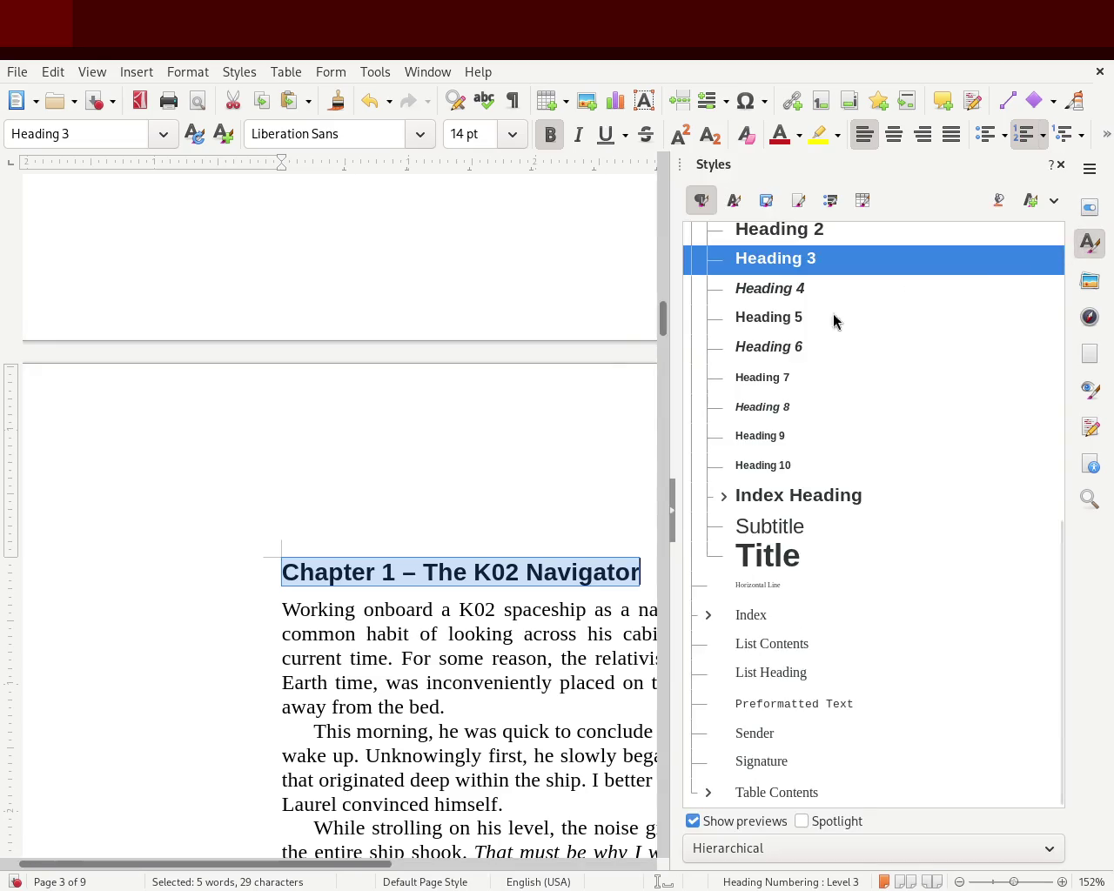
pyautogui.click(831, 244)
pyautogui.doubleClick(831, 235)
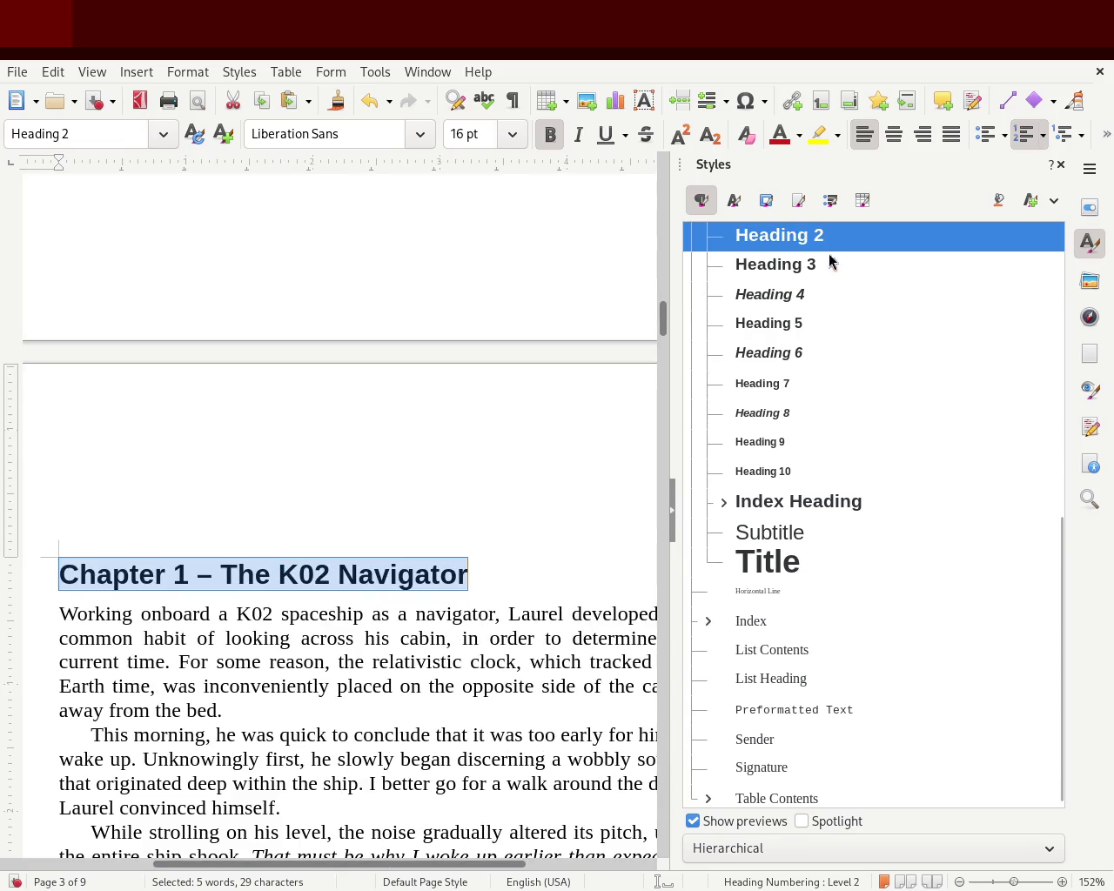
pyautogui.click(1061, 165)
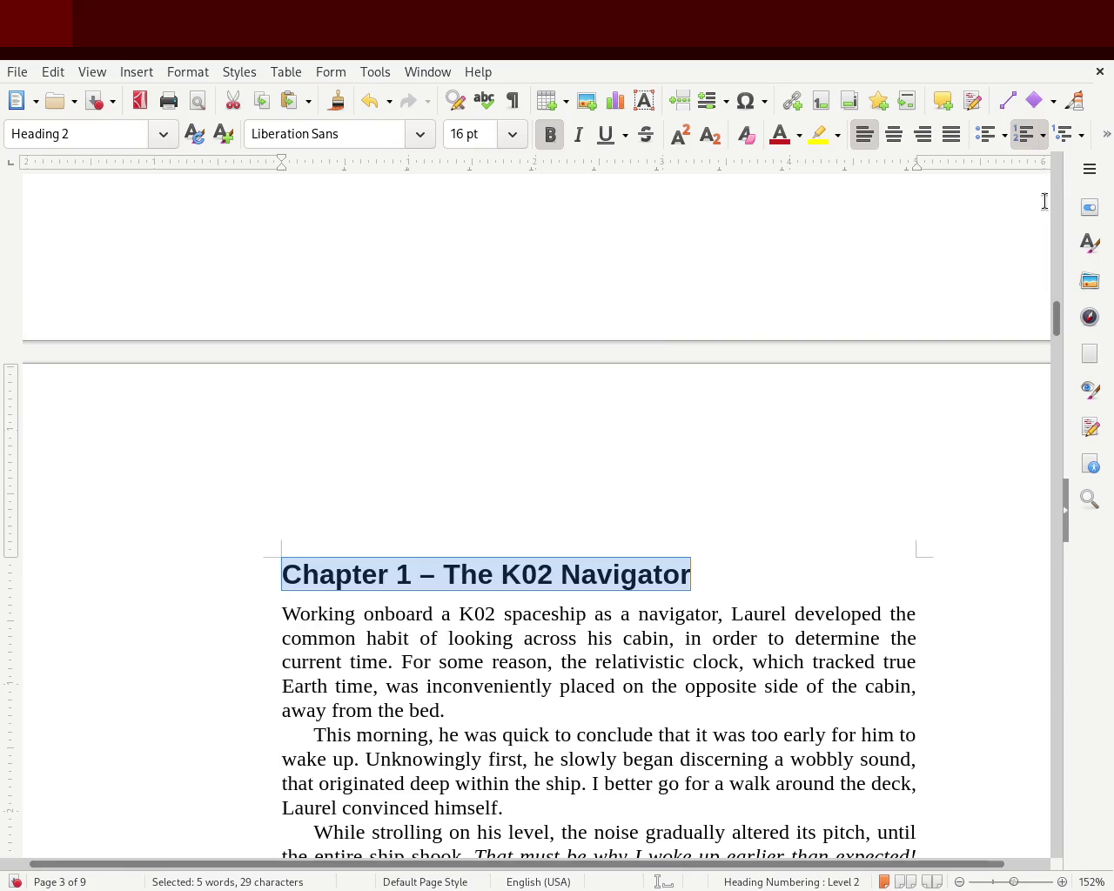
pyautogui.click(995, 392)
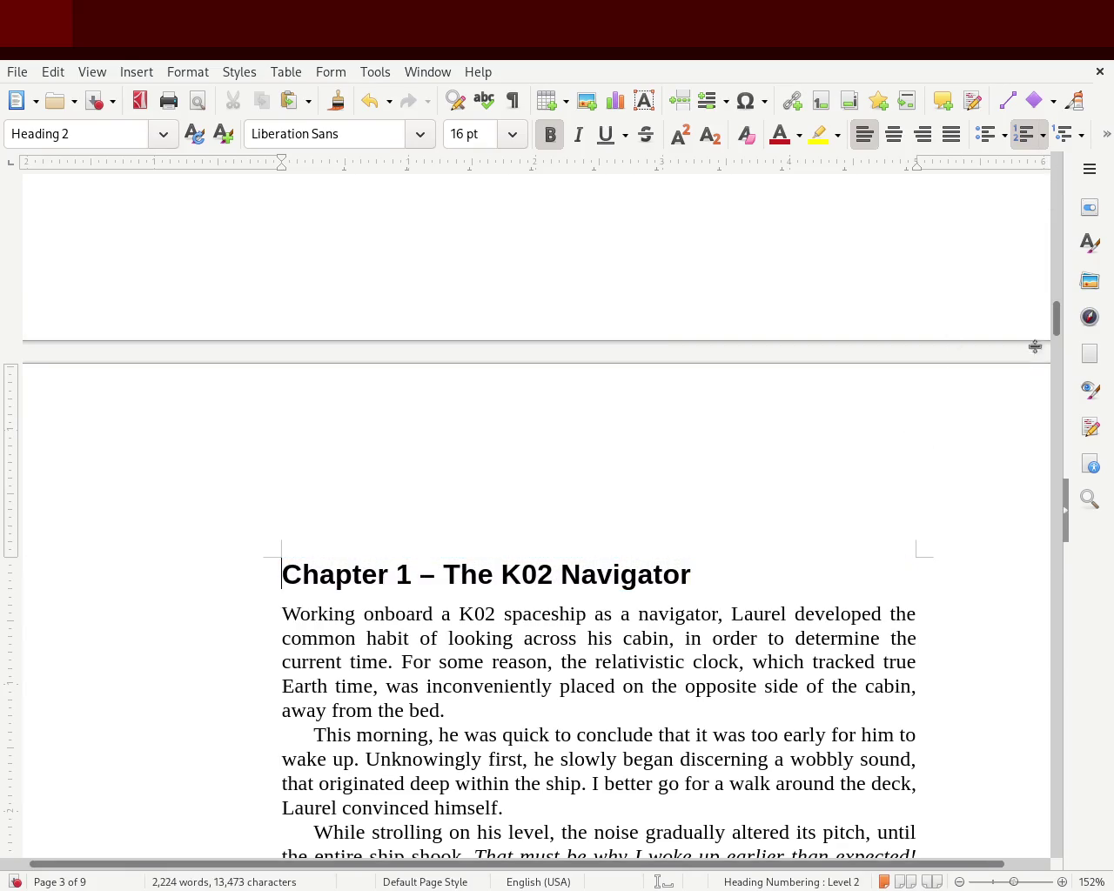
pyautogui.click(1005, 883)
# - Delete 'Chapter' and the dash, add a period after 1, and retype 'Chapter' at the front
pyautogui.moveTo(1005, 883); pyautogui.dragTo(1011, 885)
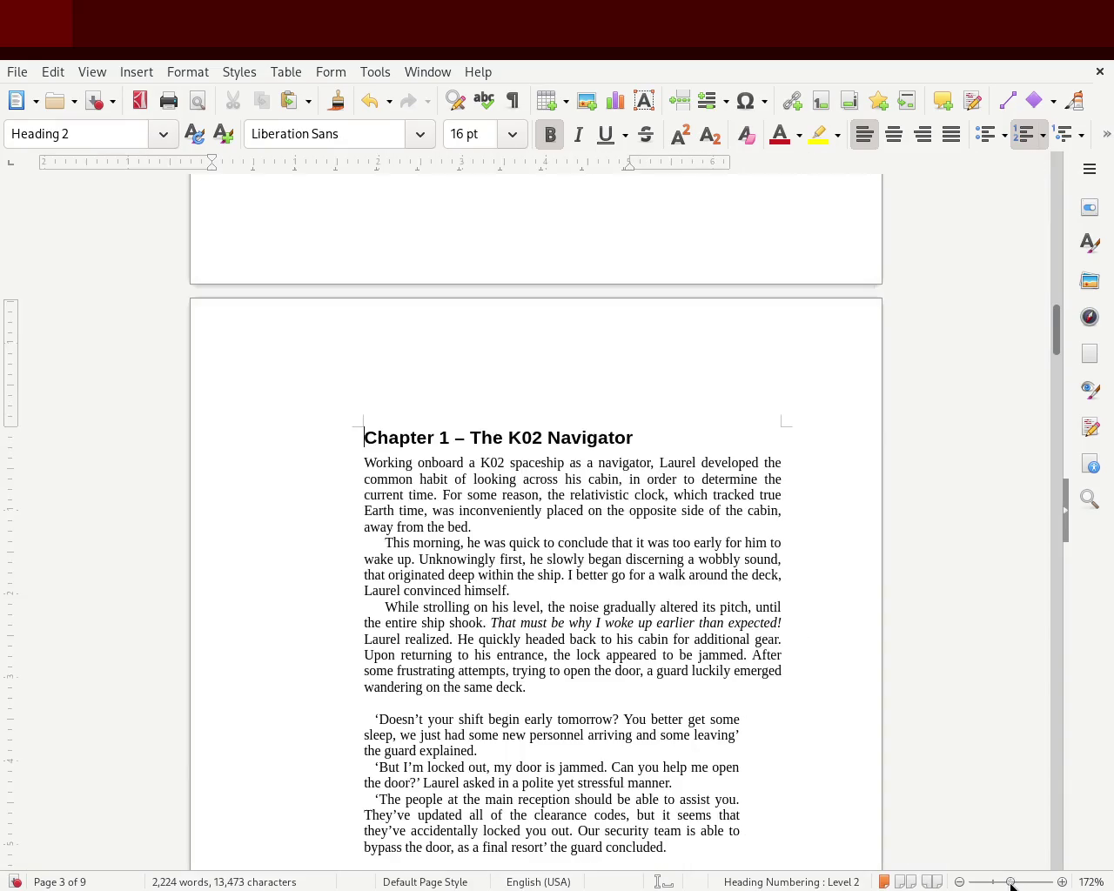
pyautogui.doubleClick(399, 435)
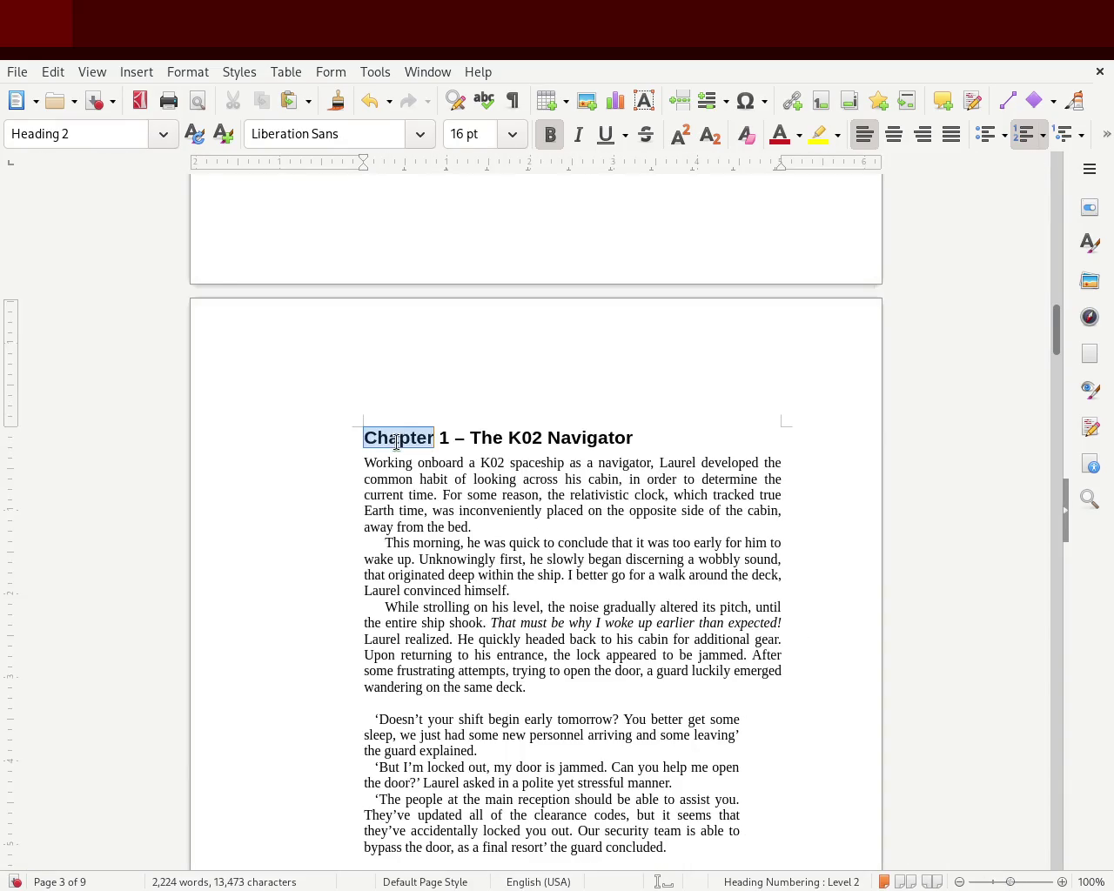
pyautogui.press('Delete')
pyautogui.press('Delete')
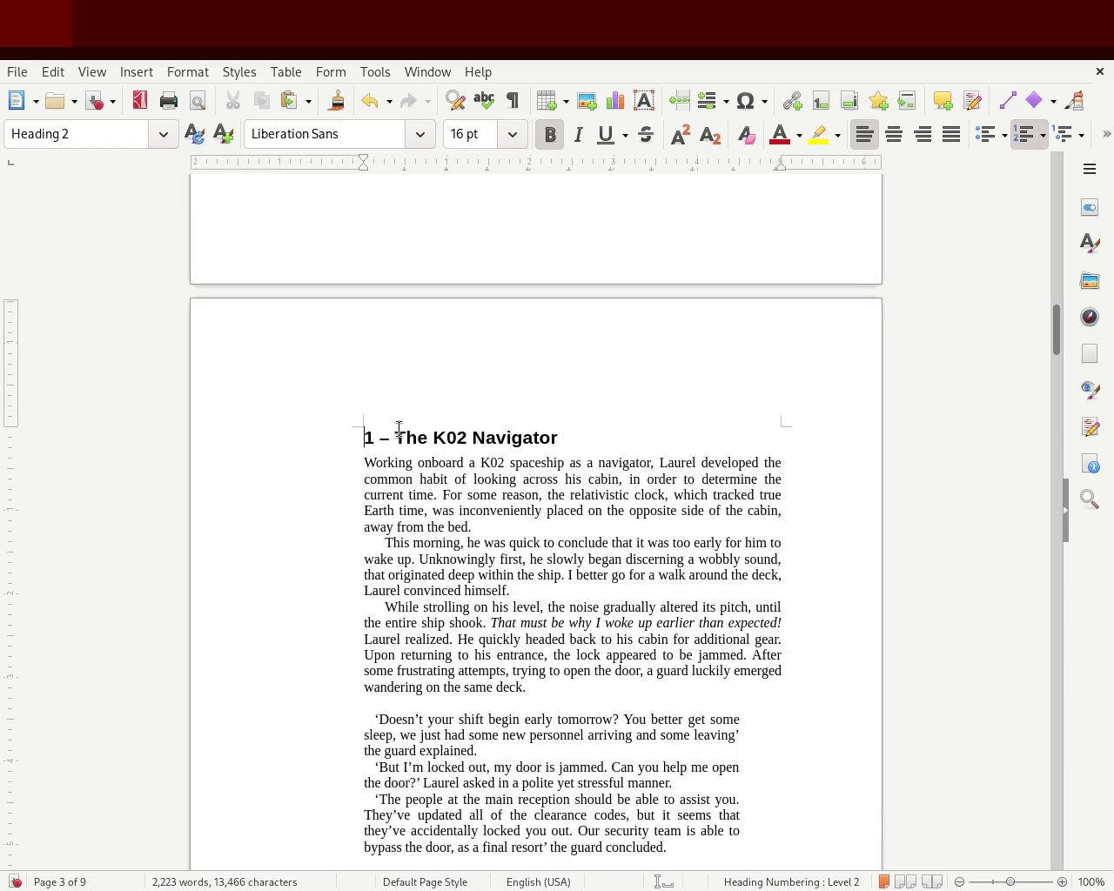
pyautogui.write('.')
pyautogui.press('Delete')
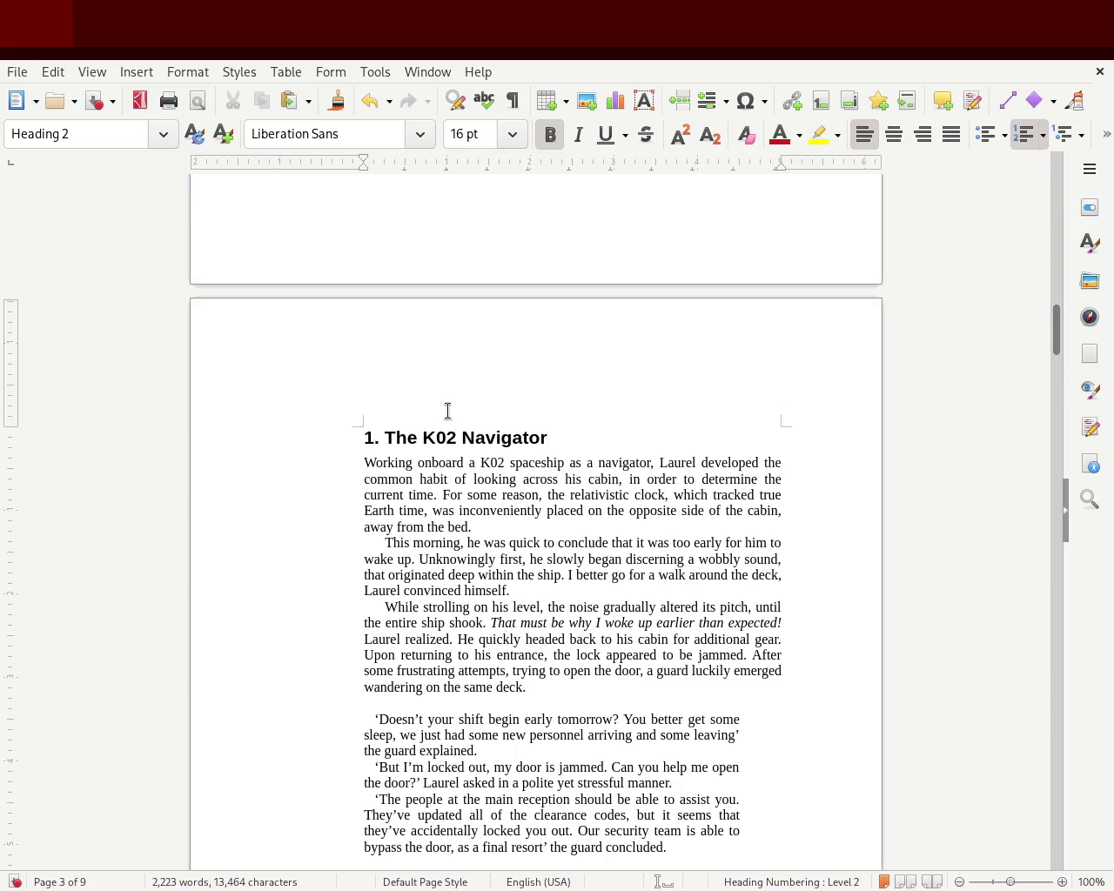
pyautogui.write('Chapter')
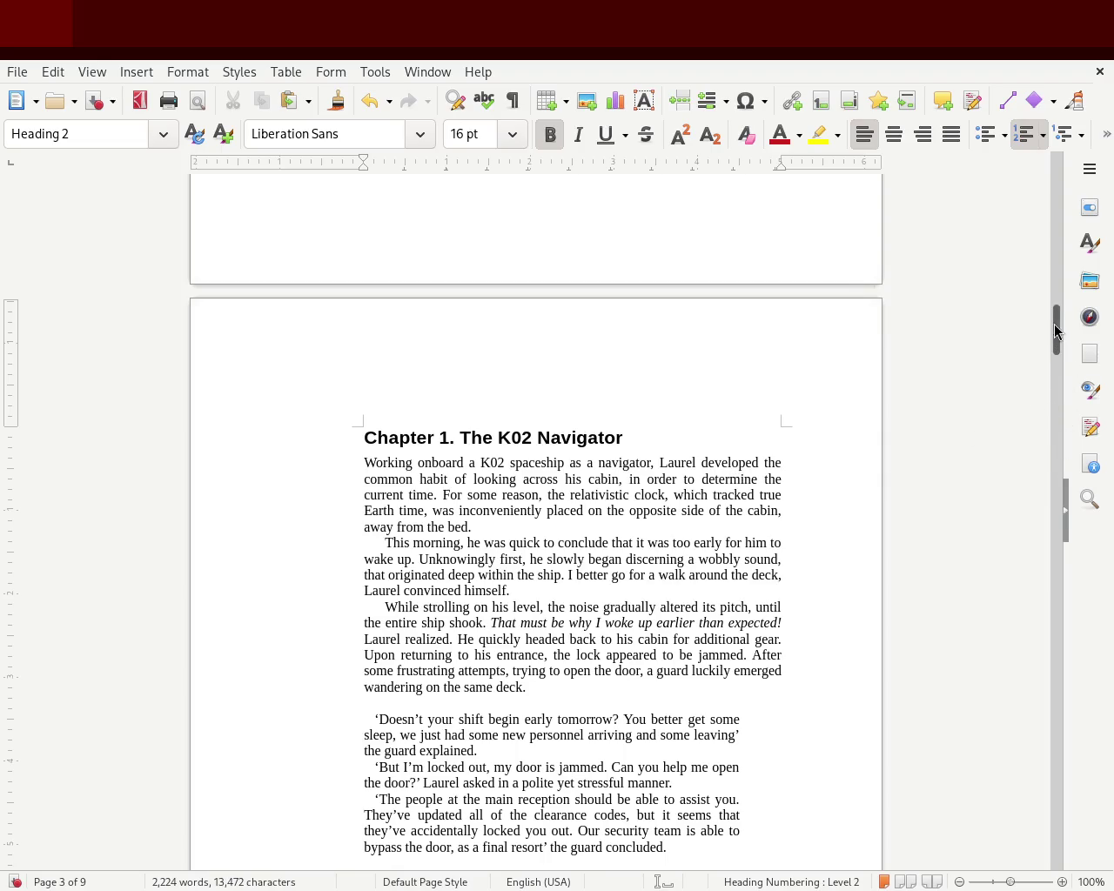
pyautogui.moveTo(1053, 326)
pyautogui.mouseDown()
pyautogui.moveTo(1064, 231)
pyautogui.moveTo(1057, 385)
pyautogui.moveTo(1030, 489)
pyautogui.mouseUp()
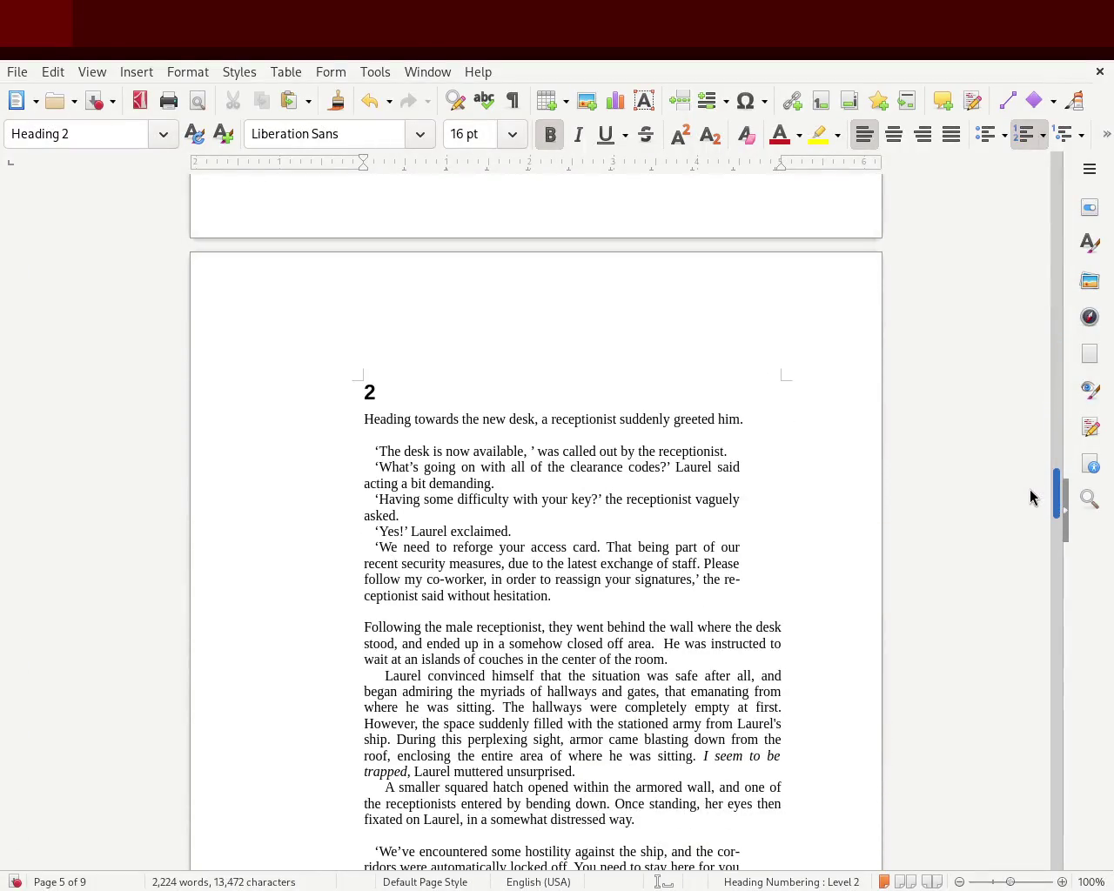
# - Promote the '2' heading with Ctrl+1 and type a draft title, ending as 'The reptilian module'
pyautogui.hotkey('ctrl', '1')
pyautogui.write('M')
pyautogui.press('BackSpace')
pyautogui.write('Alien module')
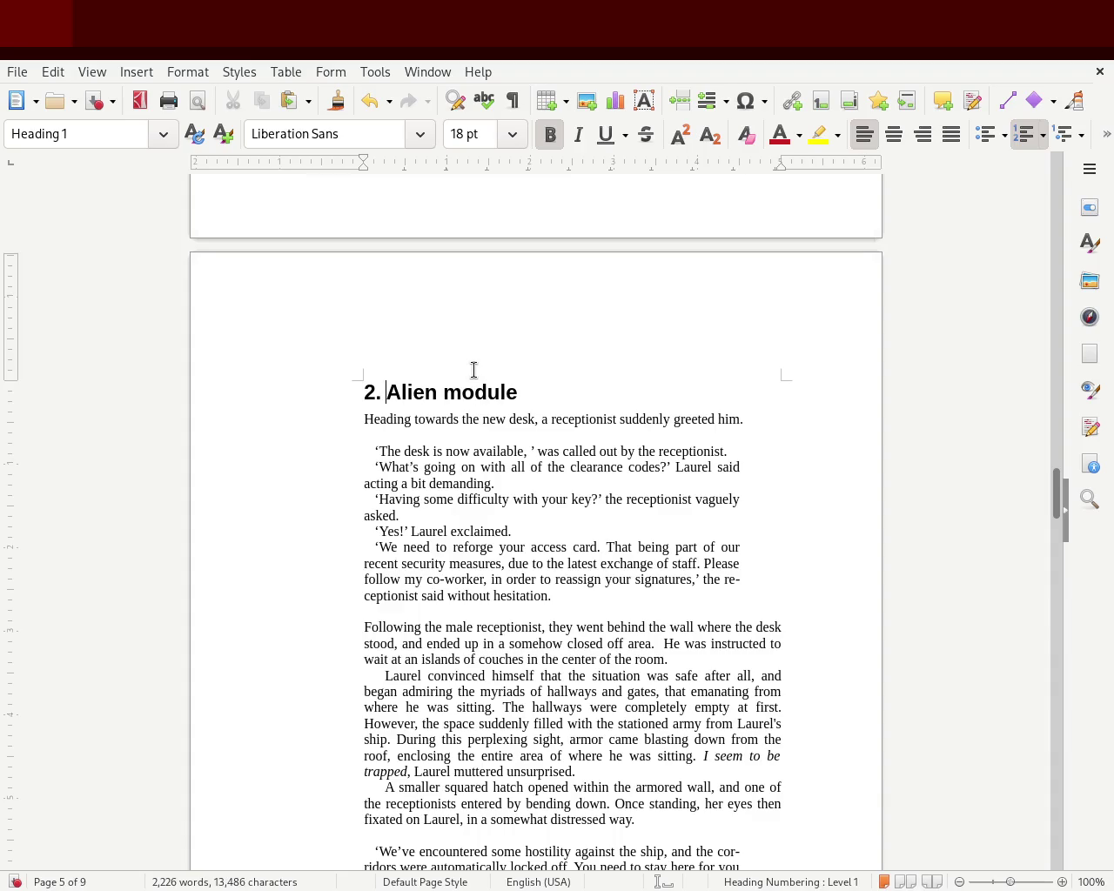
pyautogui.write('The')
pyautogui.press('Delete')
pyautogui.write('a')
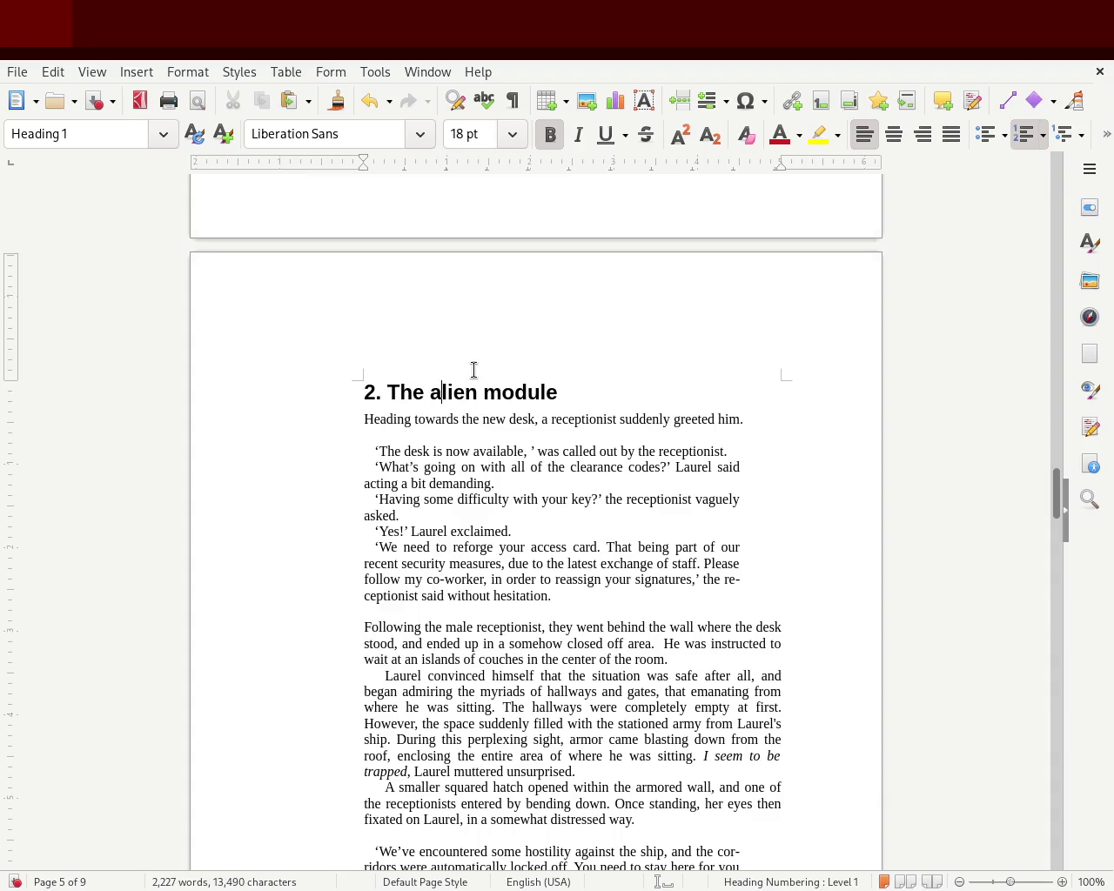
pyautogui.press('Delete')
pyautogui.press('Delete')
pyautogui.press('Delete')
pyautogui.press('Delete')
pyautogui.press('Delete')
pyautogui.write('reptilian')
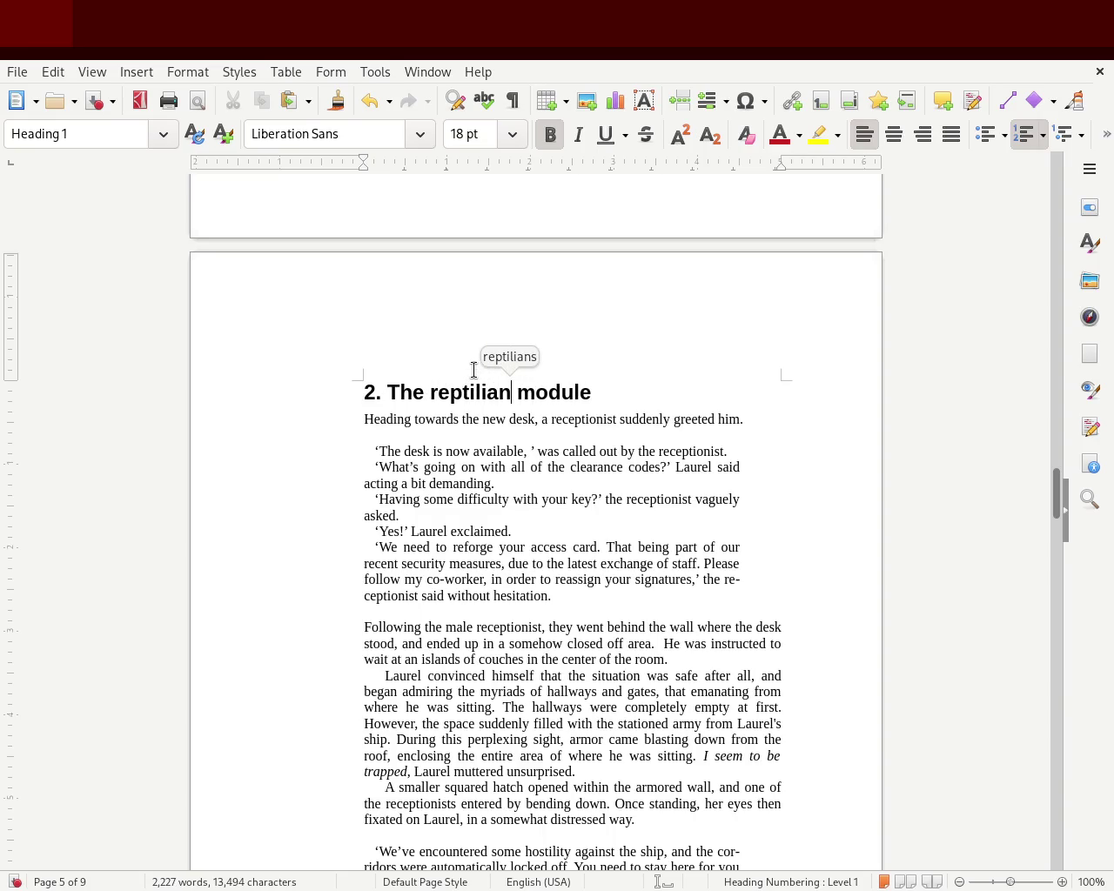
pyautogui.moveTo(1056, 496)
pyautogui.mouseDown()
pyautogui.moveTo(1059, 357)
pyautogui.moveTo(1034, 505)
pyautogui.mouseUp()
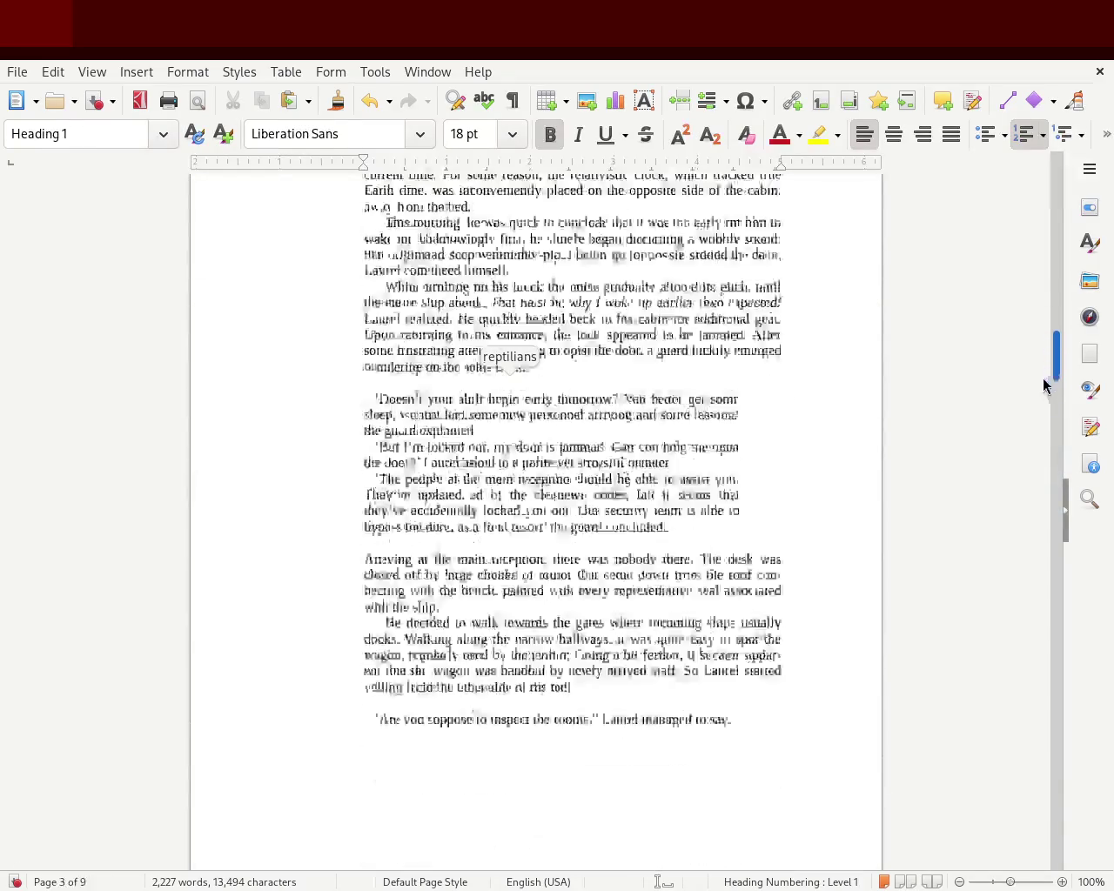
pyautogui.scroll(-1, 1034, 498)
# - Add 'Chapter' before the 2 and reword the title to 'Entering the module'
pyautogui.click(360, 458)
pyautogui.click(348, 425)
pyautogui.write('Chapter 2. The reptilian module')
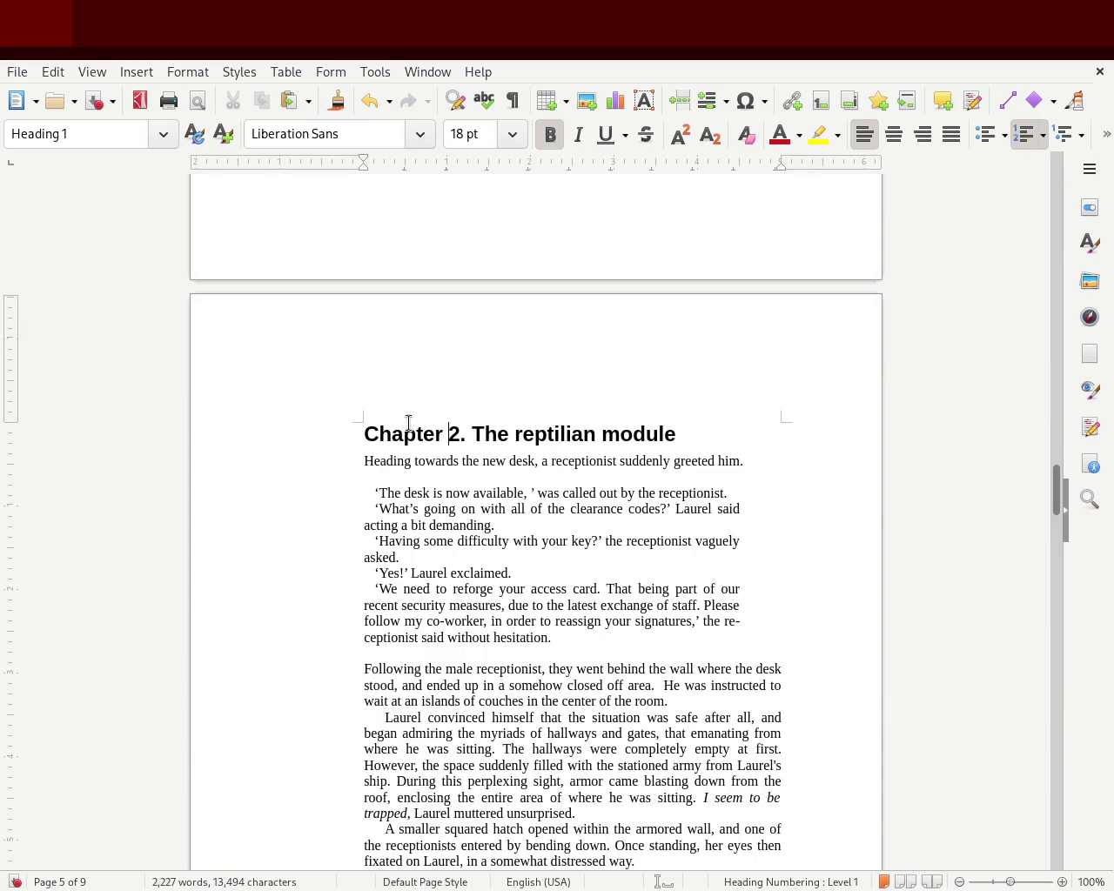
pyautogui.moveTo(1059, 506)
pyautogui.mouseDown()
pyautogui.moveTo(1074, 339)
pyautogui.moveTo(1049, 513)
pyautogui.mouseUp()
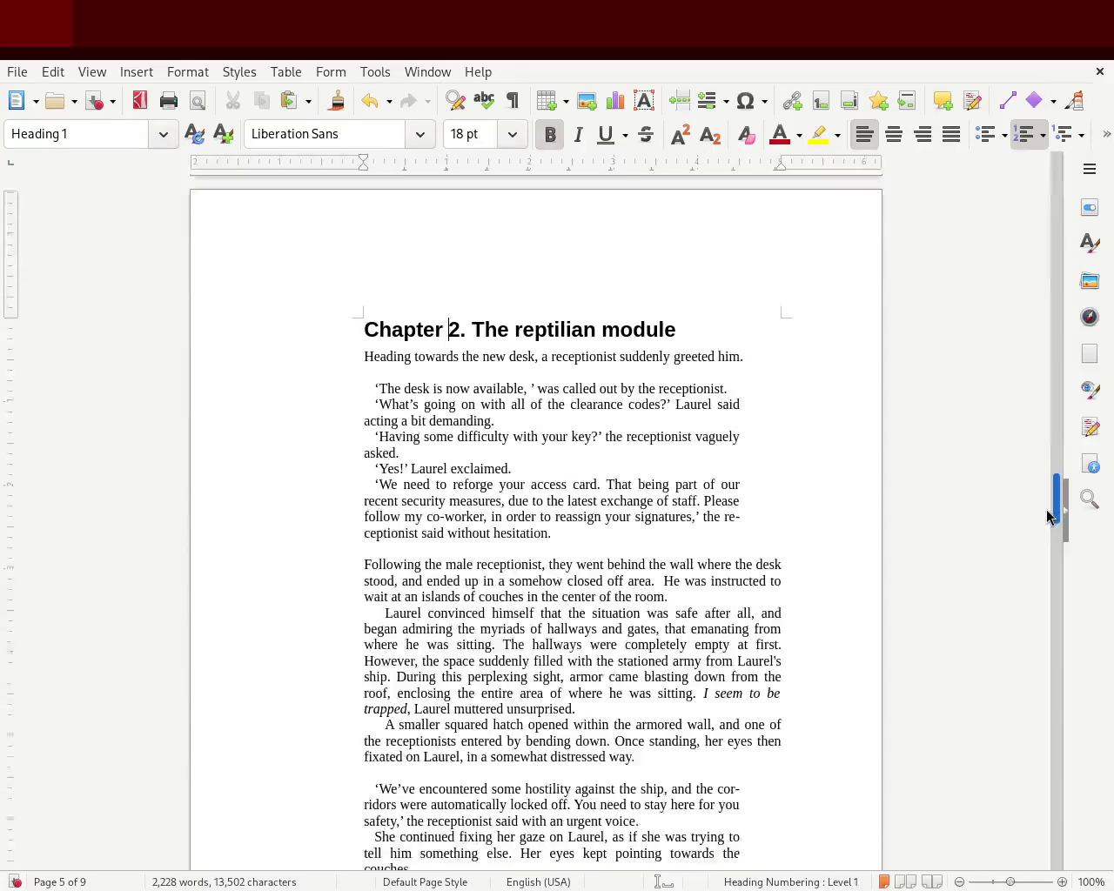
pyautogui.doubleClick(483, 292)
pyautogui.write('Entering')
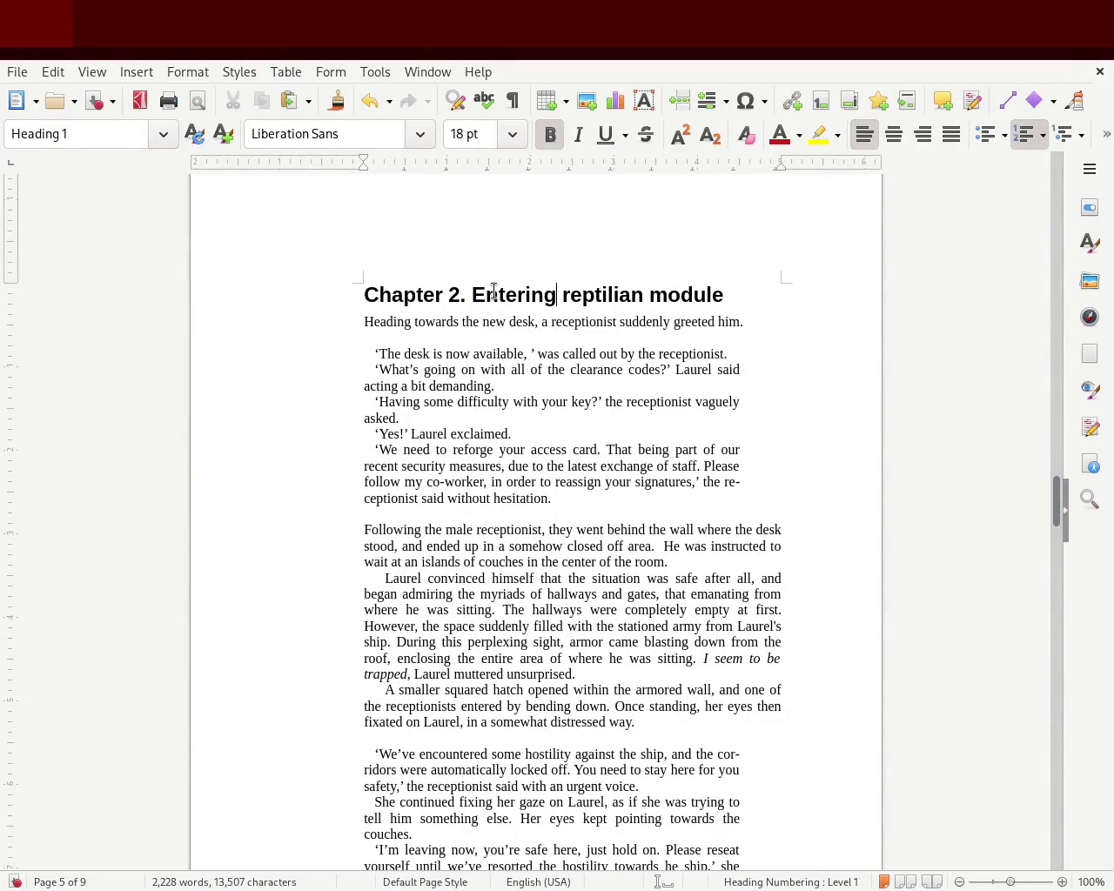
pyautogui.write(' th ')
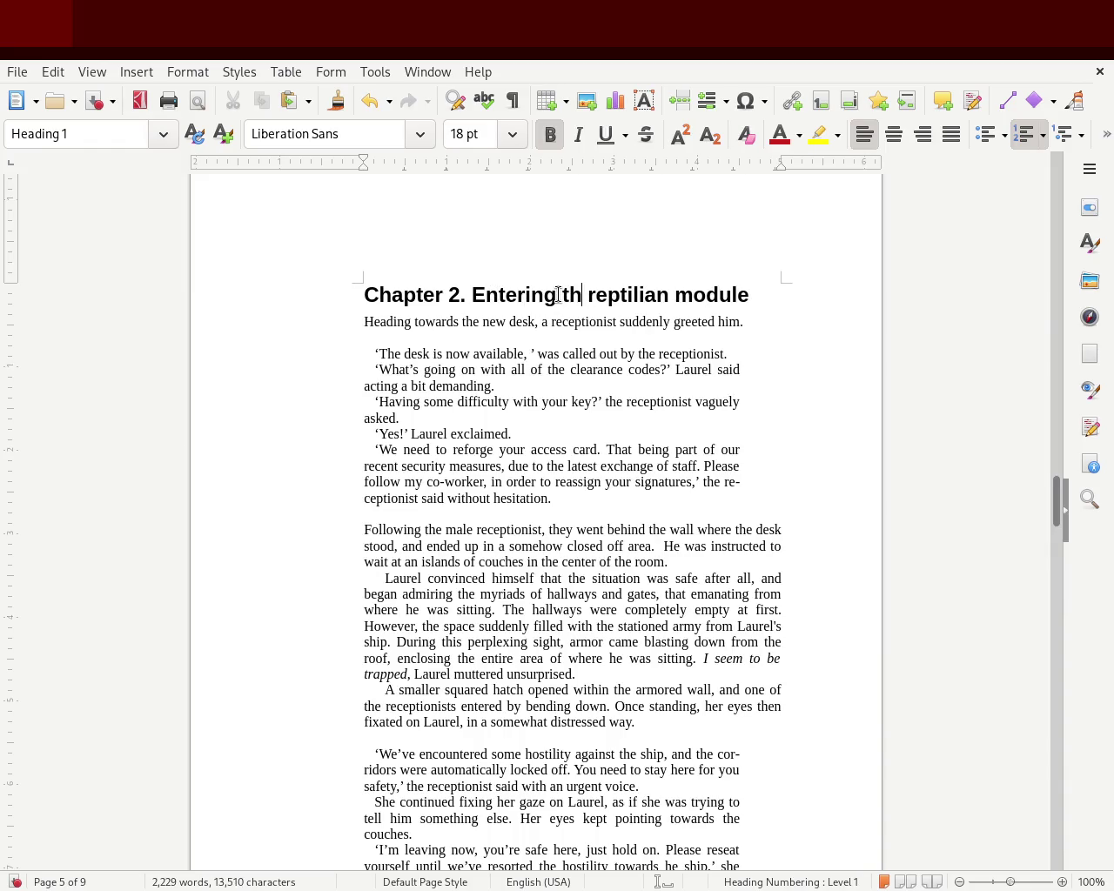
pyautogui.write('e')
pyautogui.press('Delete')
pyautogui.press('Delete')
pyautogui.press('Delete')
pyautogui.press('Delete')
pyautogui.press('Delete')
pyautogui.press('Delete')
pyautogui.press('Delete')
pyautogui.press('Delete')
pyautogui.press('Delete')
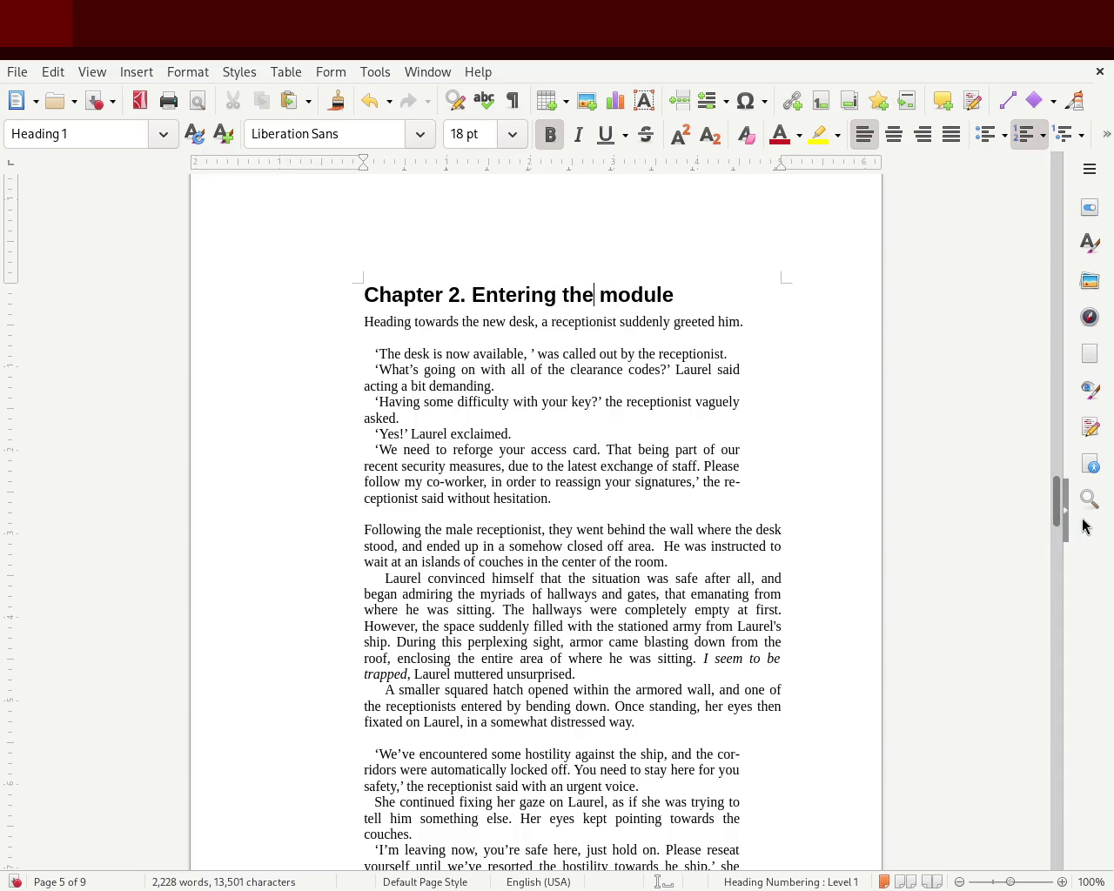
pyautogui.moveTo(1060, 515)
pyautogui.mouseDown()
pyautogui.moveTo(1073, 318)
pyautogui.moveTo(1064, 348)
pyautogui.mouseUp()
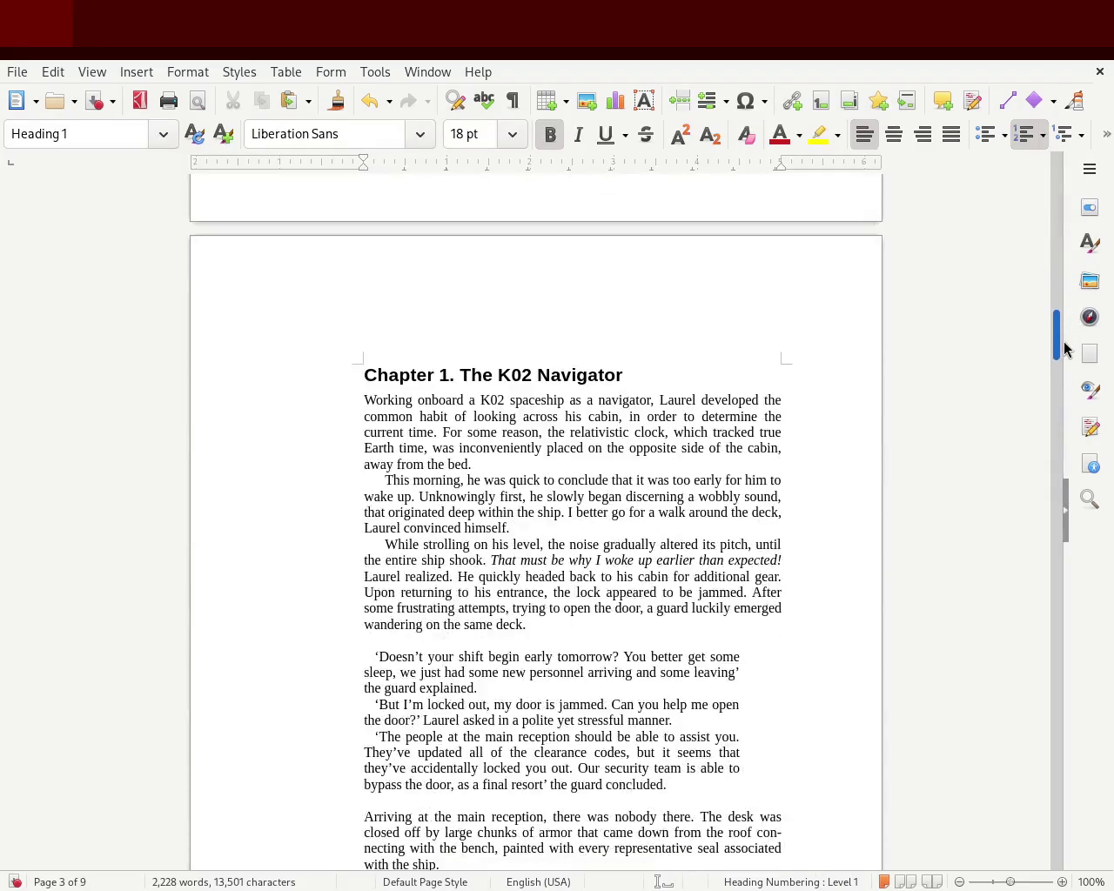
# - Replace 'Navigator' in the Chapter 1 heading, trying 'spaceship' before settling on lowercase 'navigator'
pyautogui.doubleClick(527, 369)
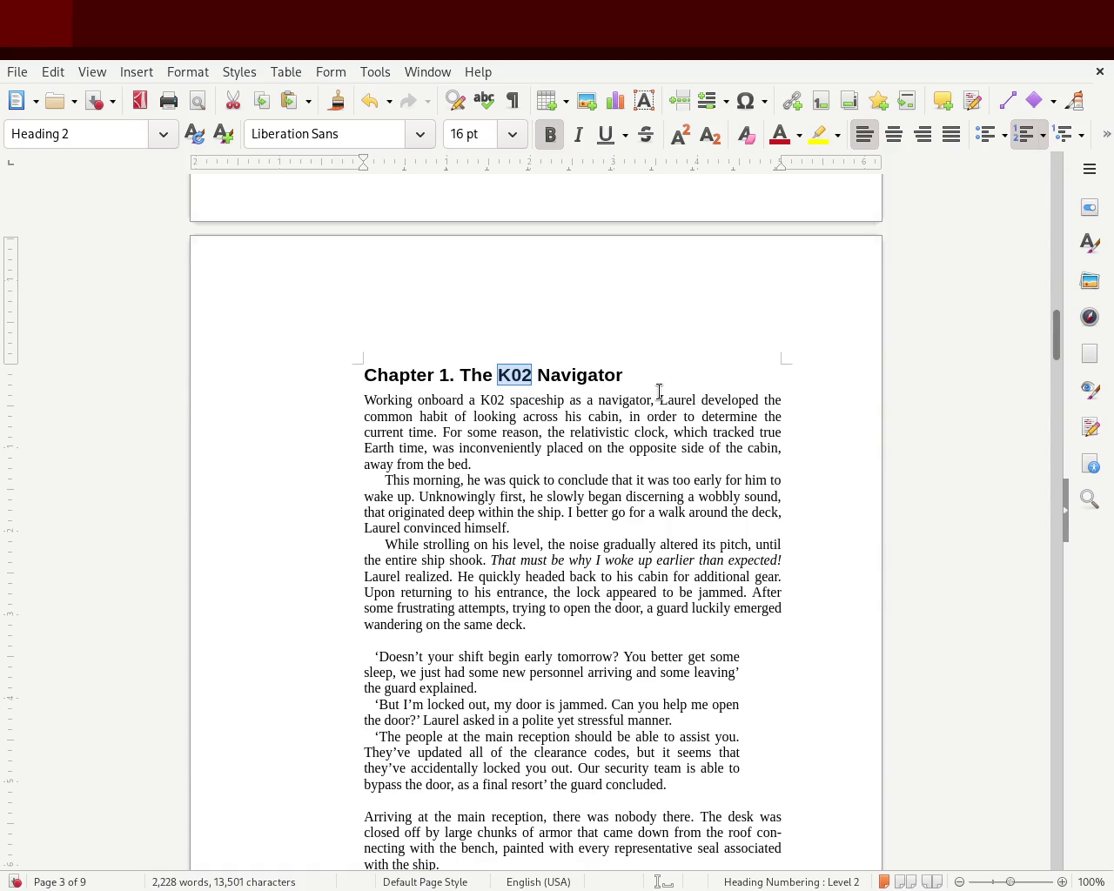
pyautogui.press('Right')
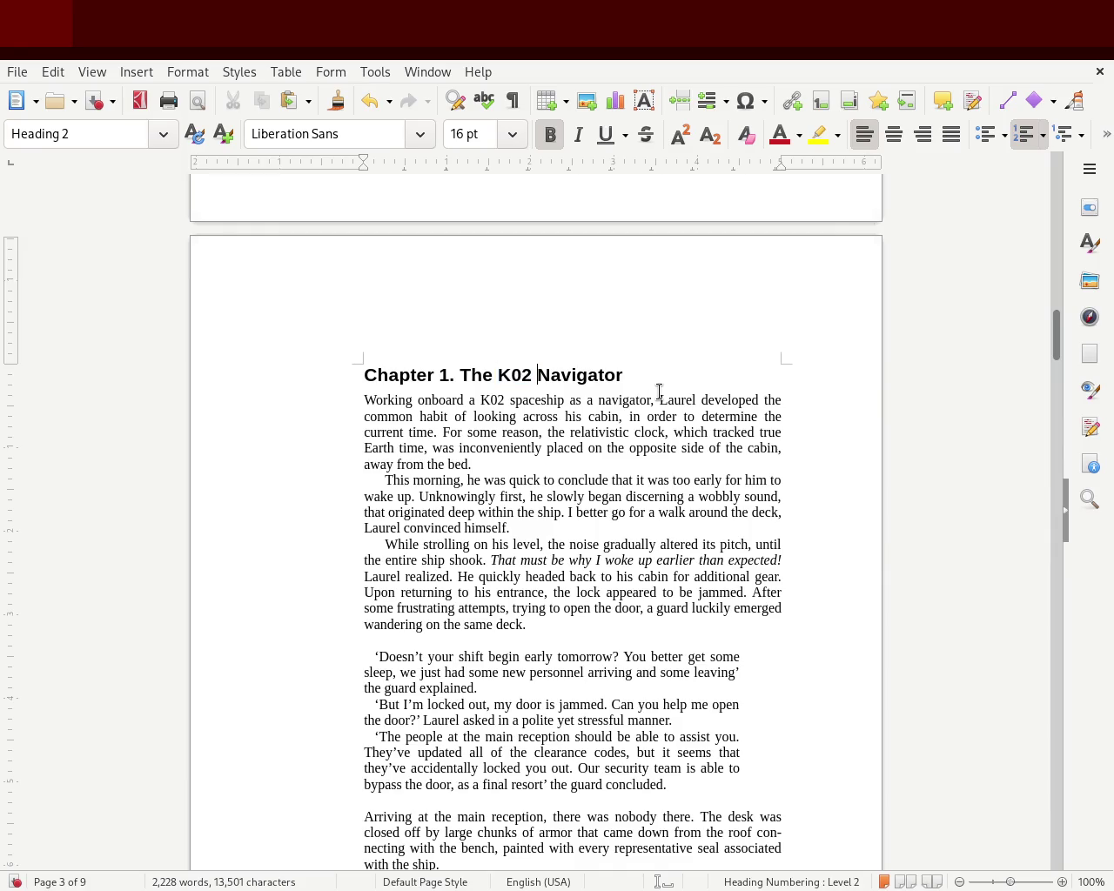
pyautogui.press('Delete')
pyautogui.press('Delete')
pyautogui.press('Delete')
pyautogui.press('Delete')
pyautogui.press('Delete')
pyautogui.press('Delete')
pyautogui.press('Delete')
pyautogui.press('Delete')
pyautogui.press('Delete')
pyautogui.write('ship')
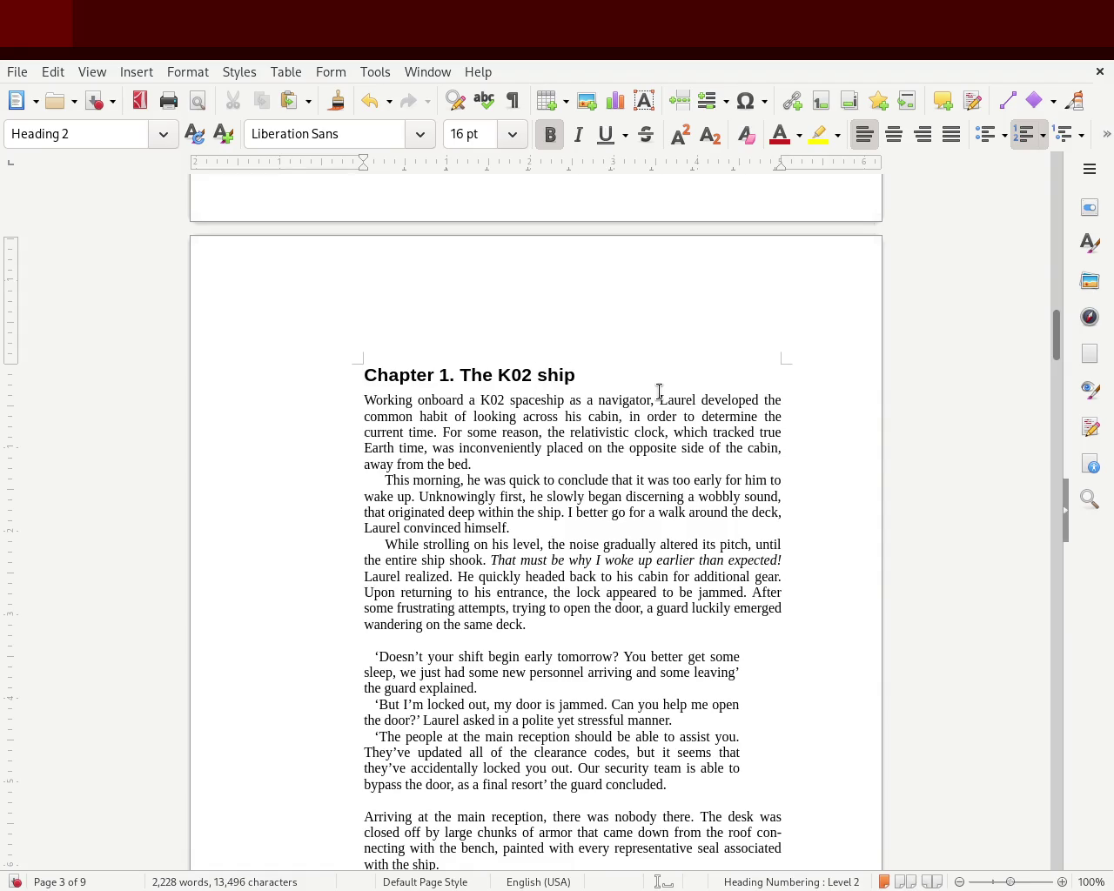
pyautogui.write('space')
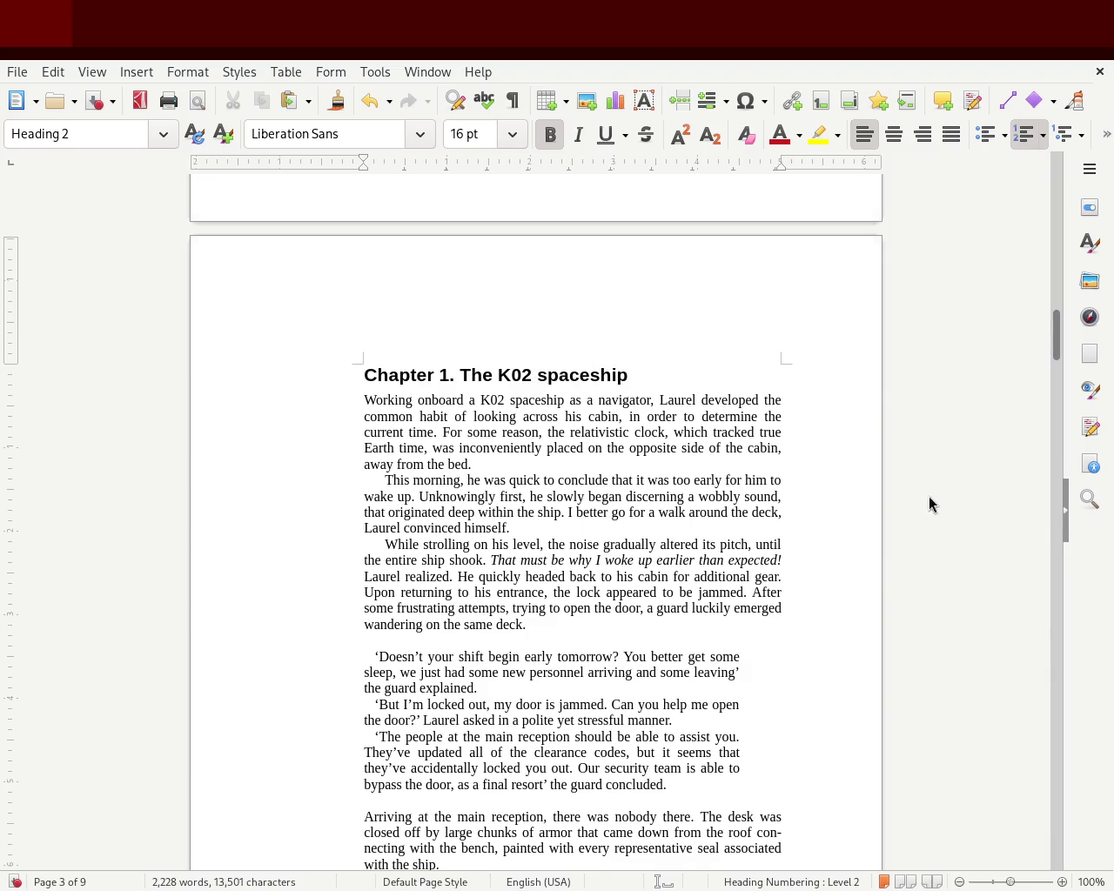
pyautogui.scroll(3, 1060, 329)
pyautogui.moveTo(1060, 329); pyautogui.dragTo(1057, 345)
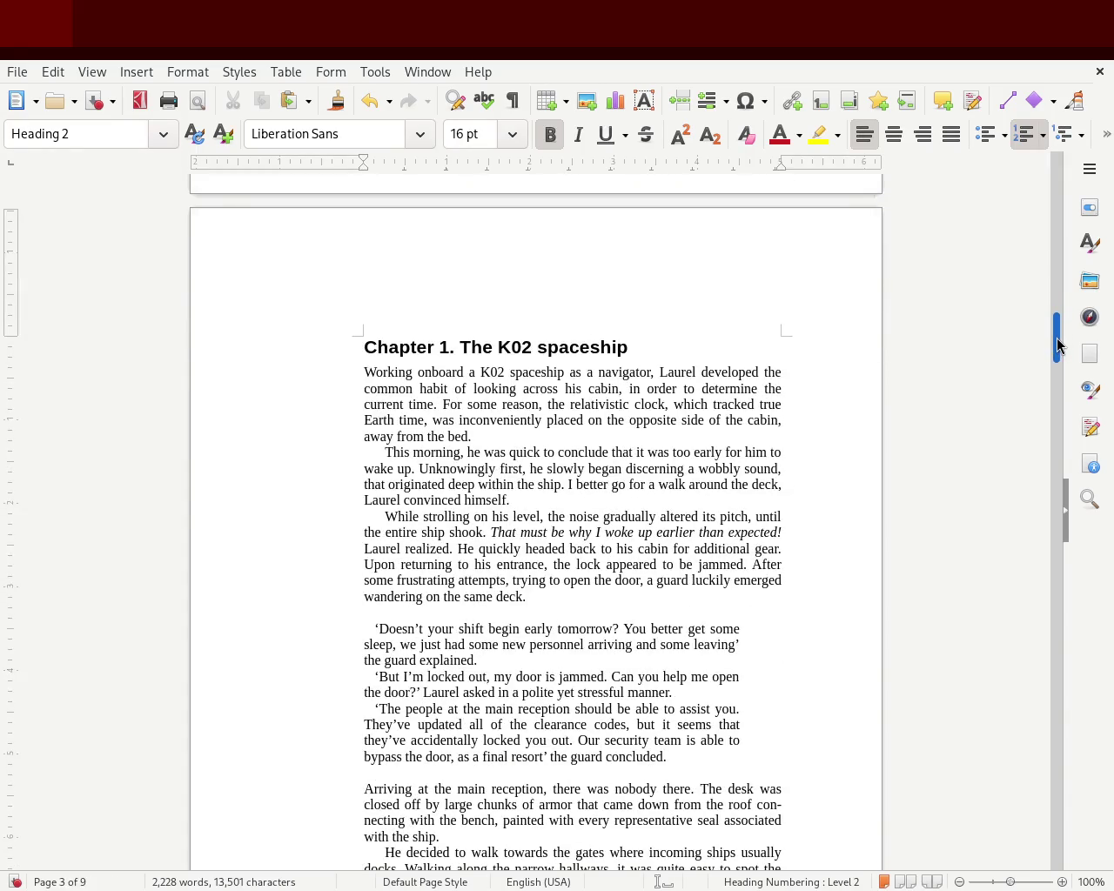
pyautogui.doubleClick(591, 346)
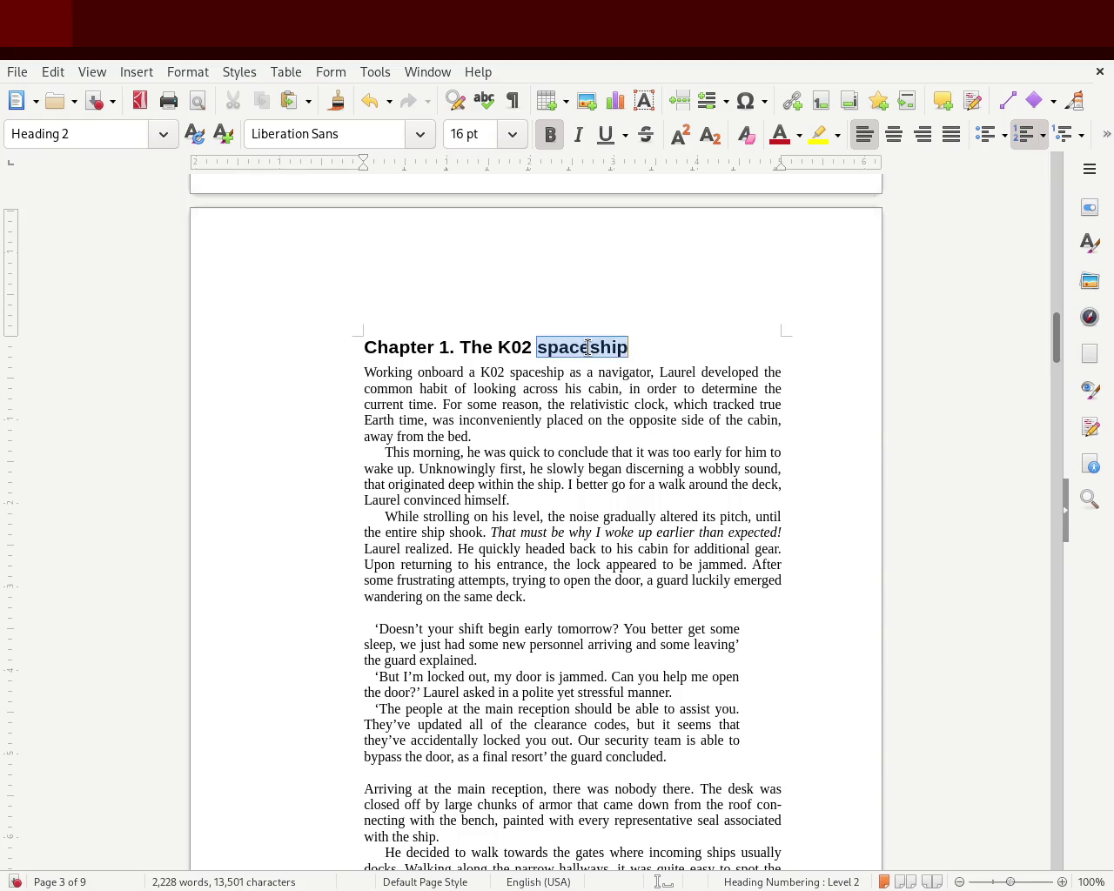
pyautogui.write('navigator')
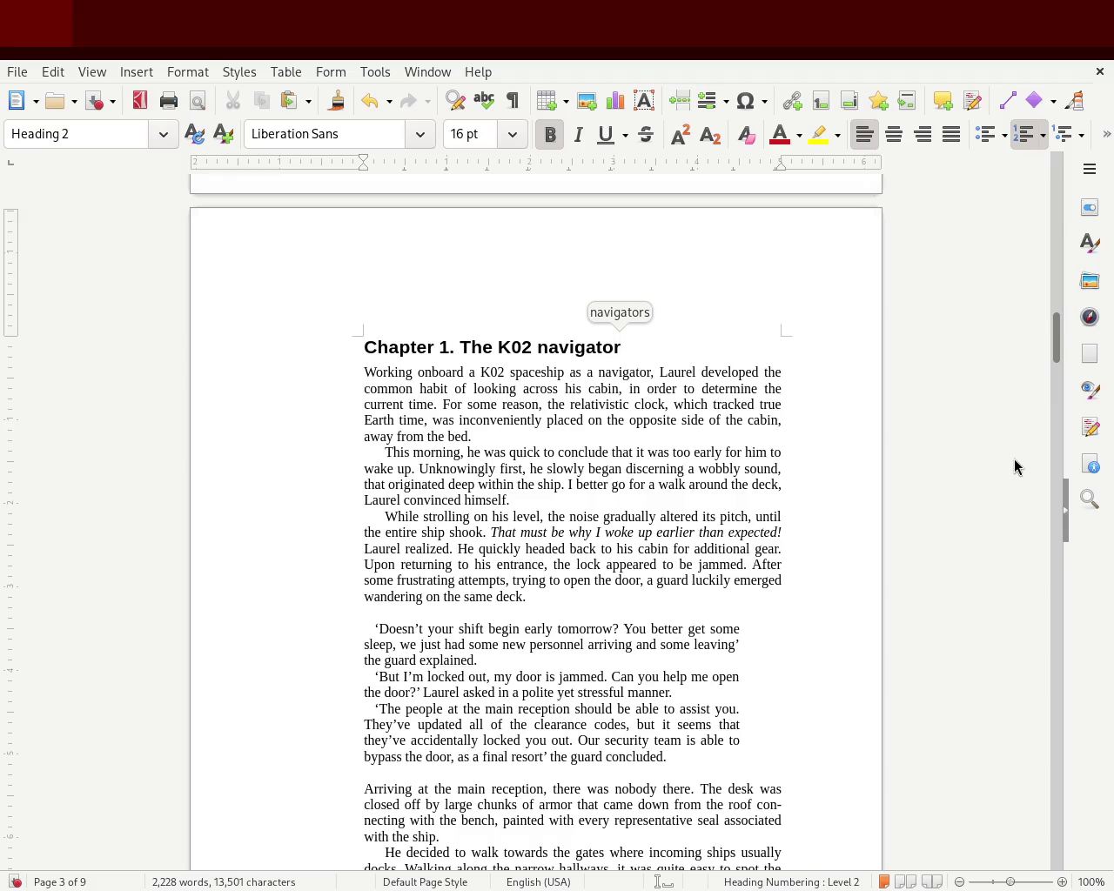
pyautogui.moveTo(1059, 364); pyautogui.dragTo(1060, 291)
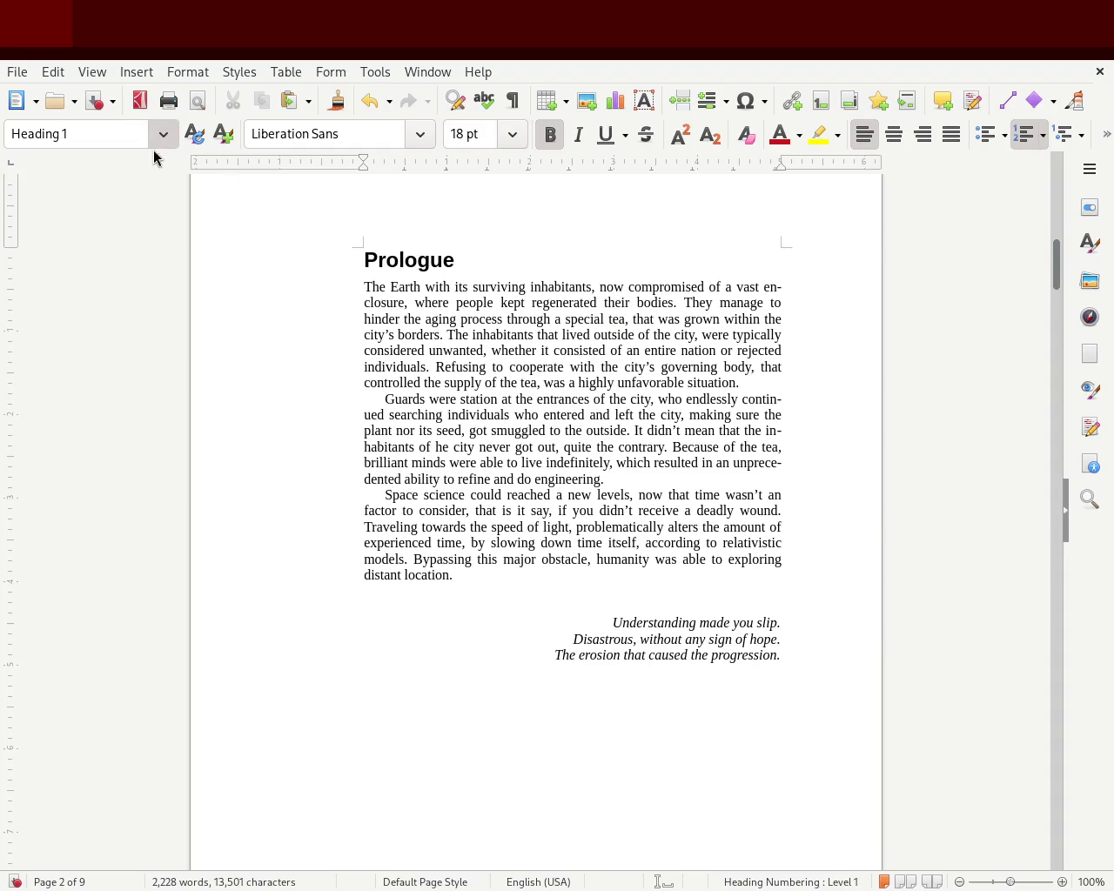
# - Apply the Heading 2 style to the Prologue heading from the Styles deck, then close it
pyautogui.press('F11')
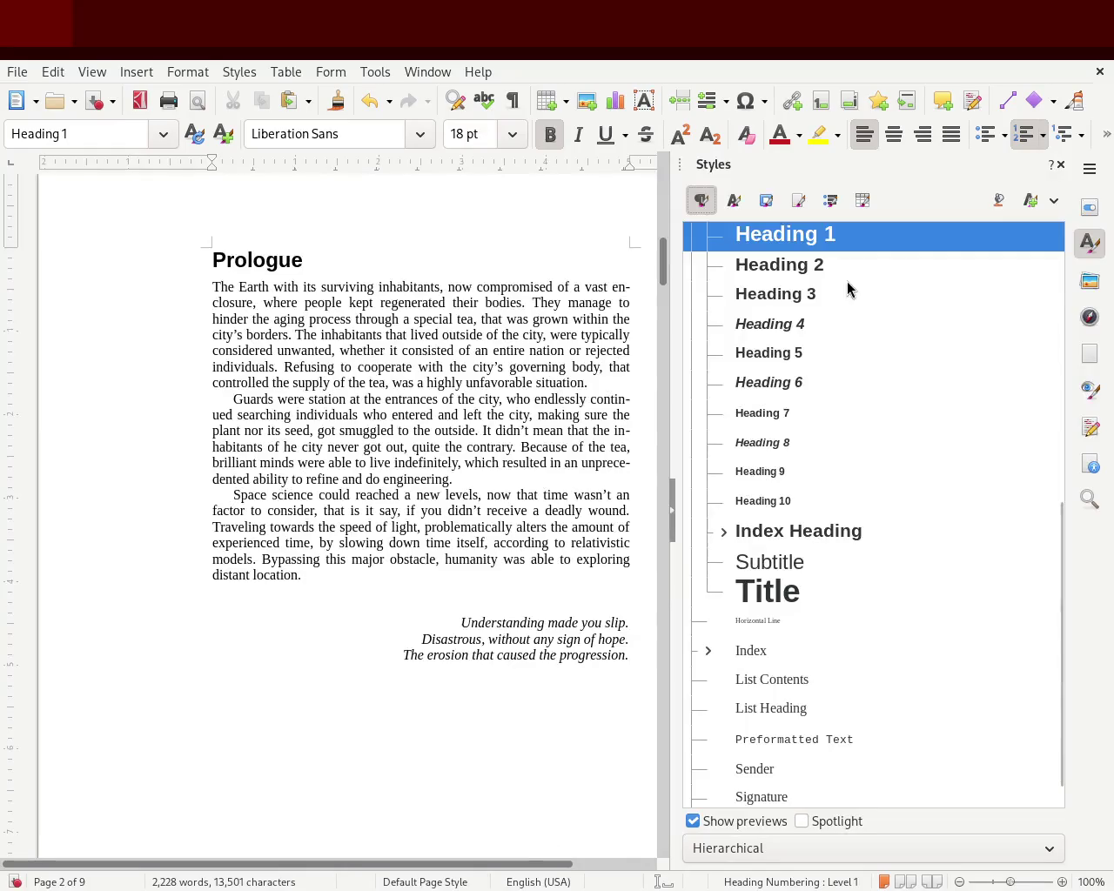
pyautogui.click(834, 265)
pyautogui.doubleClick(834, 266)
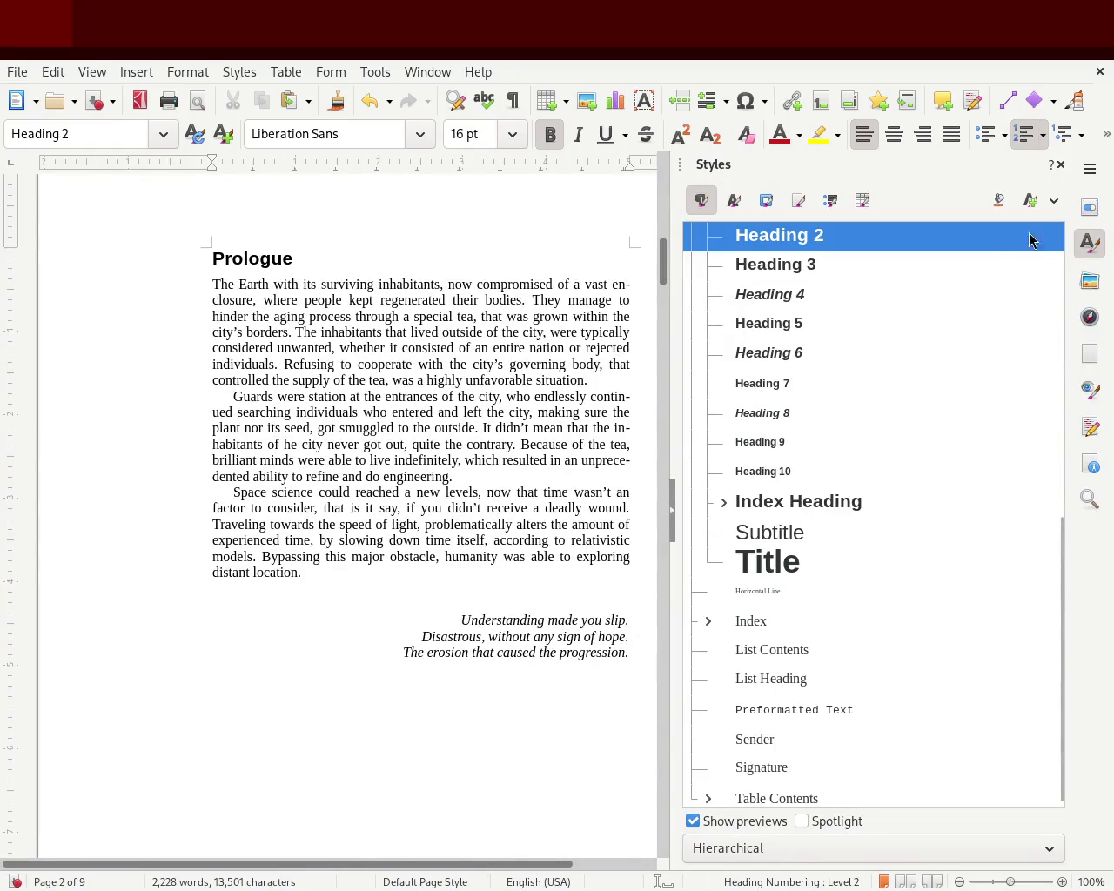
pyautogui.click(1061, 167)
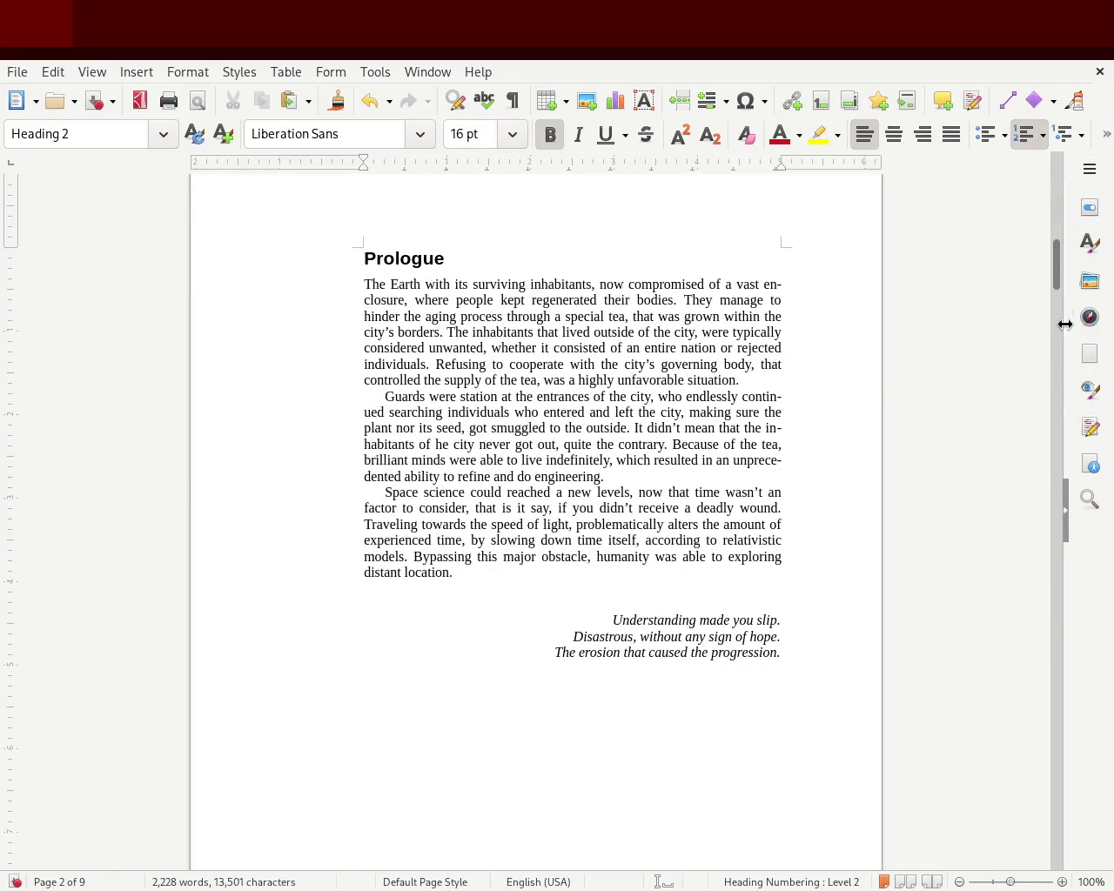
pyautogui.moveTo(1057, 266)
pyautogui.mouseDown()
pyautogui.moveTo(1059, 221)
pyautogui.moveTo(1044, 267)
pyautogui.mouseUp()
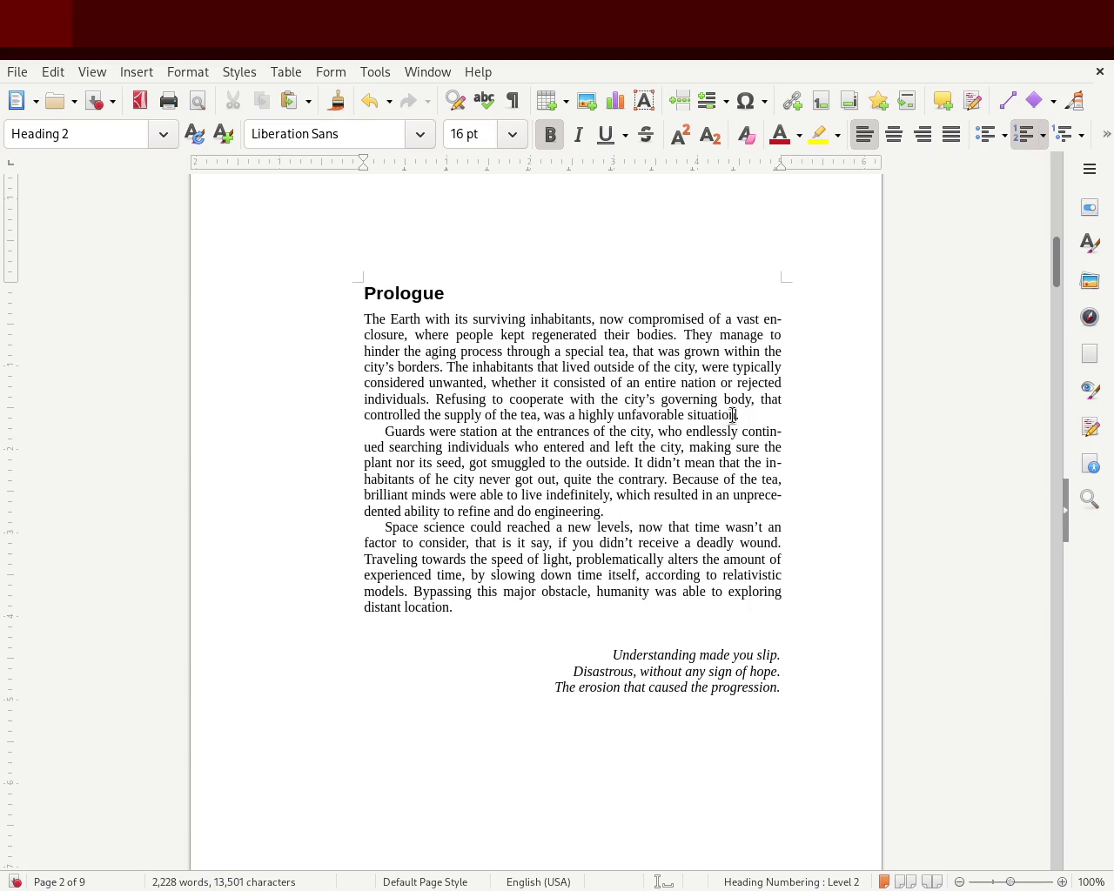
# - Add ', resulting in an eventual death' after 'situation', correct 'eventuall', and save
pyautogui.click(733, 415)
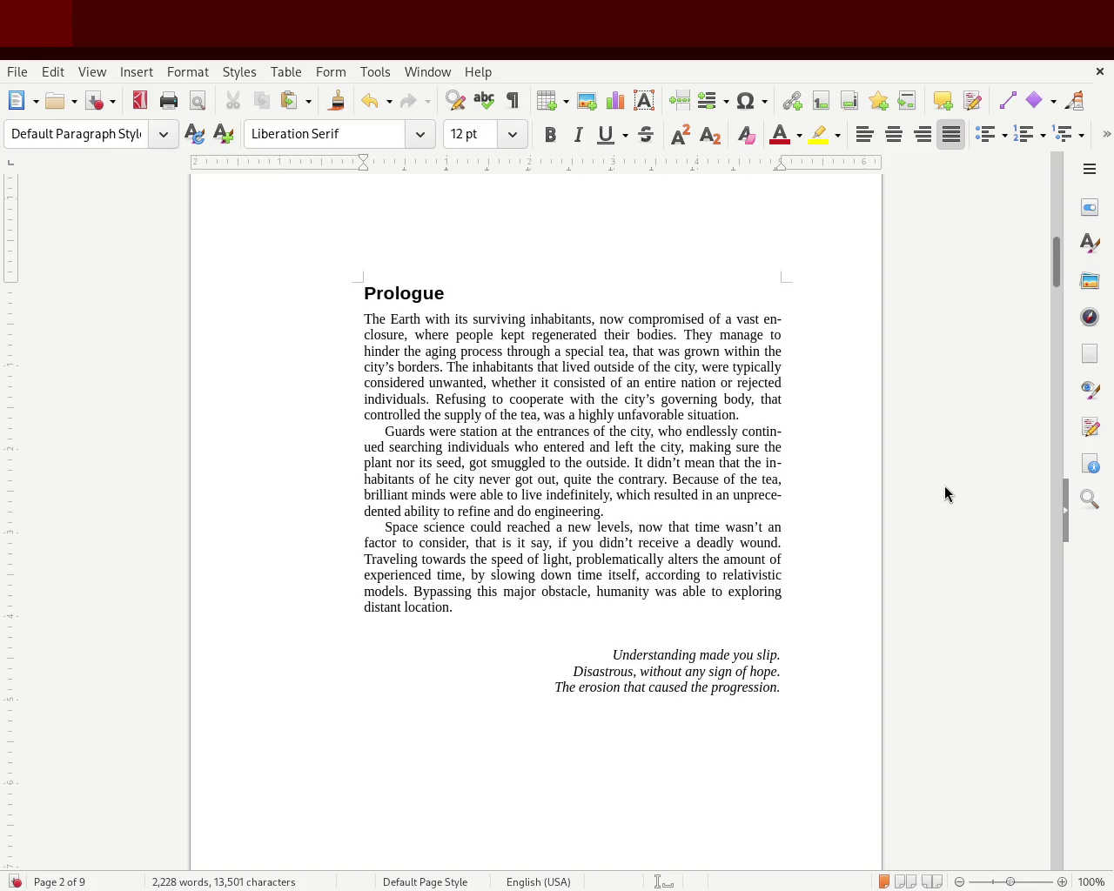
pyautogui.write(', resu')
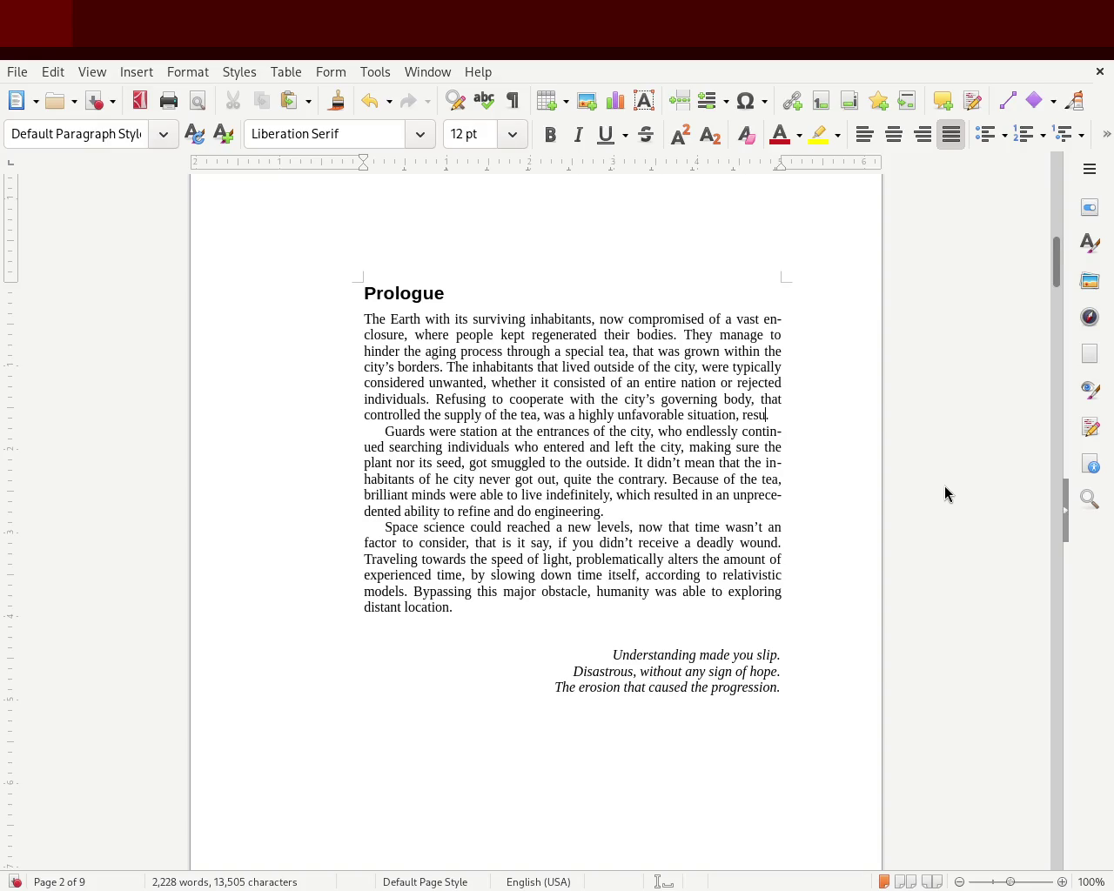
pyautogui.write('lting a')
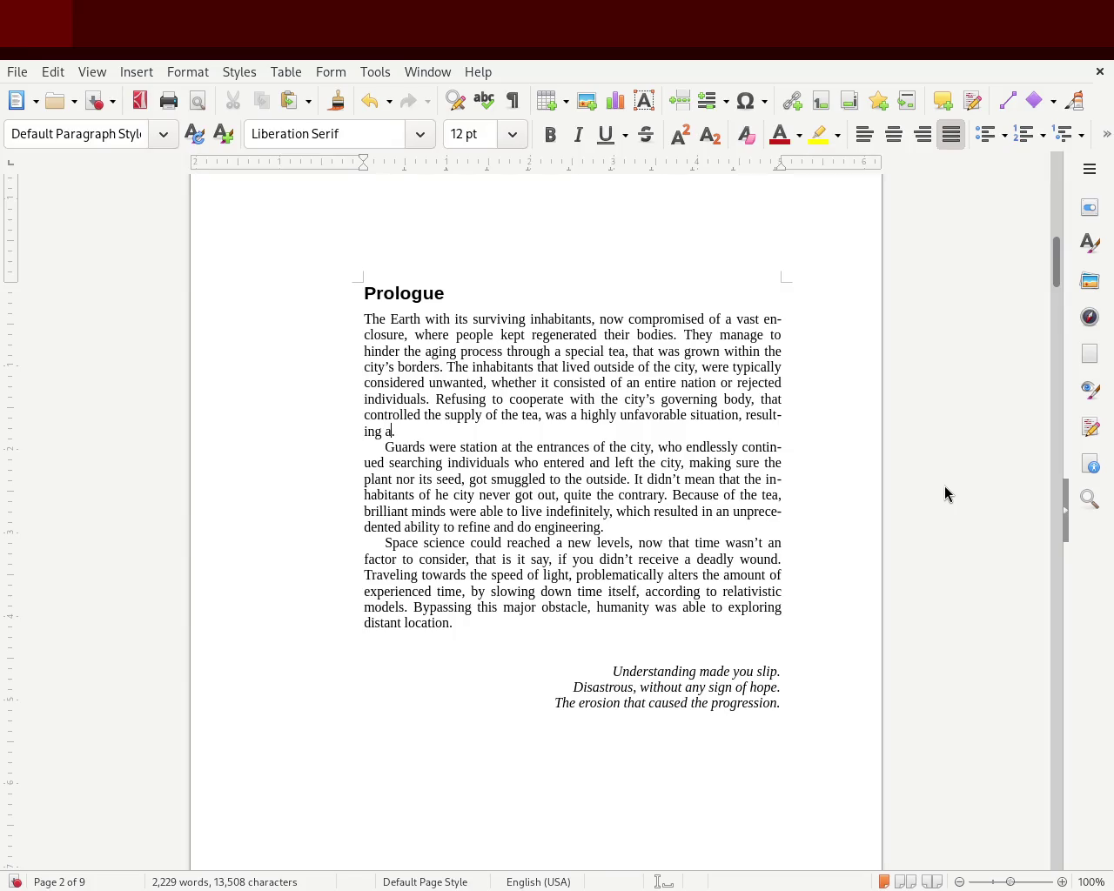
pyautogui.write('h')
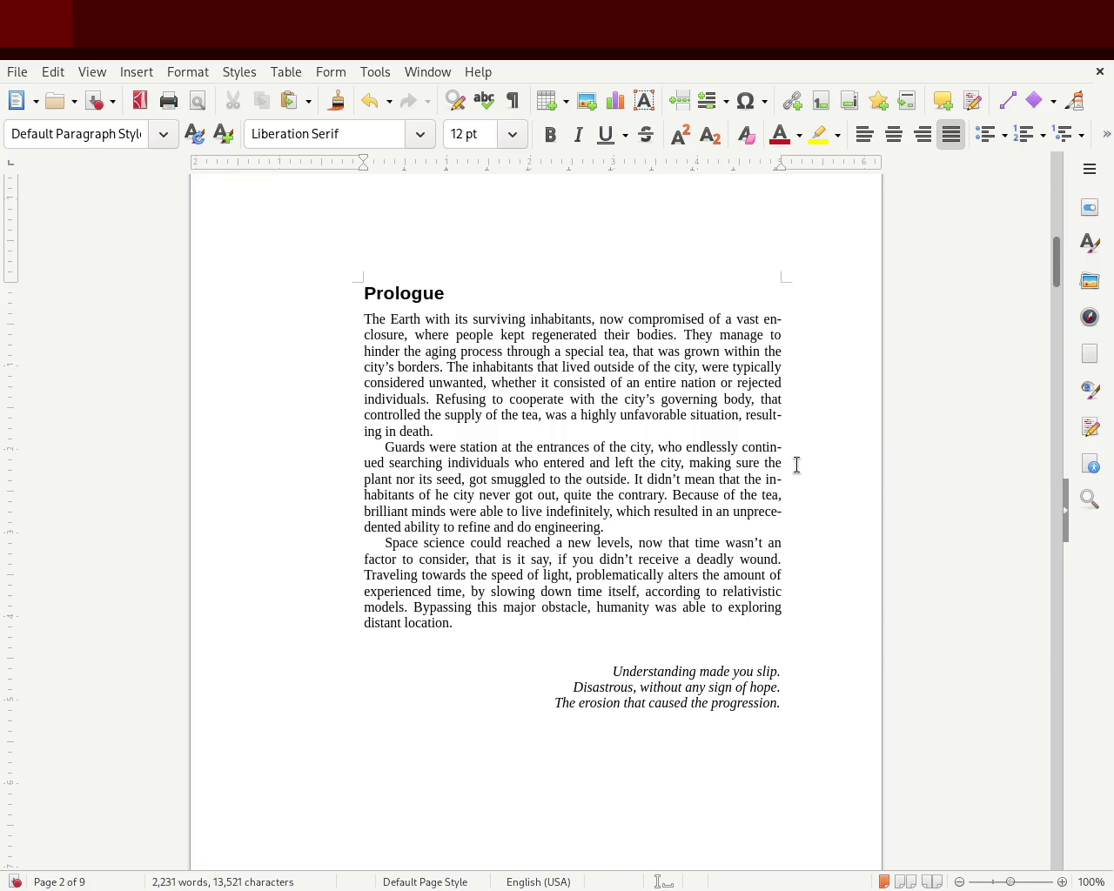
pyautogui.write('an eventuall')
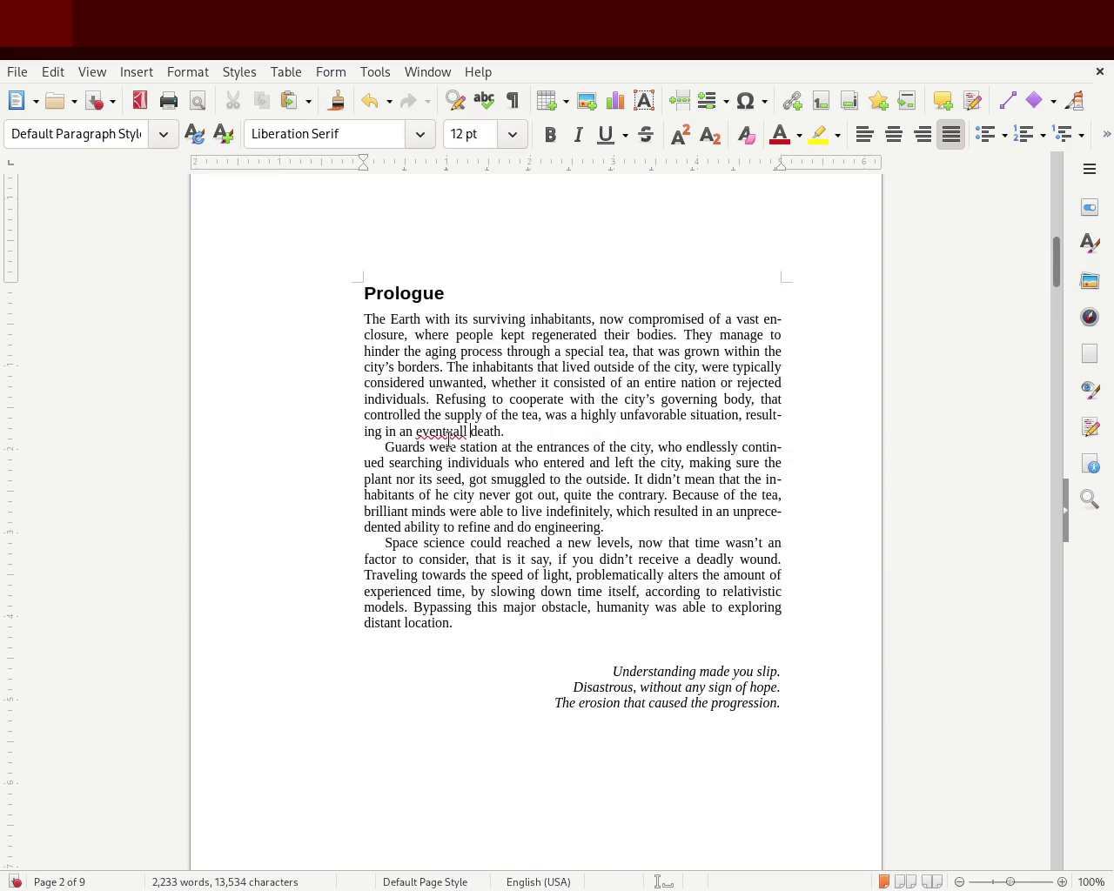
pyautogui.doubleClick(449, 436)
pyautogui.write('eventual')
pyautogui.hotkey('ctrl', 's')
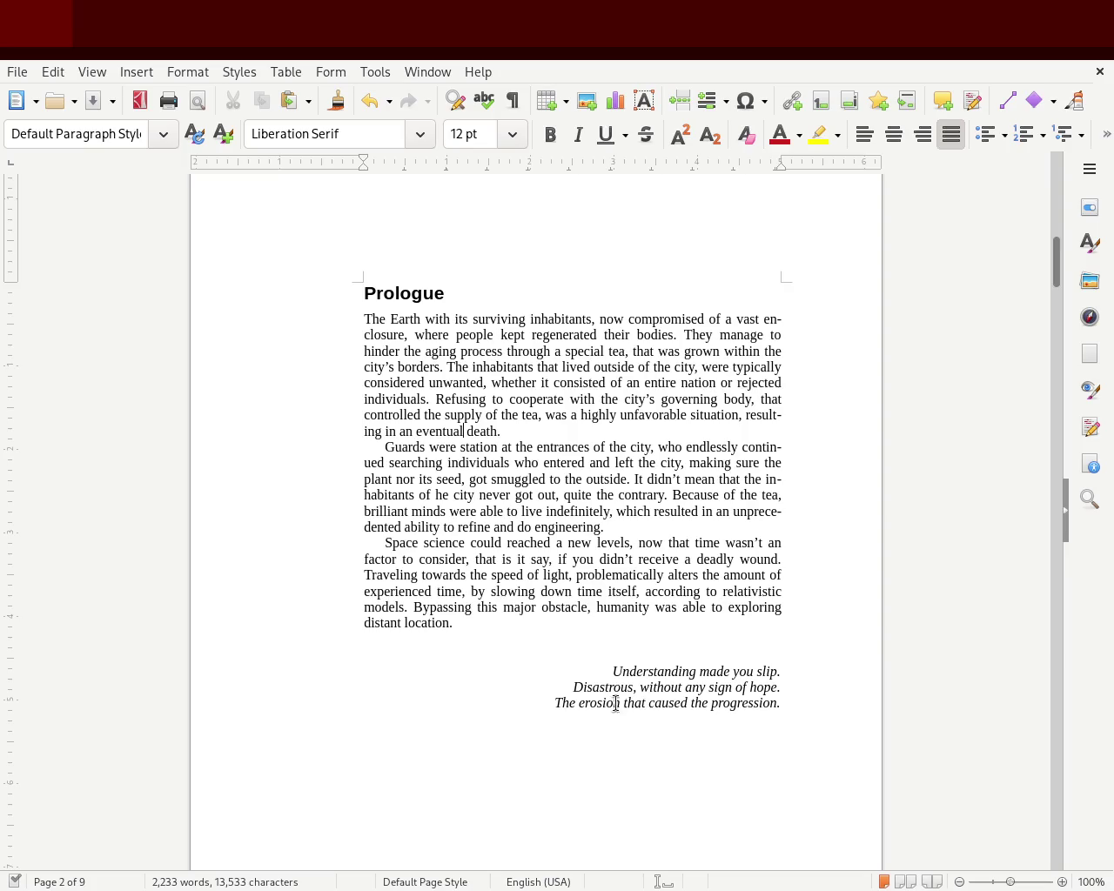
pyautogui.click(631, 701)
# - Append ', if they had the ability to endure travelling.' after 'distant location'
pyautogui.scroll(-4, 1056, 268)
pyautogui.click(449, 408)
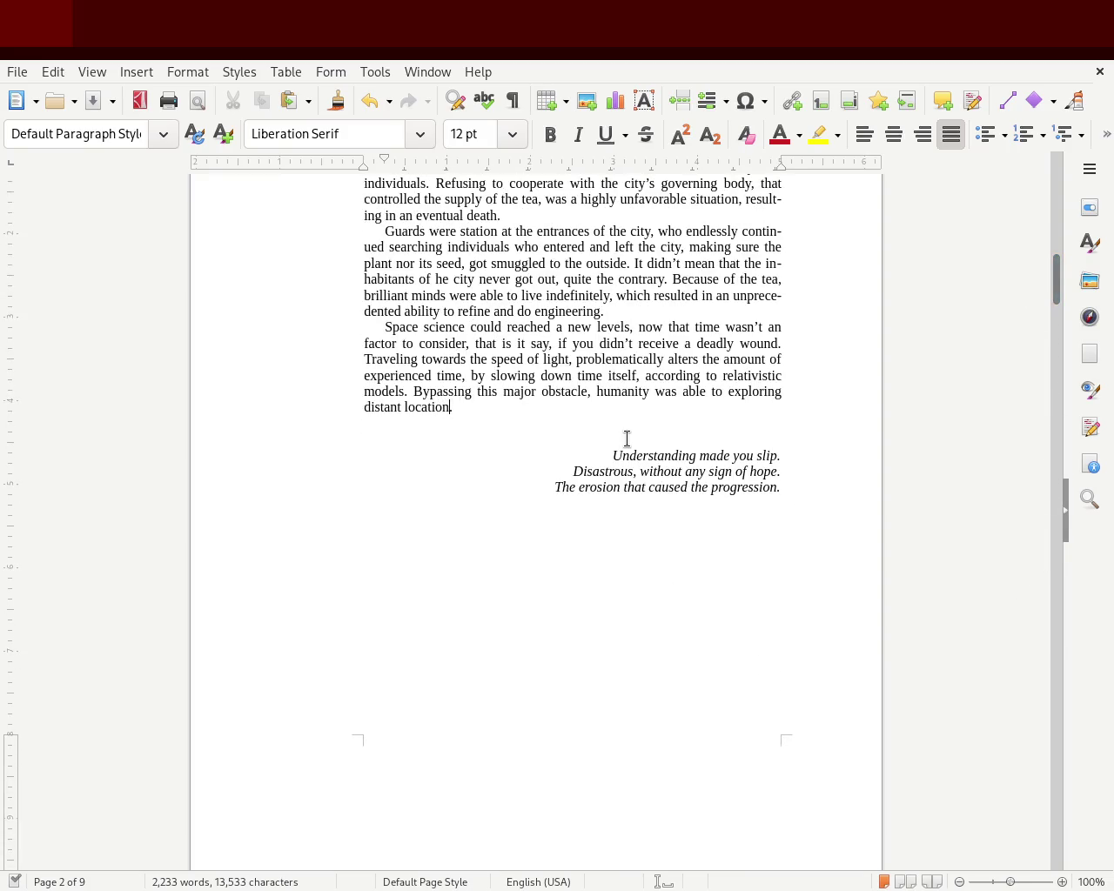
pyautogui.write(', if they ')
pyautogui.write('had the ability to endure the.')
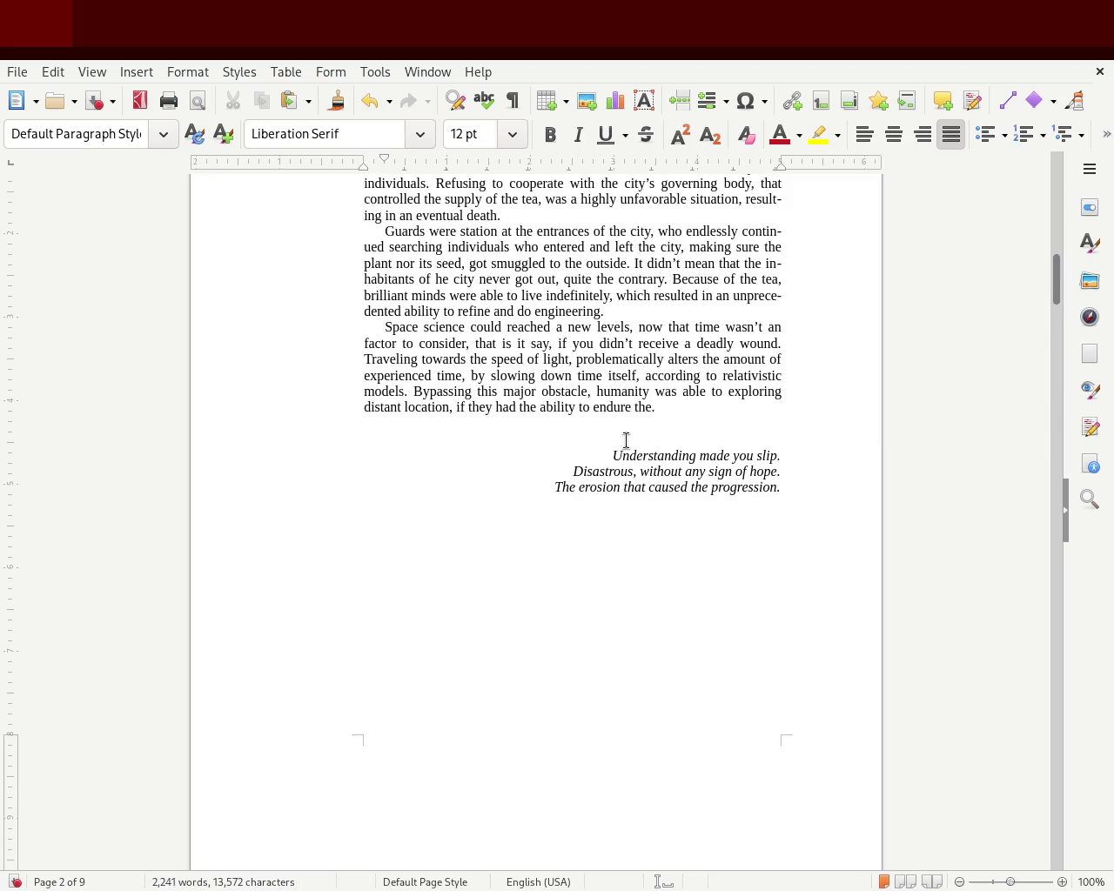
pyautogui.press('BackSpace')
pyautogui.press('BackSpace')
pyautogui.press('BackSpace')
pyautogui.press('BackSpace')
pyautogui.press('BackSpace')
pyautogui.write('travelling.')
# - Rewrite the ending after 'if' as 'one had the ability to travel' and save
pyautogui.doubleClick(656, 405)
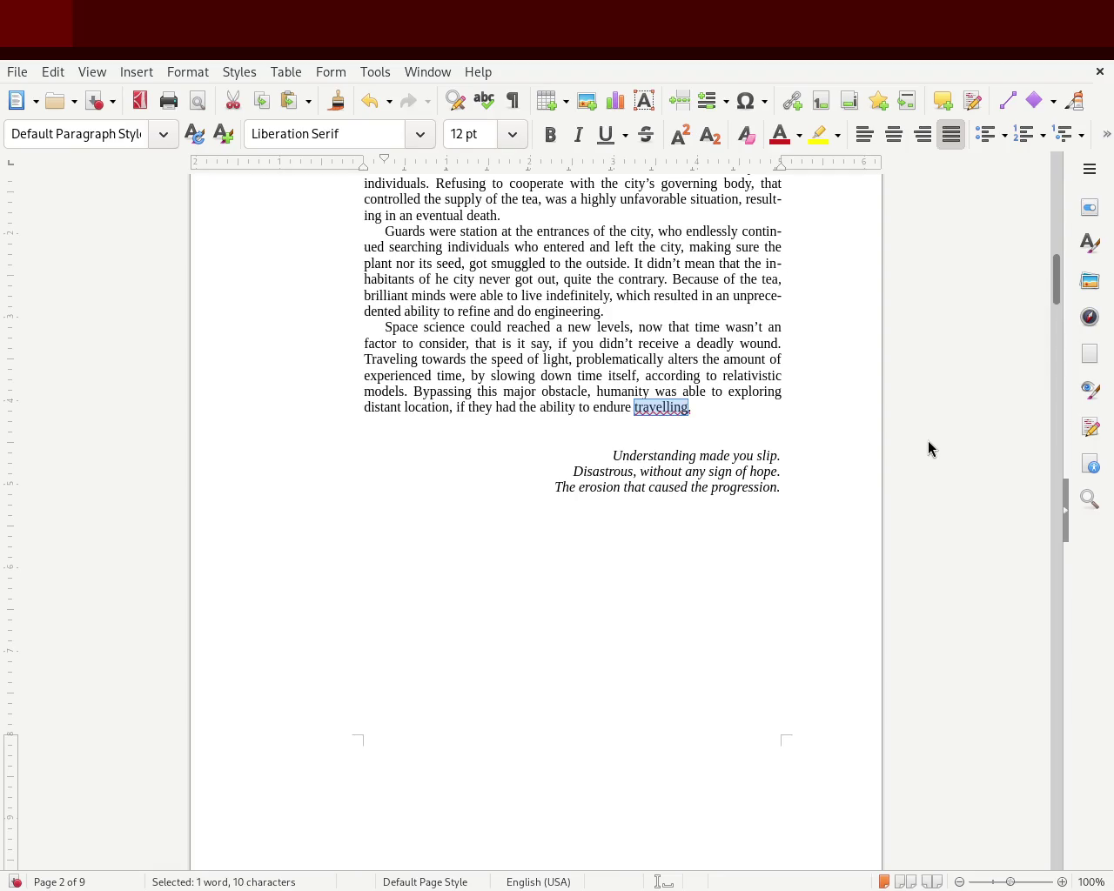
pyautogui.press('BackSpace')
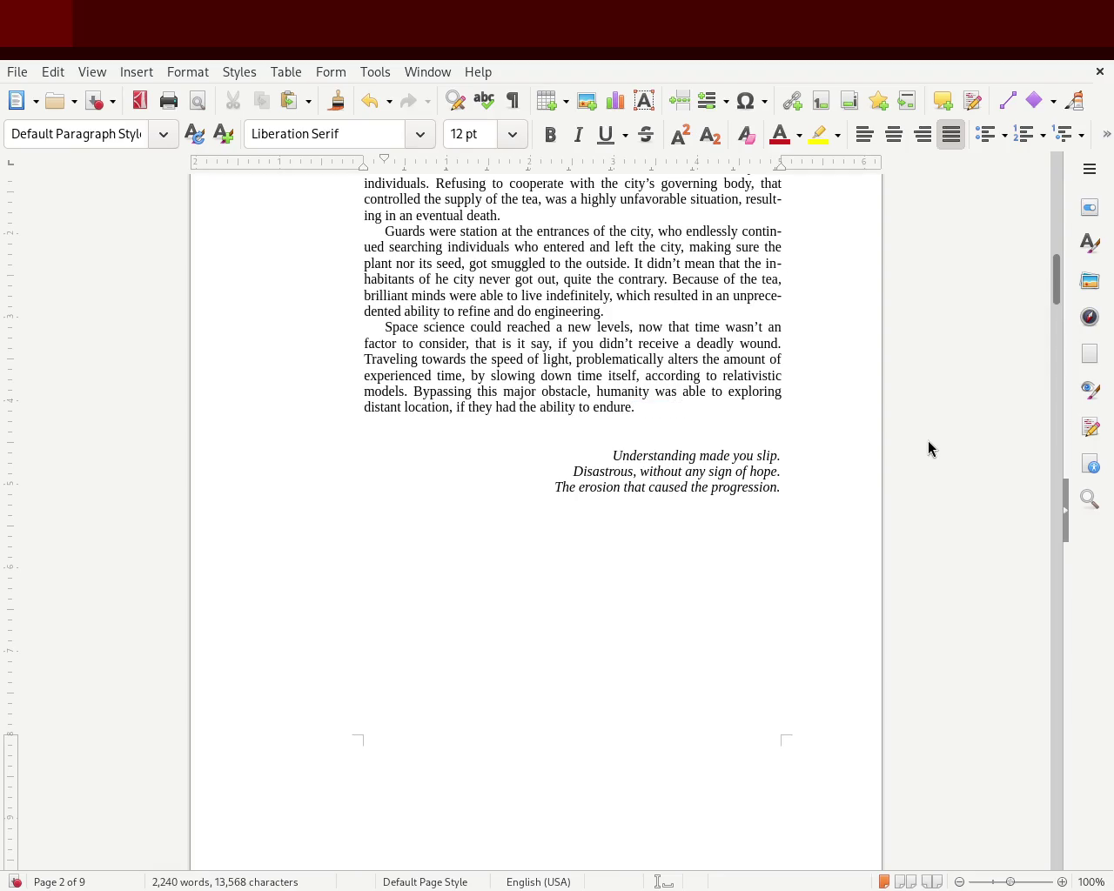
pyautogui.press('BackSpace')
pyautogui.press('BackSpace')
pyautogui.press('BackSpace')
pyautogui.press('BackSpace')
pyautogui.press('BackSpace')
pyautogui.press('BackSpace')
pyautogui.press('BackSpace')
pyautogui.press('BackSpace')
pyautogui.press('BackSpace')
pyautogui.press('BackSpace')
pyautogui.press('BackSpace')
pyautogui.write('hey')
pyautogui.press('BackSpace')
pyautogui.press('BackSpace')
pyautogui.press('BackSpace')
pyautogui.write('one had the ability to travel')
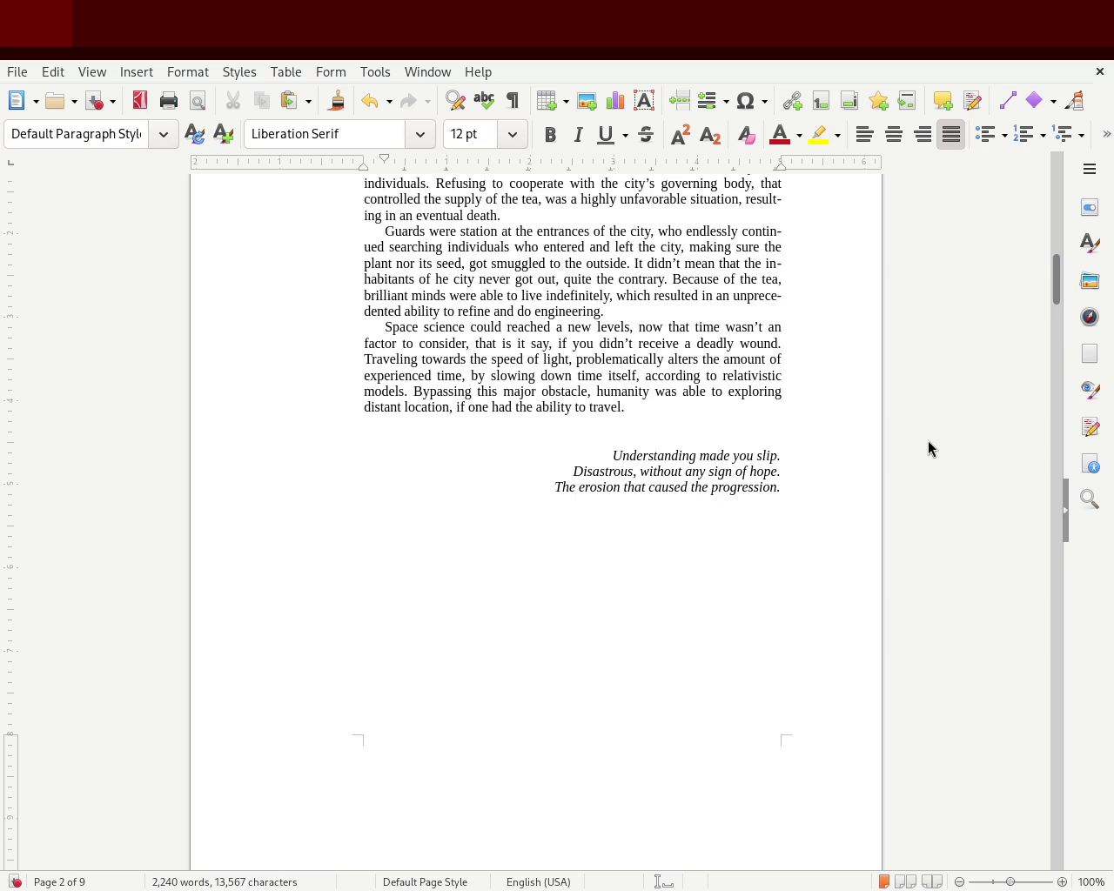
pyautogui.hotkey('ctrl', 's')
pyautogui.moveTo(1057, 281)
pyautogui.mouseDown()
pyautogui.moveTo(1057, 347)
pyautogui.moveTo(1054, 266)
pyautogui.mouseUp()
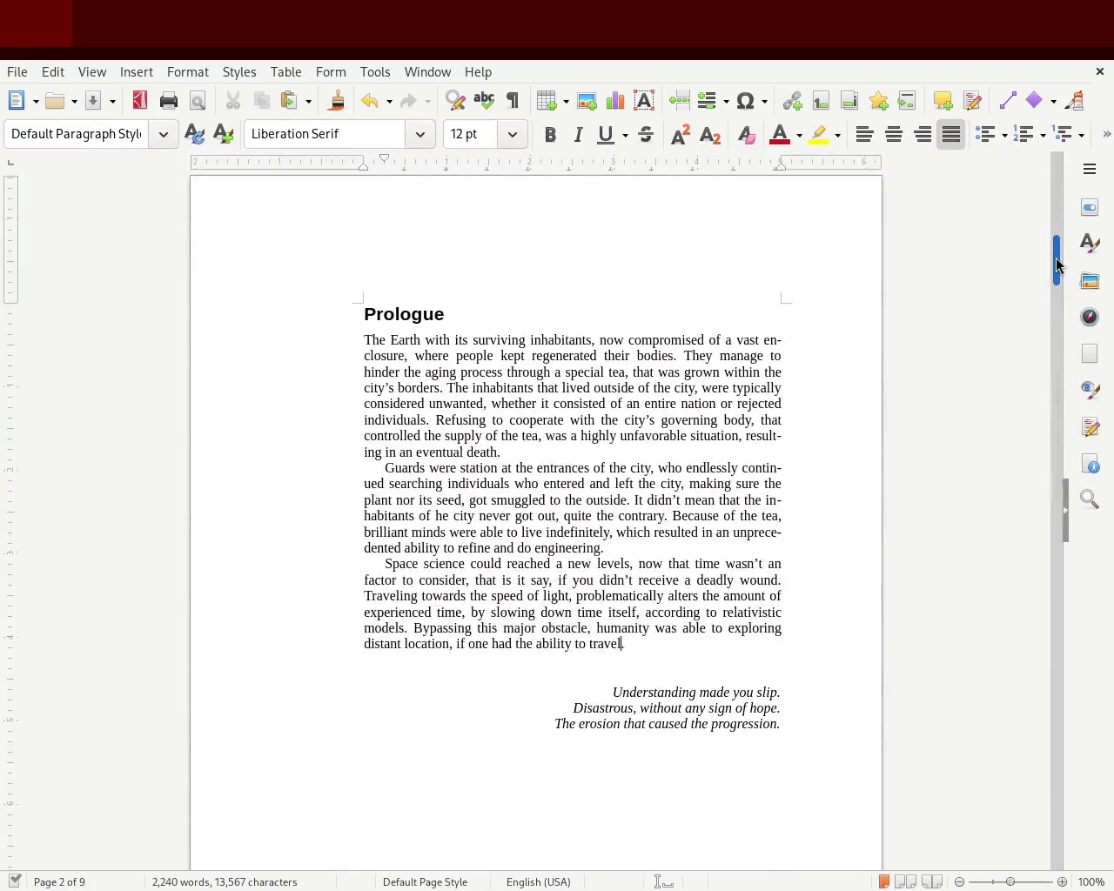
# - Change 'resulting in an eventual death' to 'resulting in death eventually' and save
pyautogui.moveTo(1008, 885); pyautogui.dragTo(1017, 885)
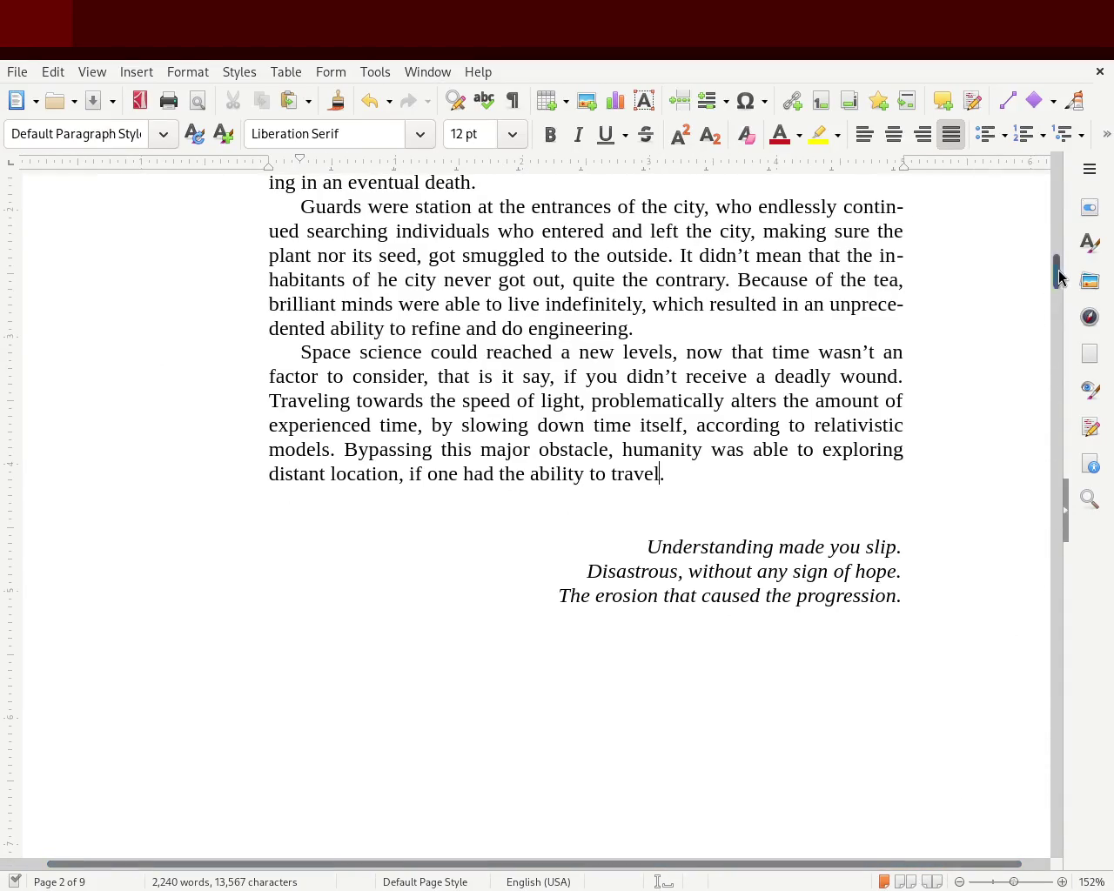
pyautogui.scroll(5, 1060, 268)
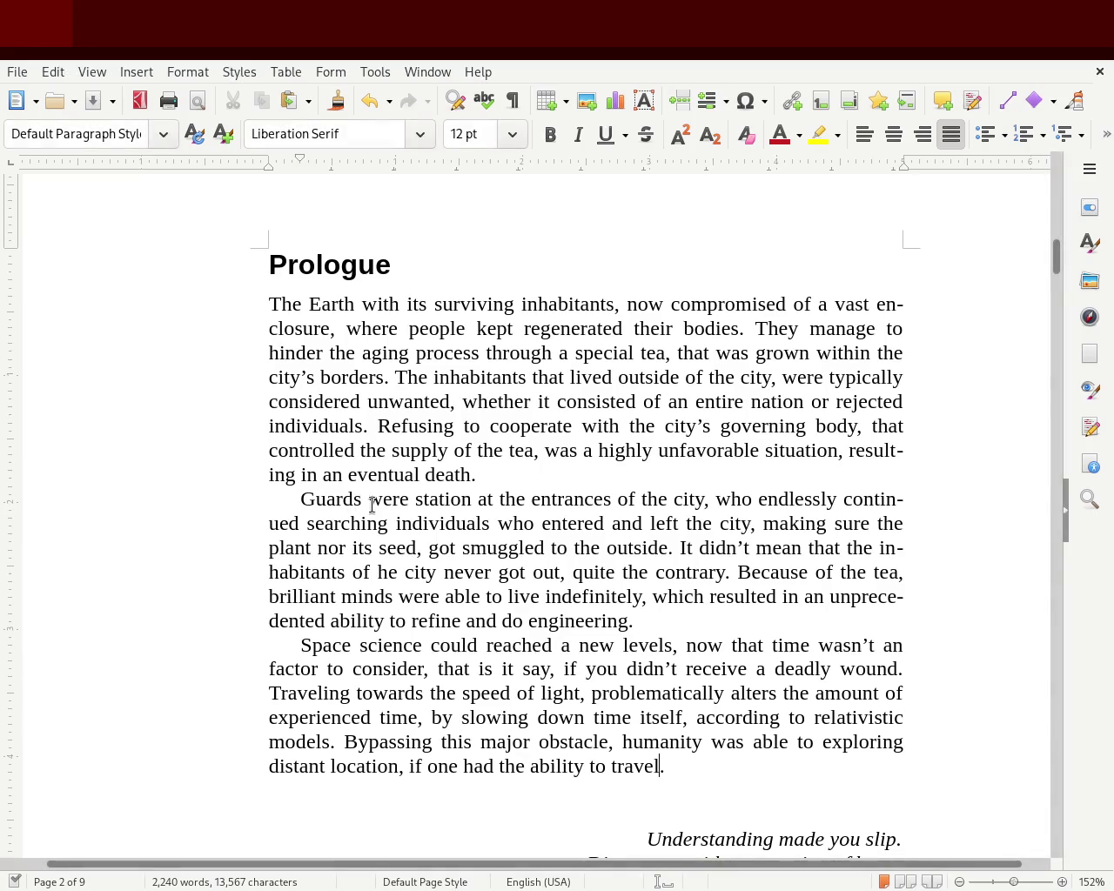
pyautogui.doubleClick(385, 477)
pyautogui.press('BackSpace')
pyautogui.press('BackSpace')
pyautogui.press('Left')
pyautogui.press('Left')
pyautogui.press('Left')
pyautogui.hotkey('ctrl', 'shift', 'Right')
pyautogui.hotkey('ctrl', 'shift', 'Right')
pyautogui.press('Delete')
pyautogui.press('Right')
pyautogui.press('Right')
pyautogui.press('Right')
pyautogui.press('Right')
pyautogui.press('Right')
pyautogui.write('eventually')
pyautogui.hotkey('ctrl', 's')
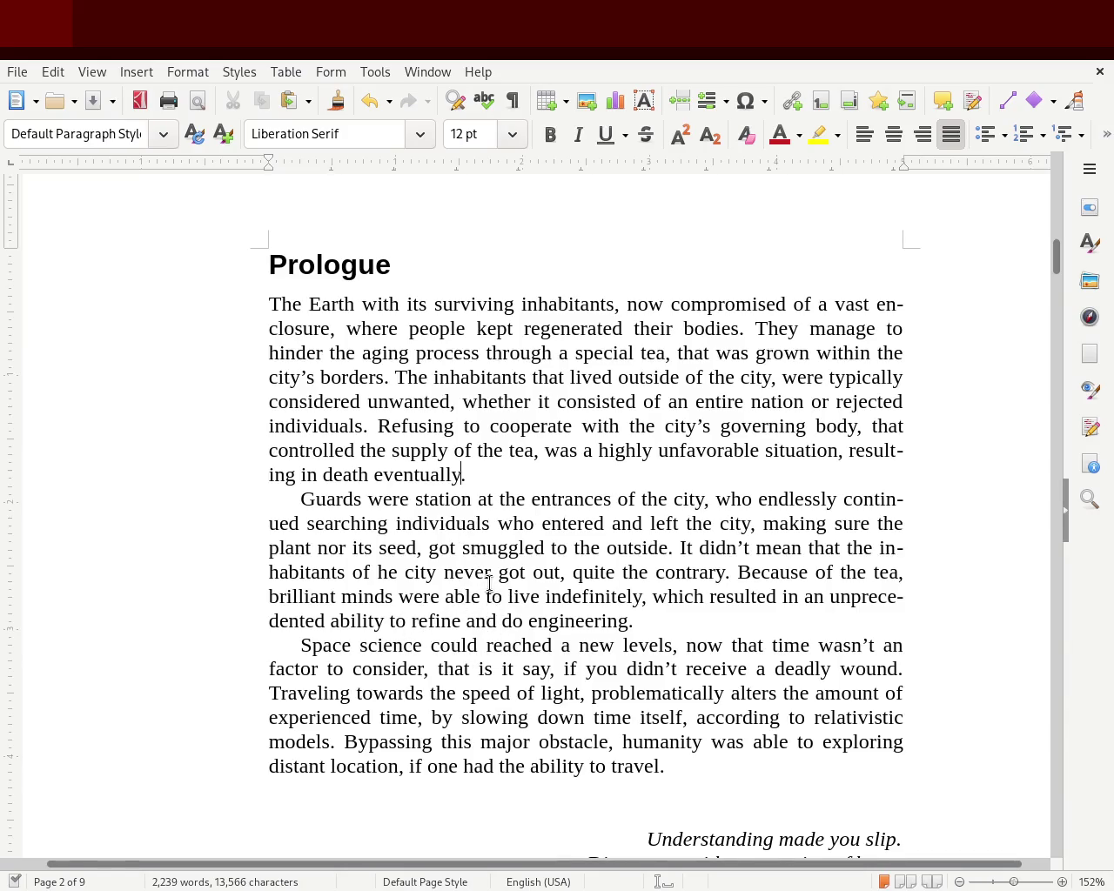
# - Replace 'to the outside' with 'outside the city', add 'knowledge' after 'refine', and change 'an' to 'a'
pyautogui.moveTo(551, 548); pyautogui.dragTo(668, 548)
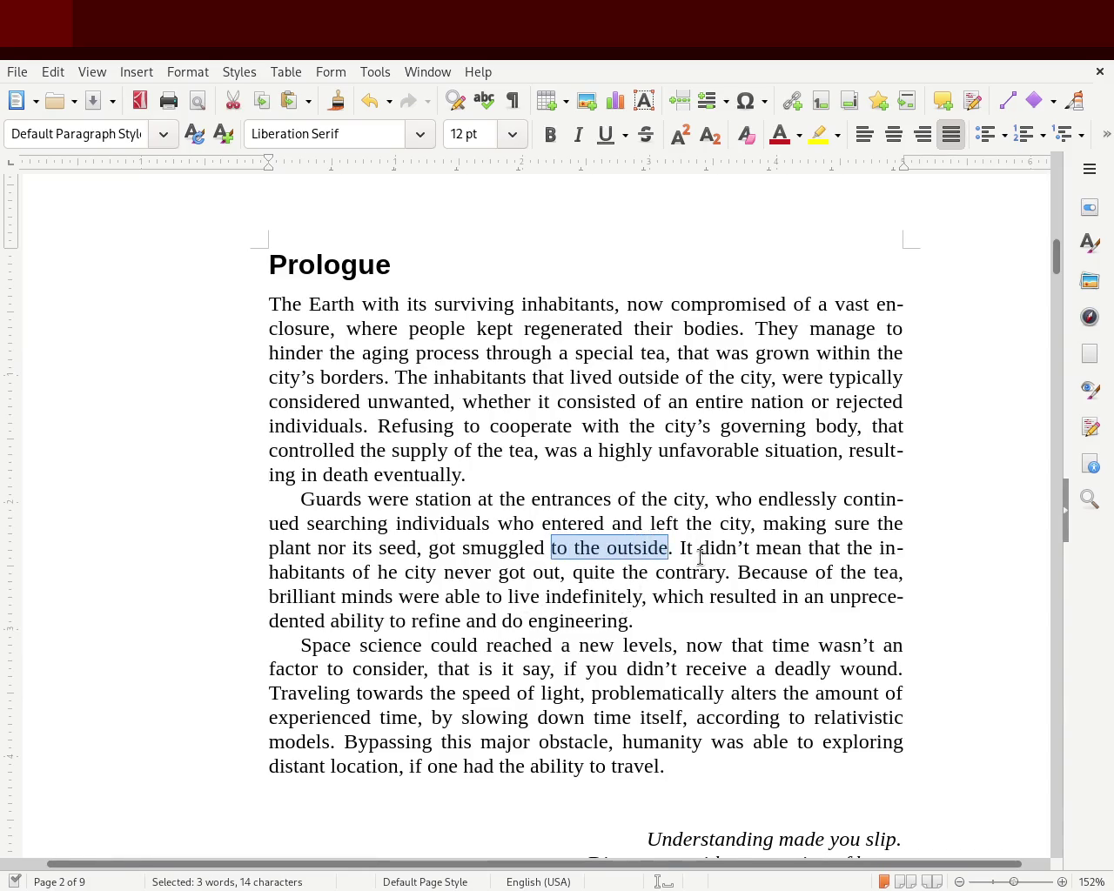
pyautogui.write('outside the city')
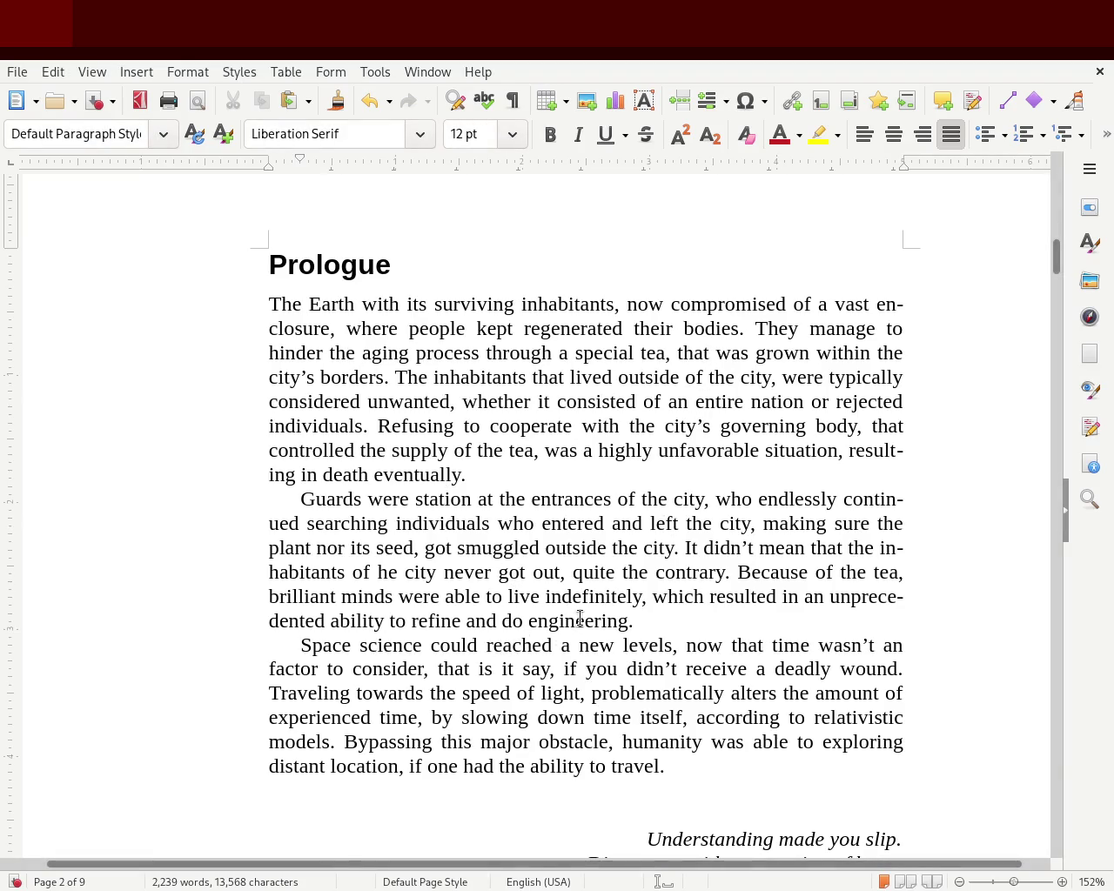
pyautogui.click(462, 620)
pyautogui.write('knowledge')
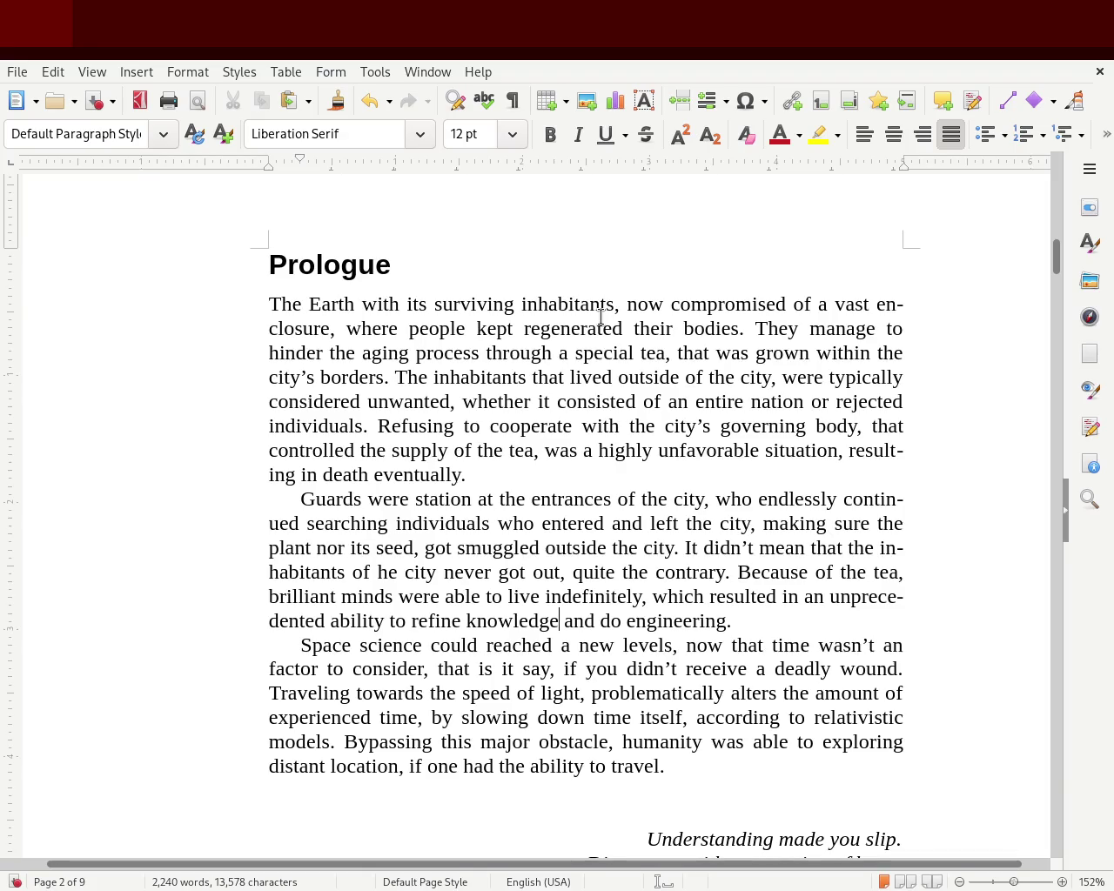
pyautogui.click(891, 645)
pyautogui.press('Delete')
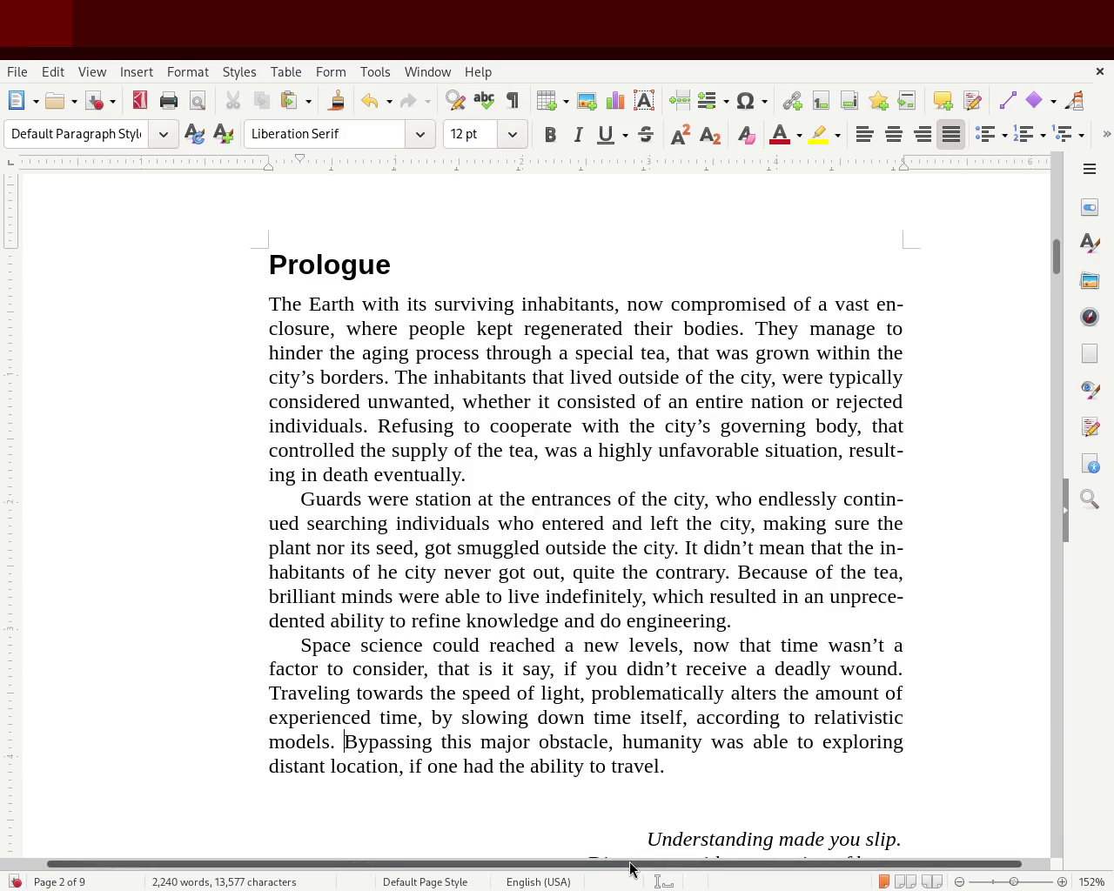
# - Start the final sentence with 'The ability to', lowercasing 'Bypassing'
pyautogui.write('B')
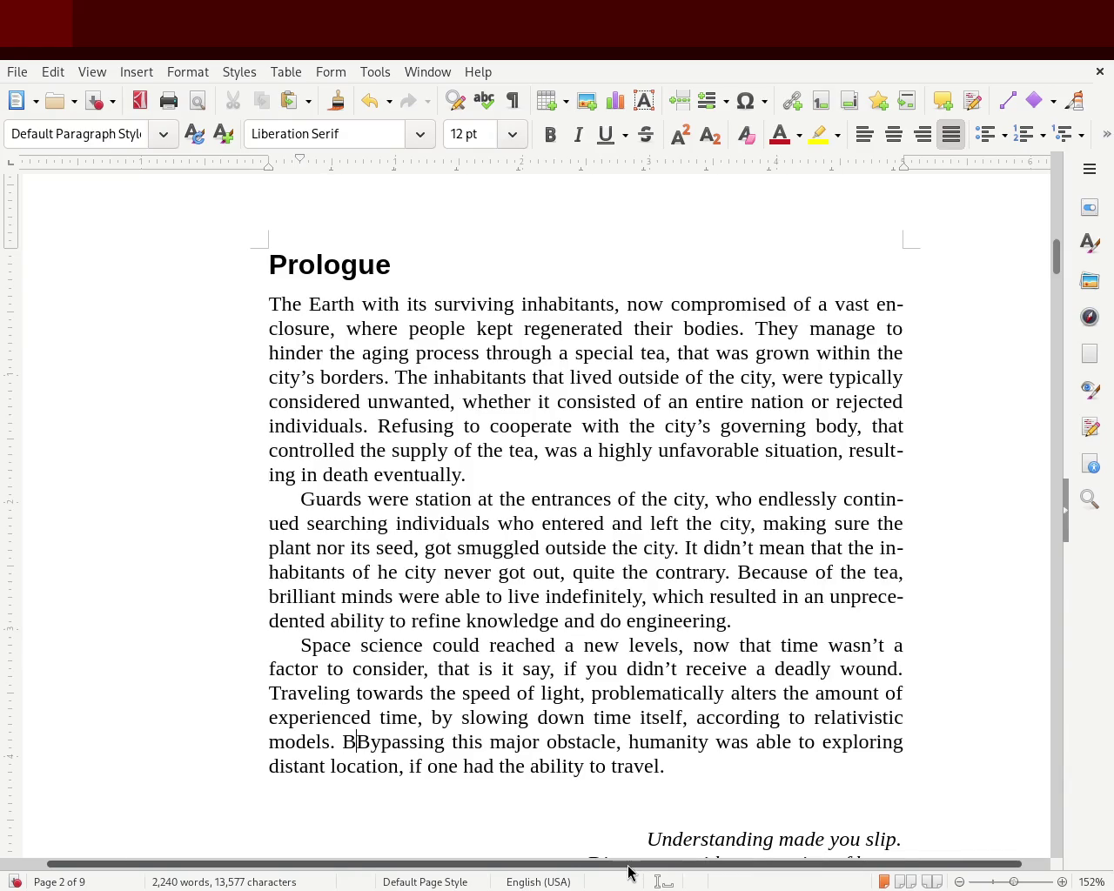
pyautogui.write('eing')
pyautogui.press('BackSpace')
pyautogui.press('BackSpace')
pyautogui.press('BackSpace')
pyautogui.press('BackSpace')
pyautogui.press('BackSpace')
pyautogui.write('The ability to')
pyautogui.press('Delete')
pyautogui.write('b')
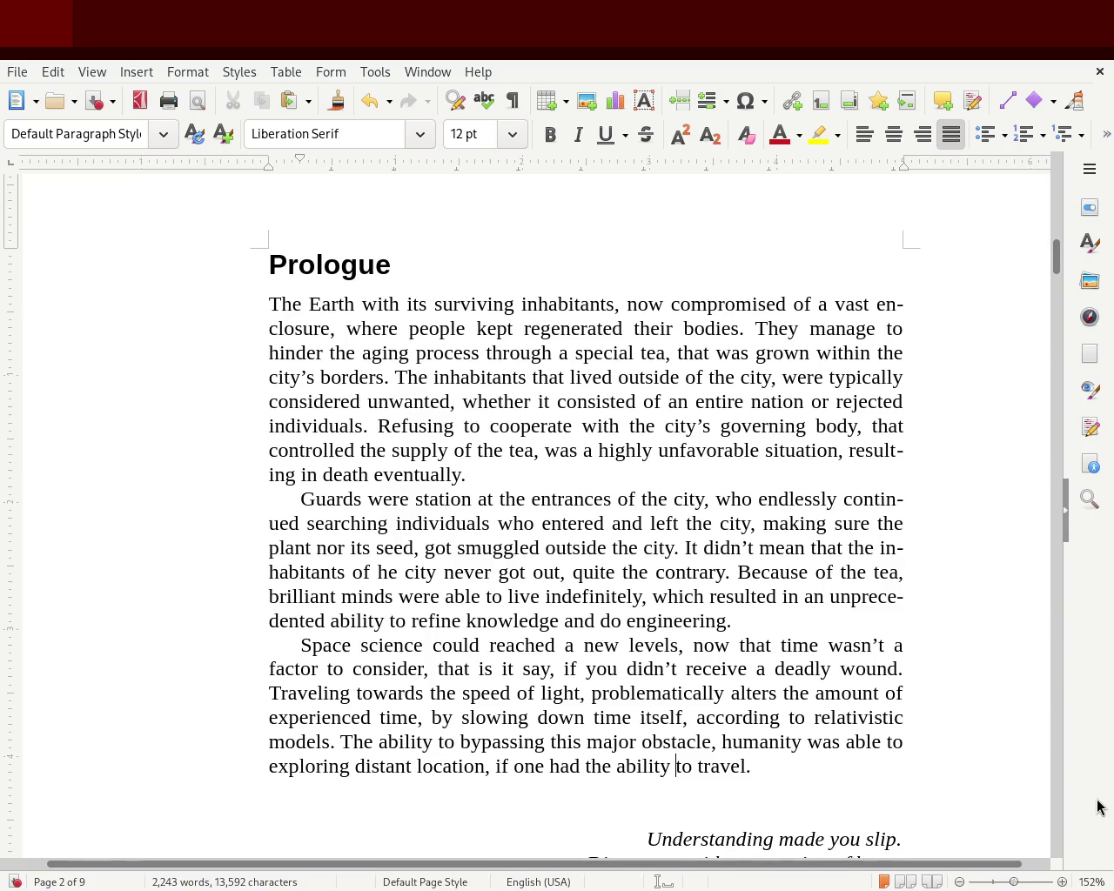
# - Add 'endure' and 'copious amount of time', correcting 'copius' and 'ammount'
pyautogui.write('endure')
pyautogui.press('BackSpace')
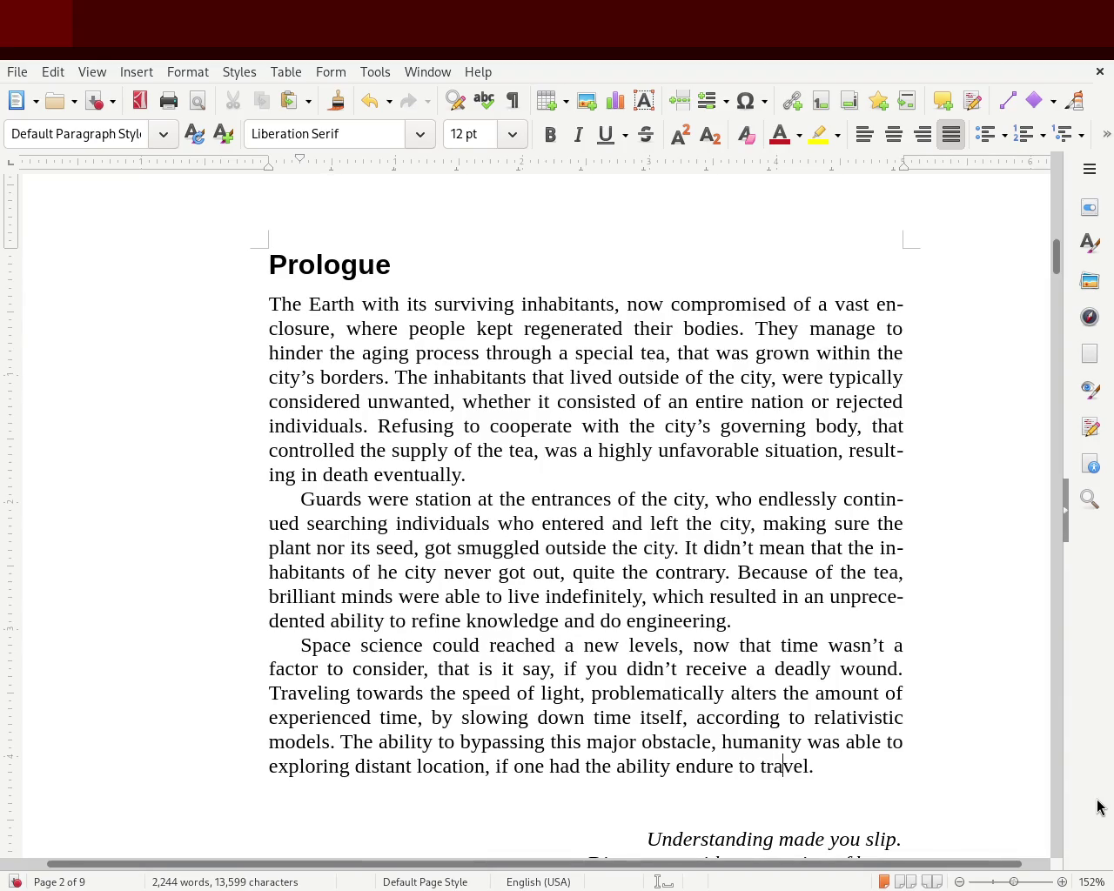
pyautogui.press('Right')
pyautogui.press('Right')
pyautogui.write('p')
pyautogui.write('ius ammount of time')
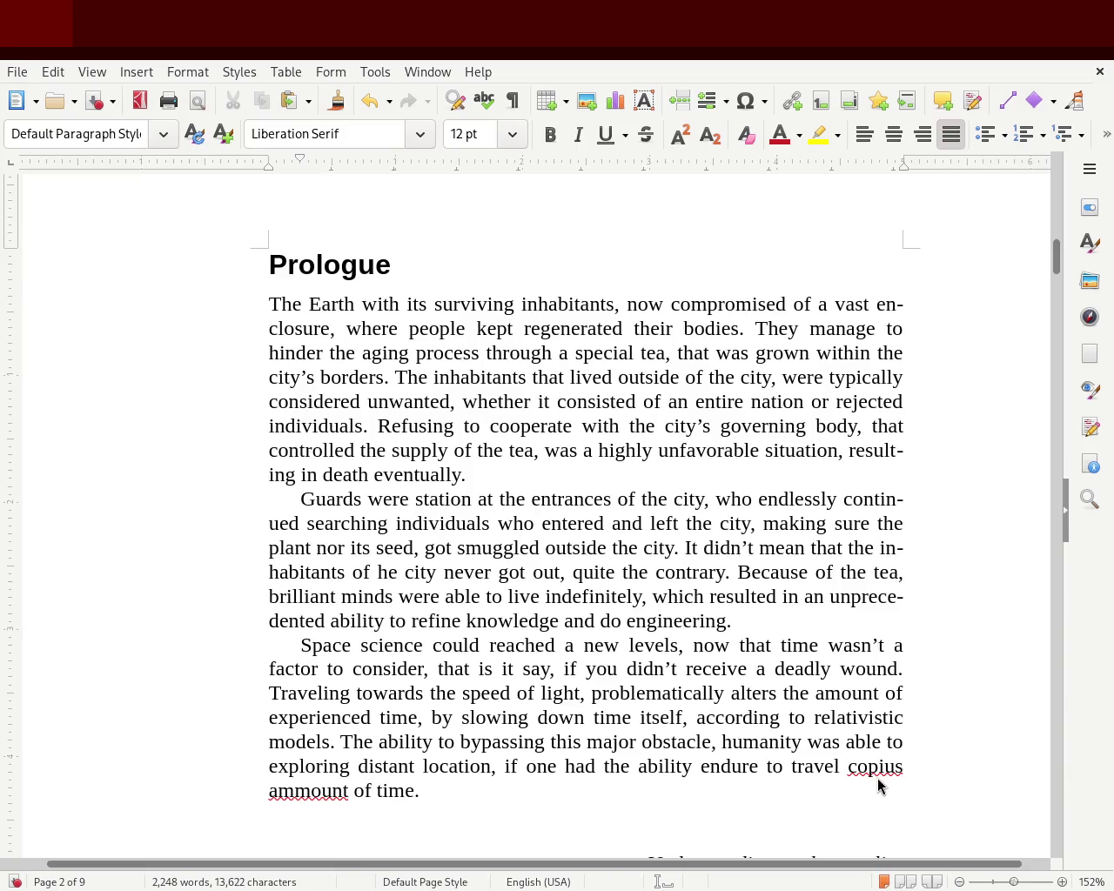
pyautogui.doubleClick(861, 766)
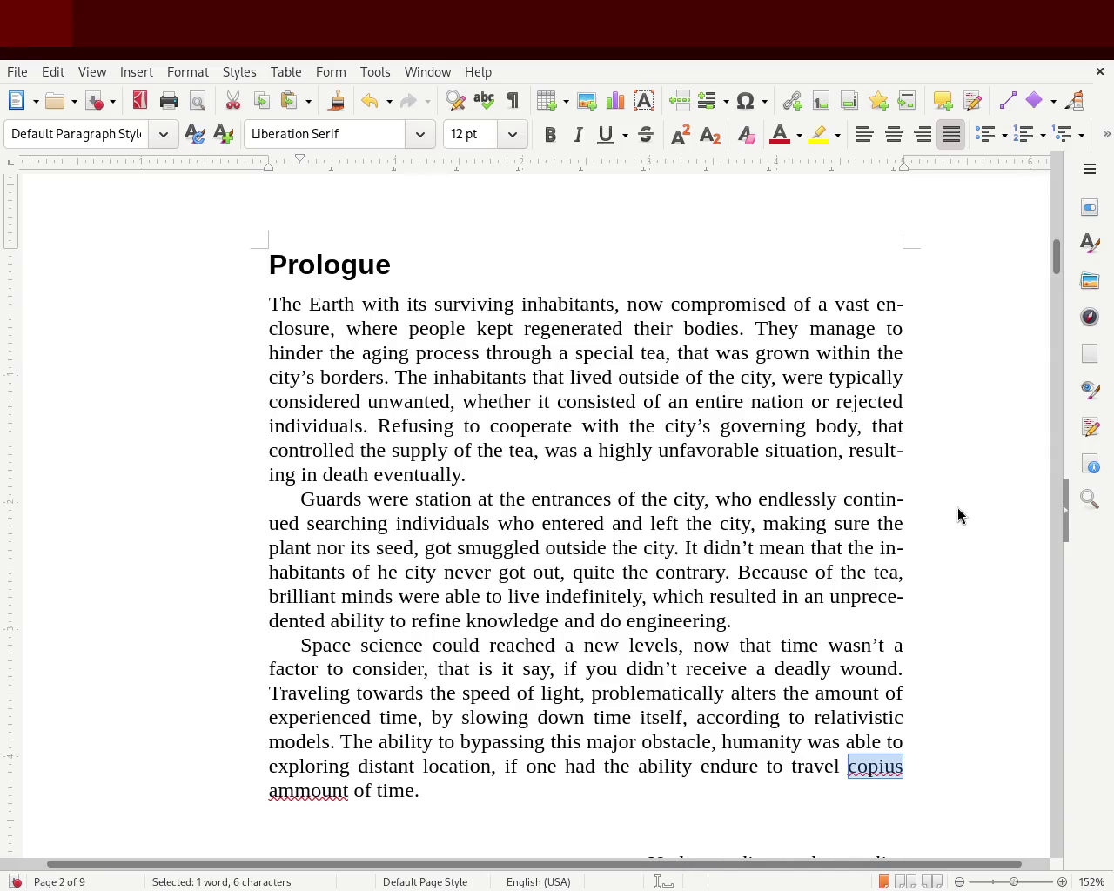
pyautogui.write('copious')
pyautogui.doubleClick(336, 793)
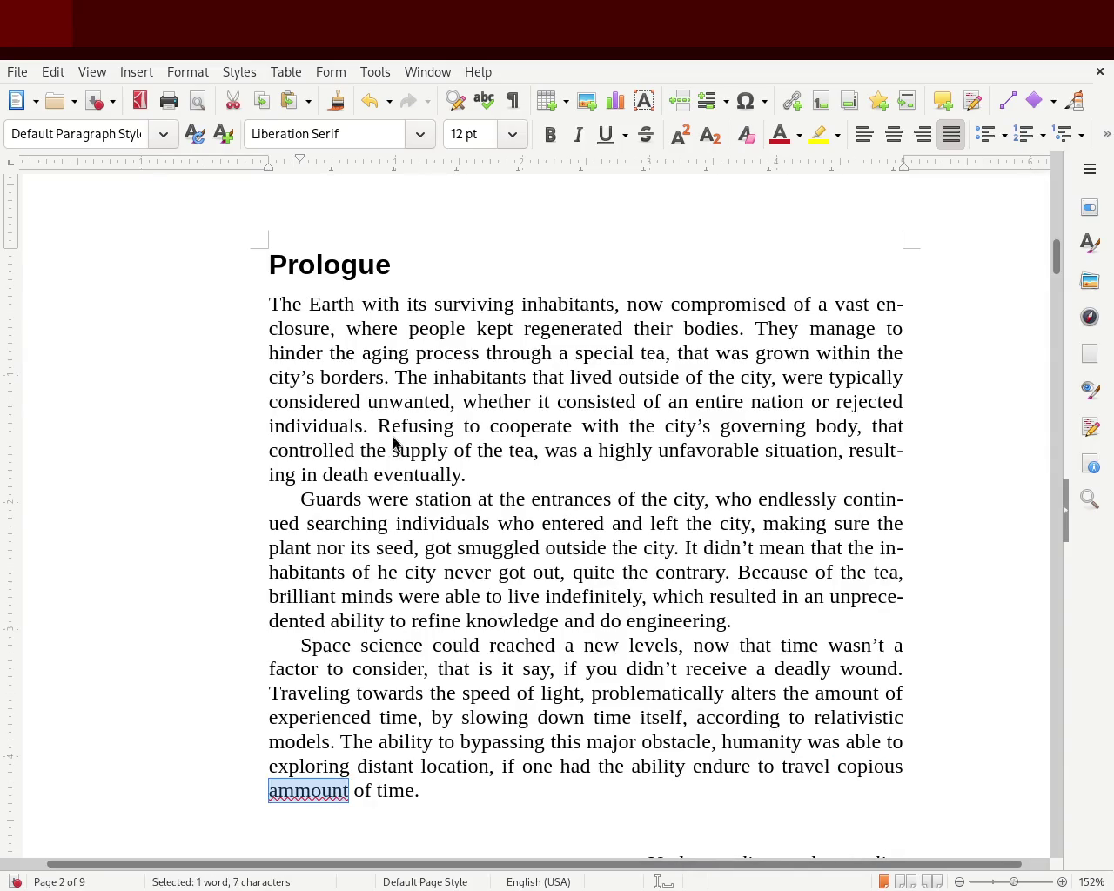
pyautogui.write('amount')
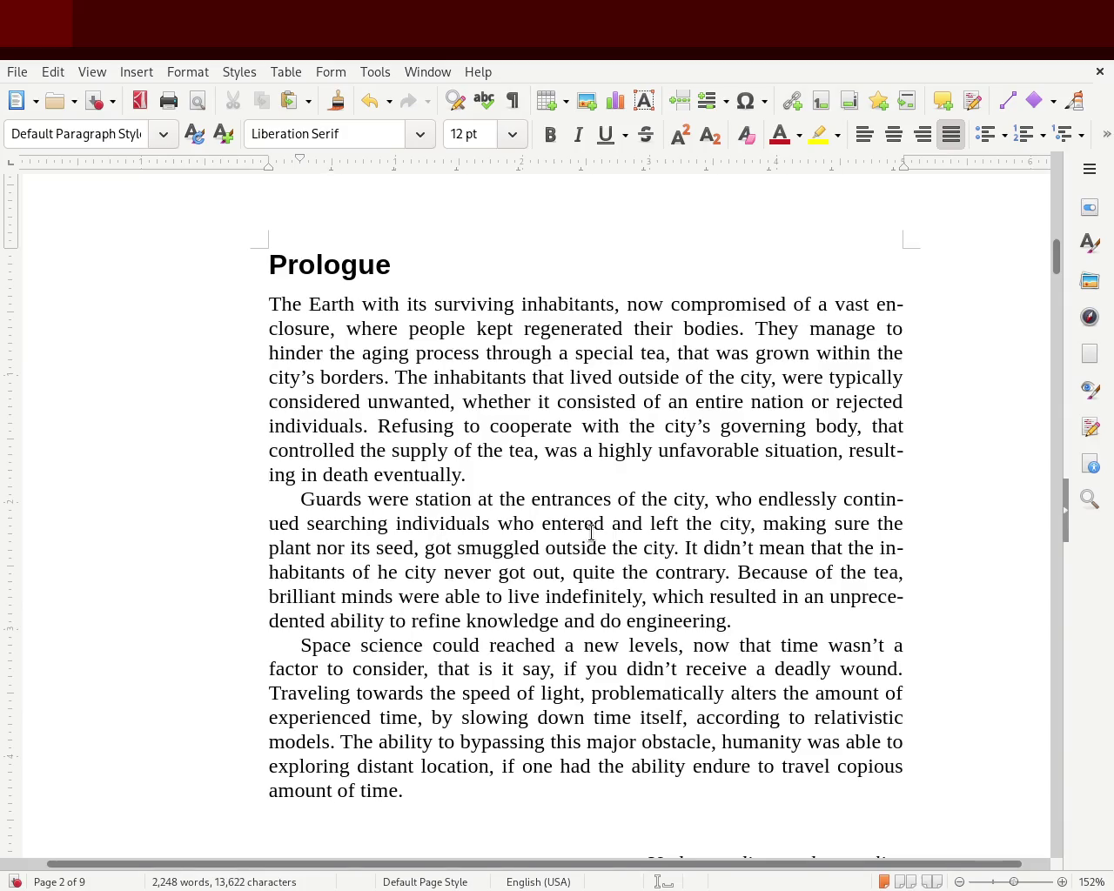
# - Shorten 'bypassing' to 'bypass', add 'enabled' after 'obstacle', drop 'was able', and change 'exploring' to 'explore'
pyautogui.press('BackSpace')
pyautogui.press('BackSpace')
pyautogui.press('BackSpace')
pyautogui.click(706, 739)
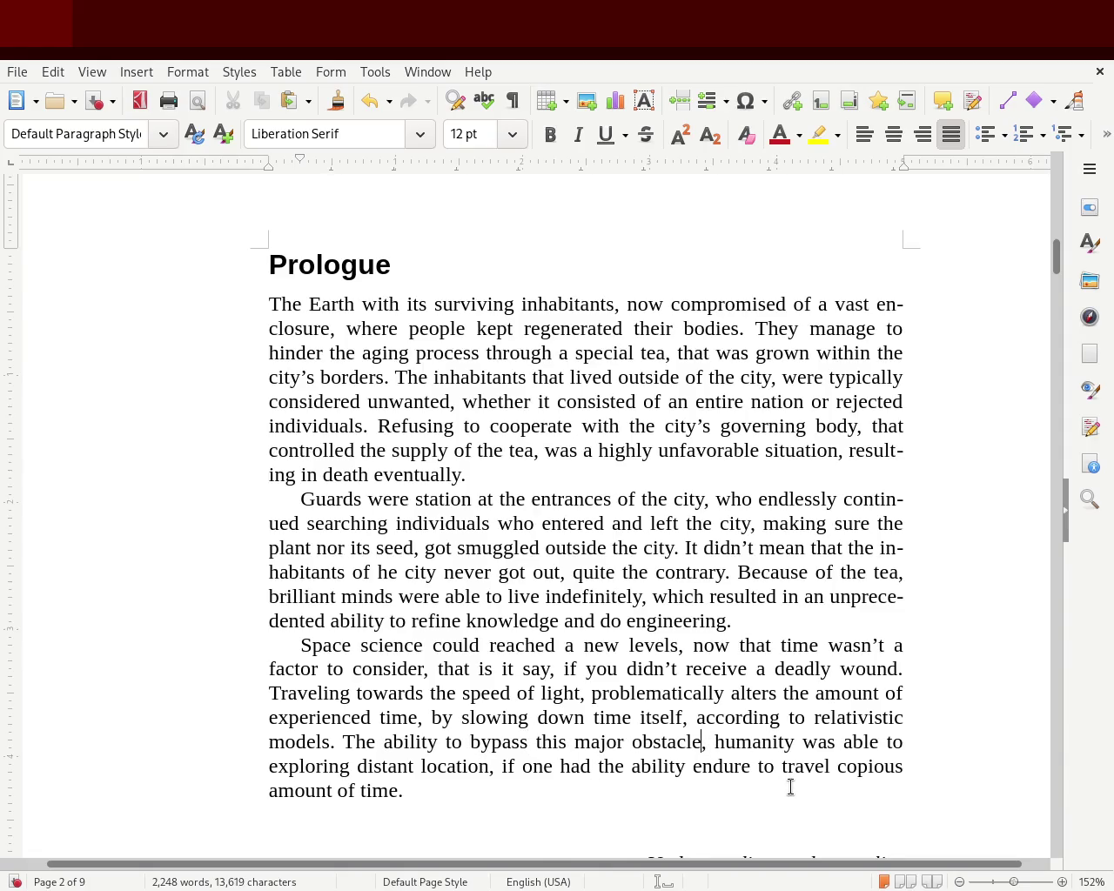
pyautogui.write('enabled')
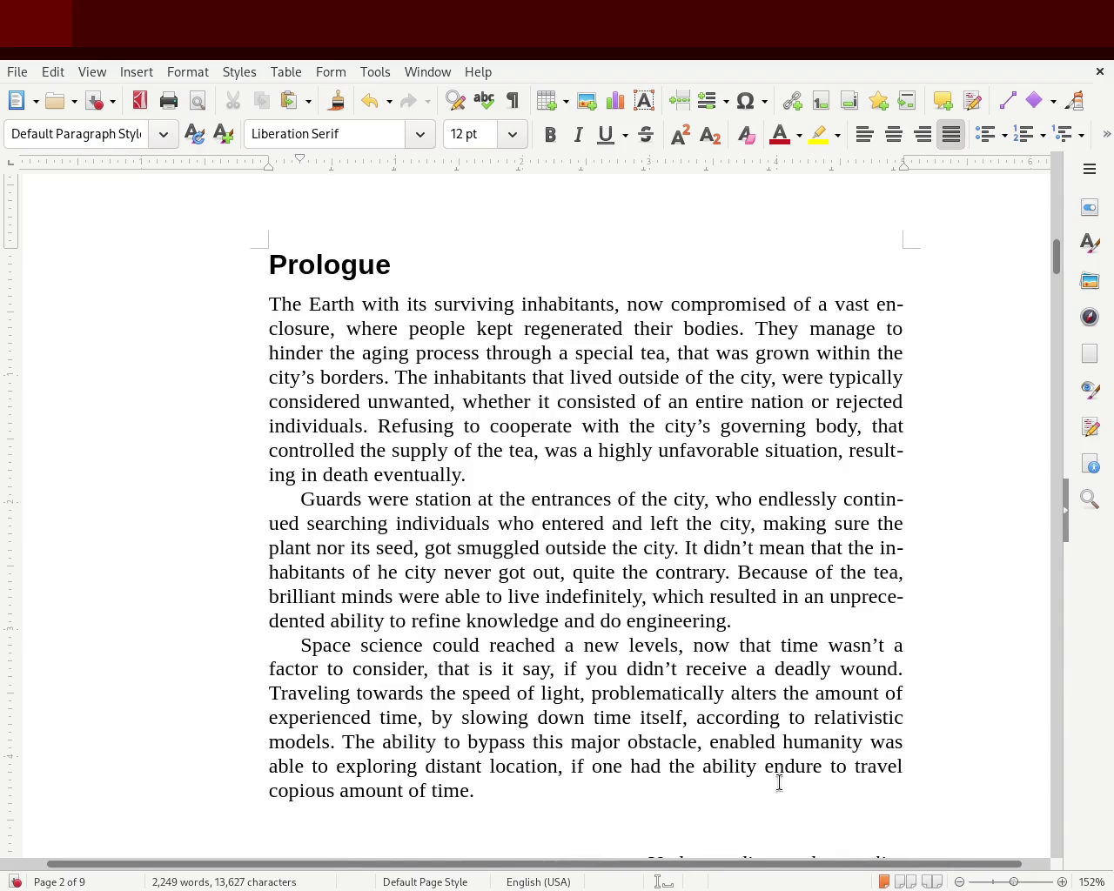
pyautogui.doubleClick(884, 742)
pyautogui.press('BackSpace')
pyautogui.press('Delete')
pyautogui.press('Delete')
pyautogui.press('Delete')
pyautogui.press('Delete')
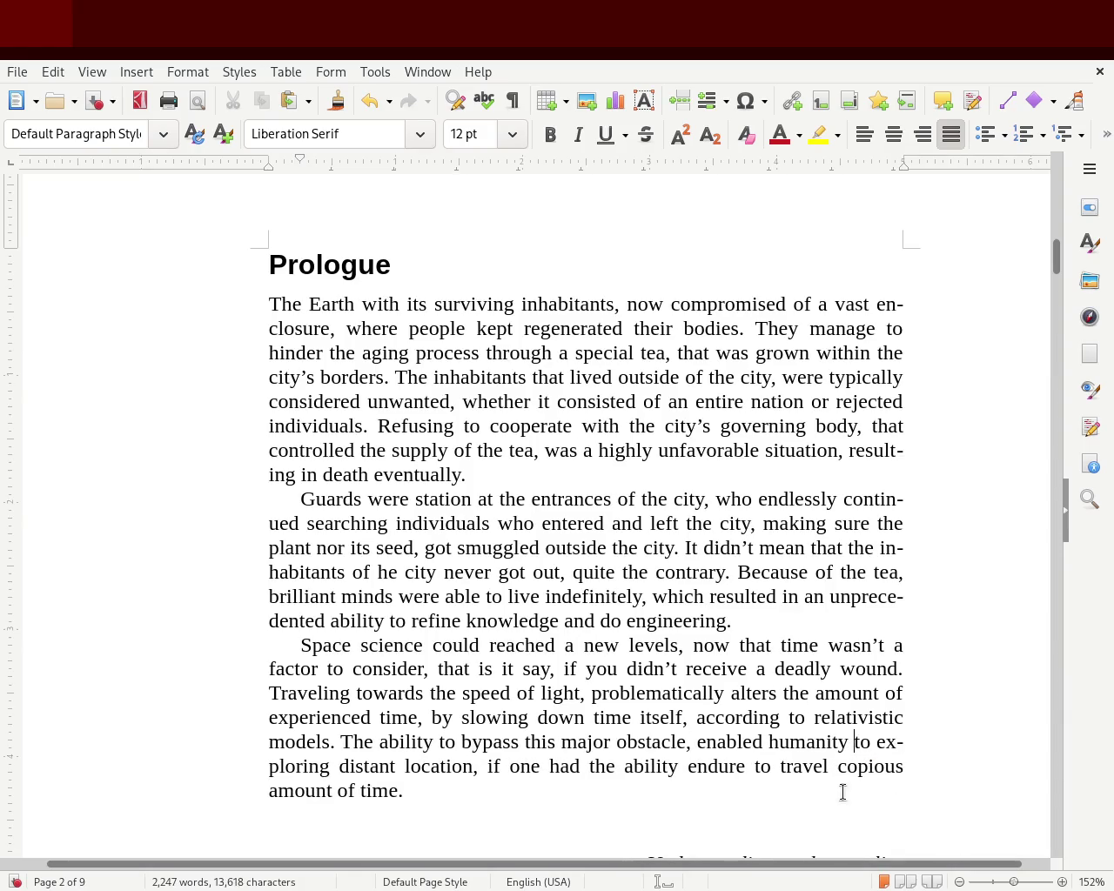
pyautogui.click(329, 766)
pyautogui.press('BackSpace')
pyautogui.press('BackSpace')
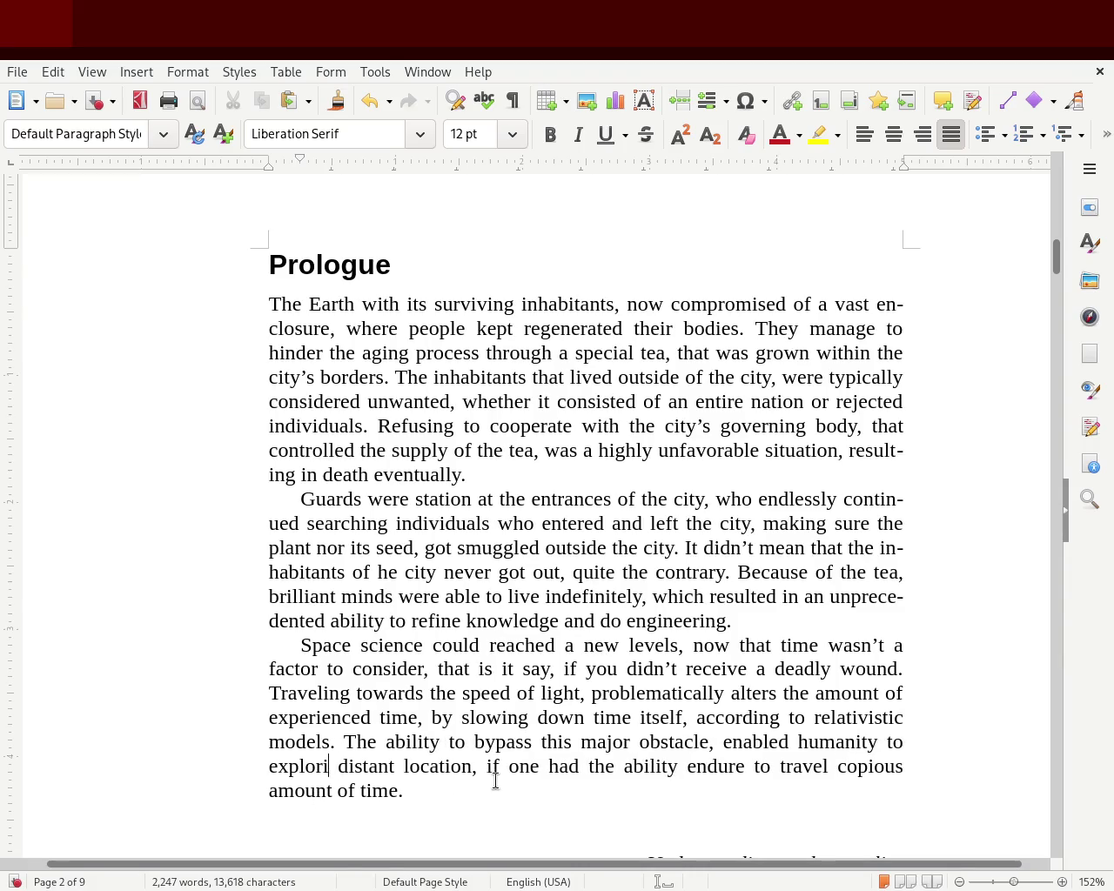
pyautogui.press('BackSpace')
pyautogui.write('e')
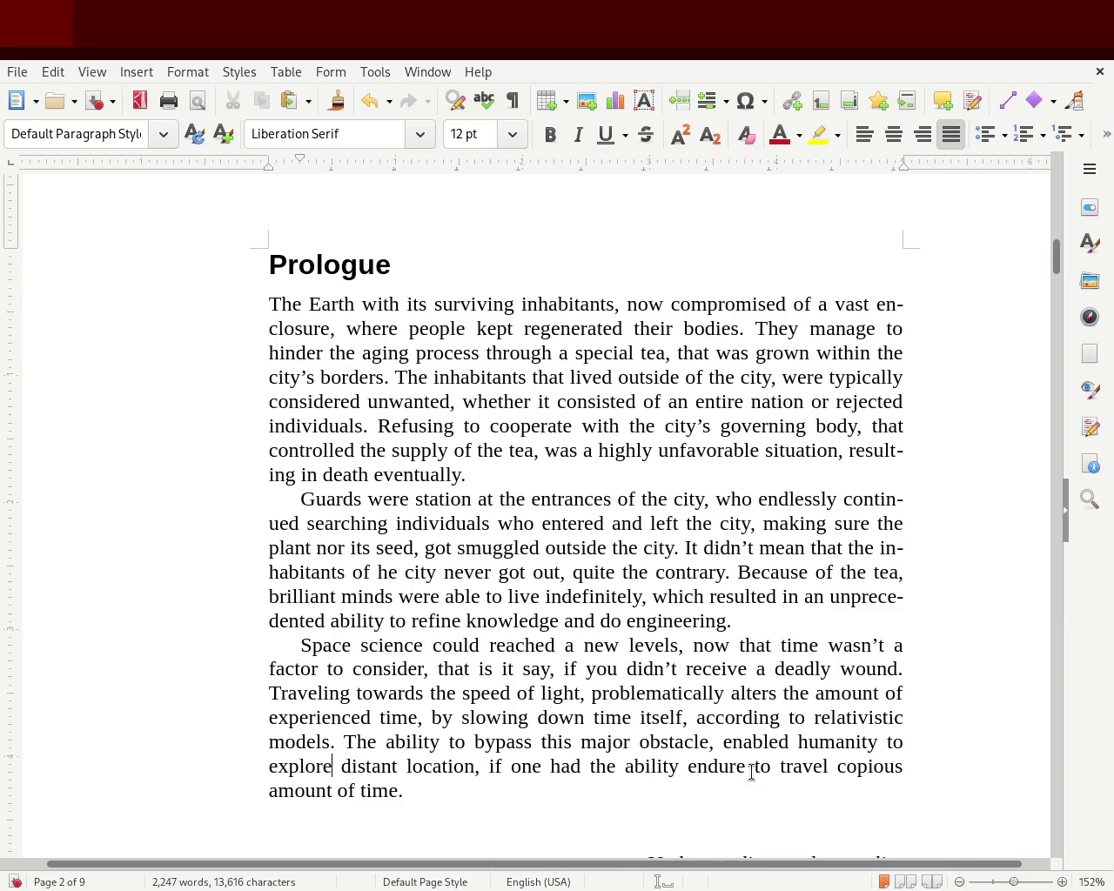
# - Insert 'for' before 'copious' and 'to' before 'endure', and change 'travel' to 'travelling'
pyautogui.click(836, 769)
pyautogui.write('for')
pyautogui.hotkey('ctrl', 's')
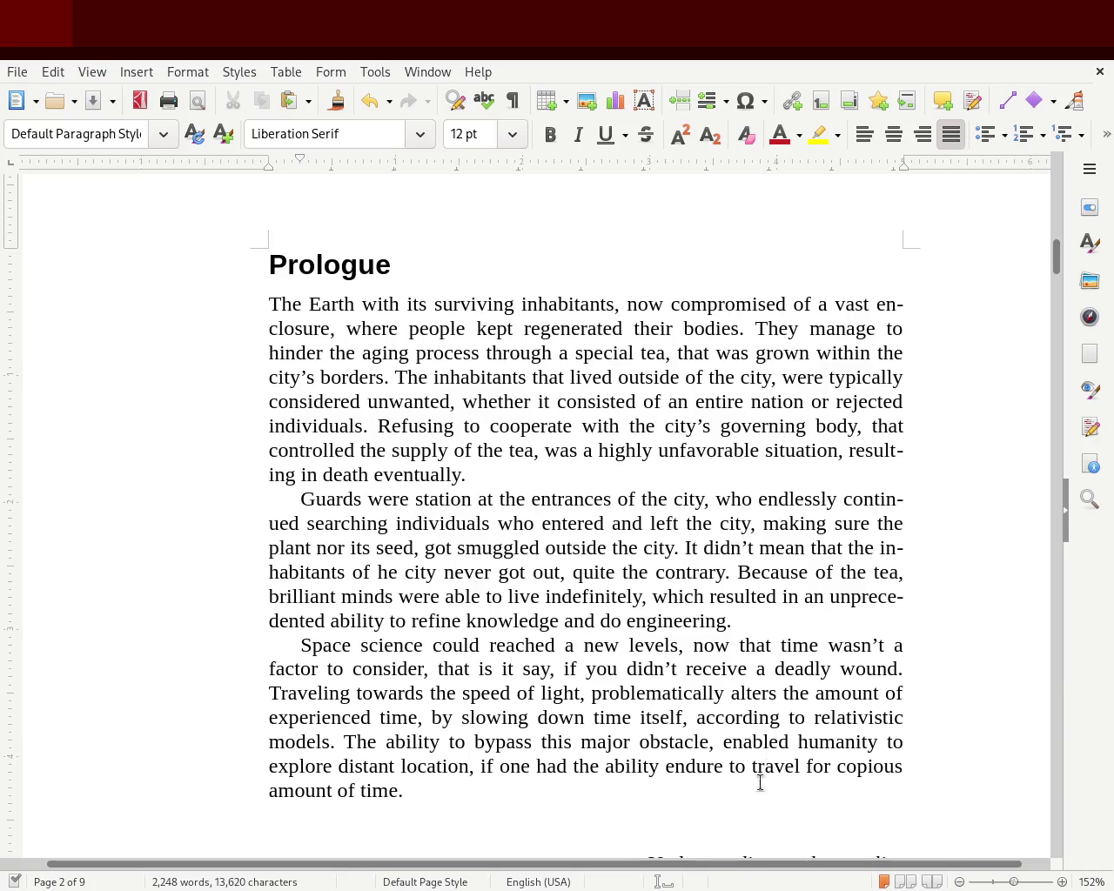
pyautogui.click(517, 796)
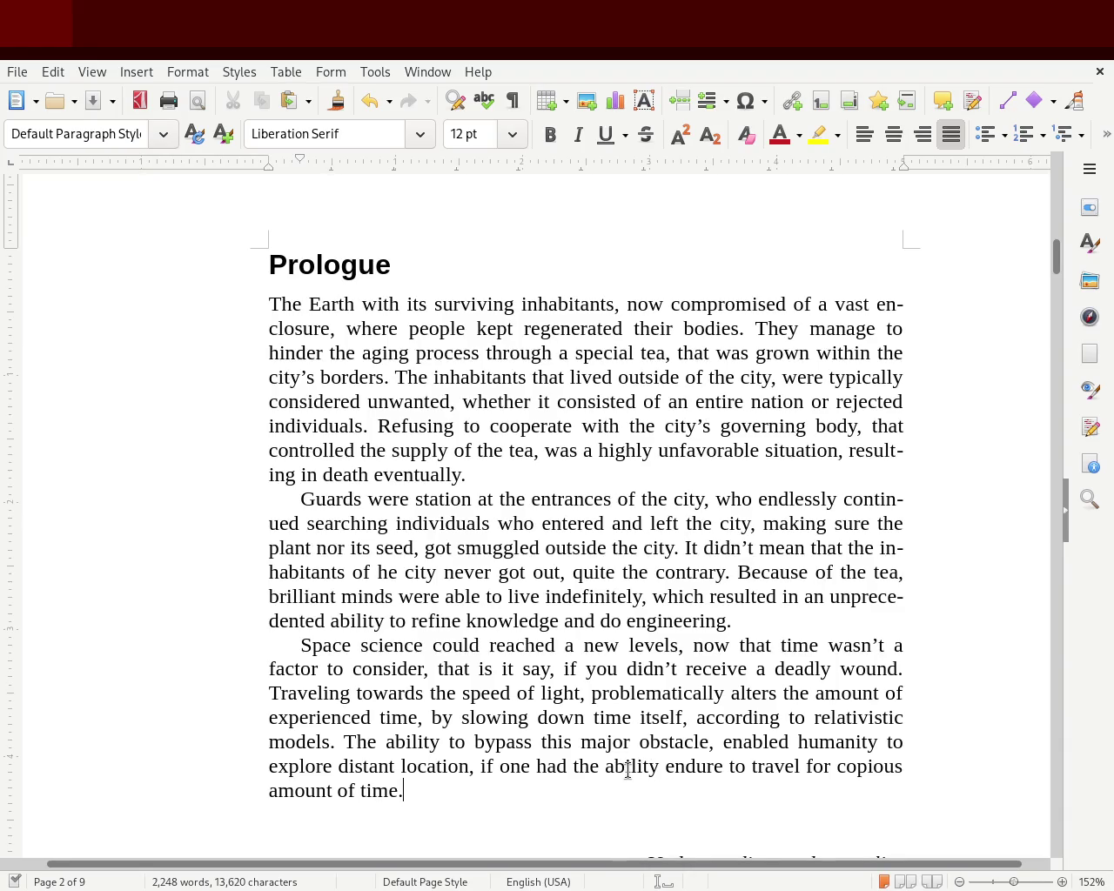
pyautogui.click(665, 768)
pyautogui.write('to')
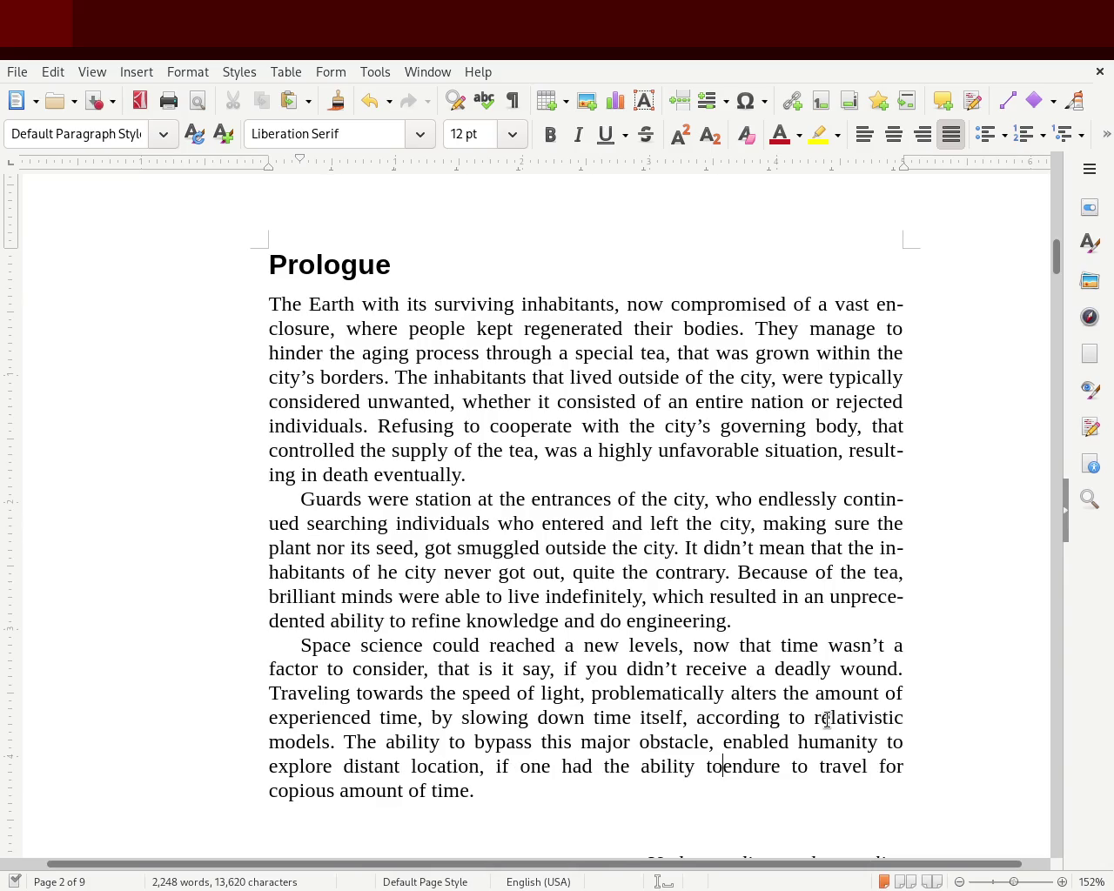
pyautogui.doubleClick(801, 766)
pyautogui.press('BackSpace')
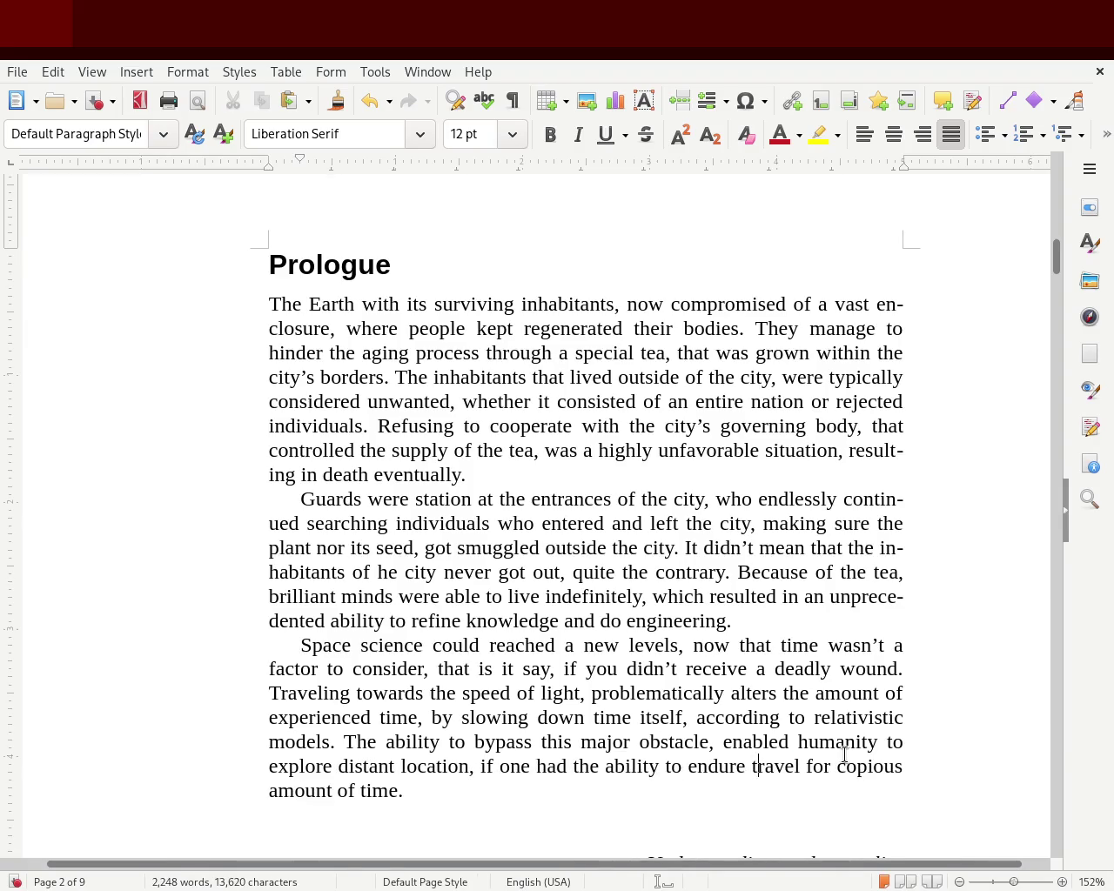
pyautogui.write('ling')
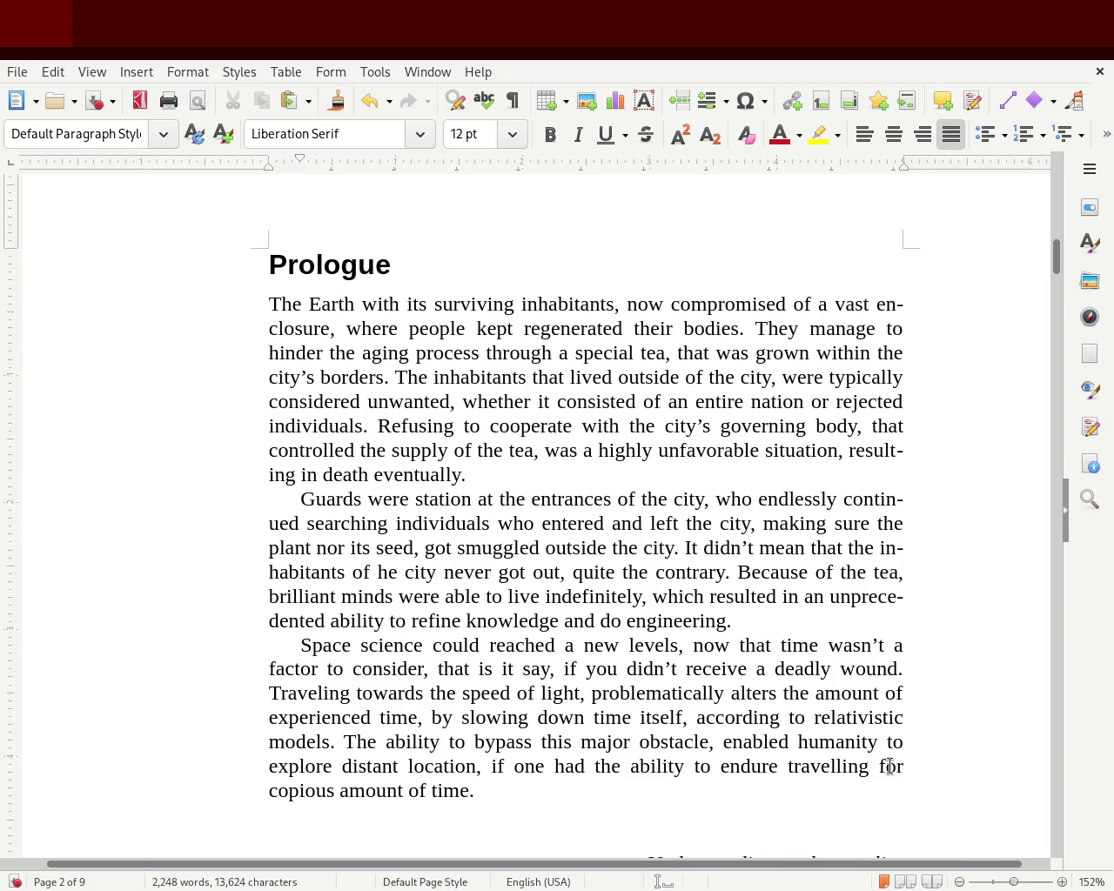
# - Replace 'for' after the verb with 'a', respell 'travelling' as 'traveling', and save
pyautogui.doubleClick(890, 766)
pyautogui.write('a')
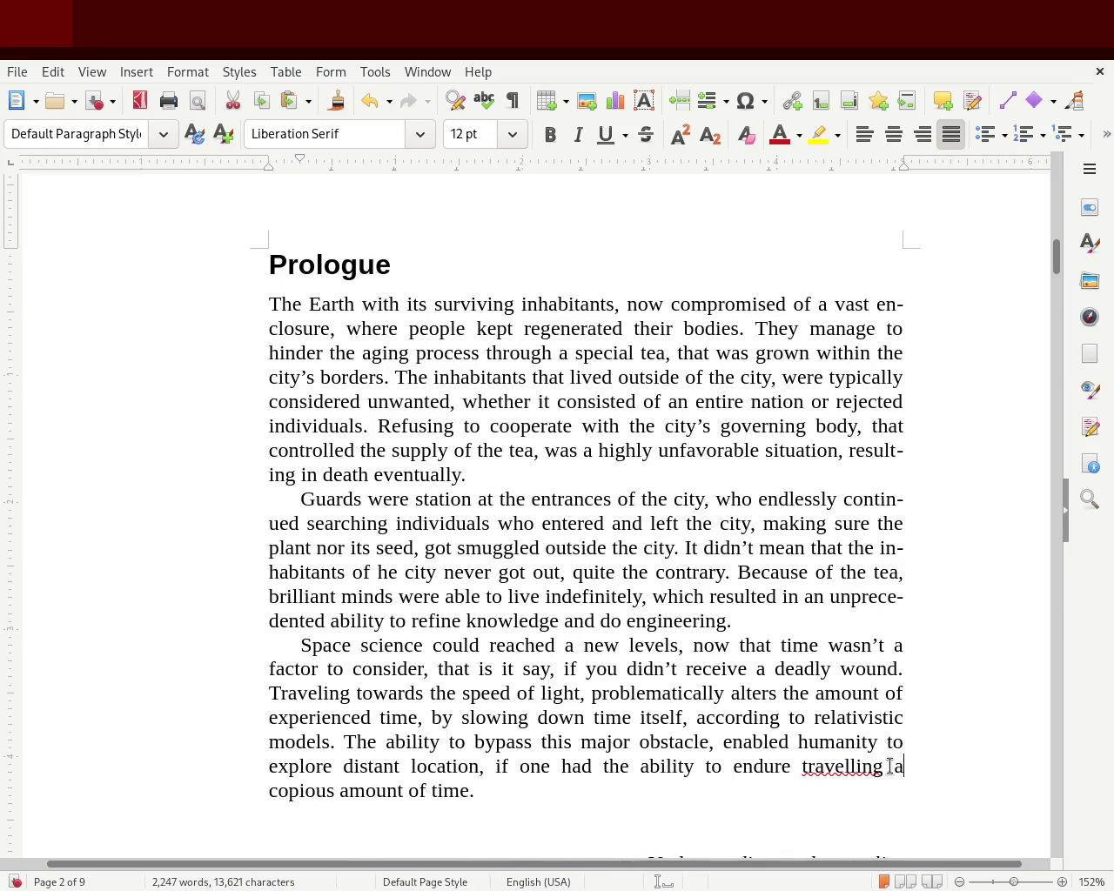
pyautogui.doubleClick(858, 767)
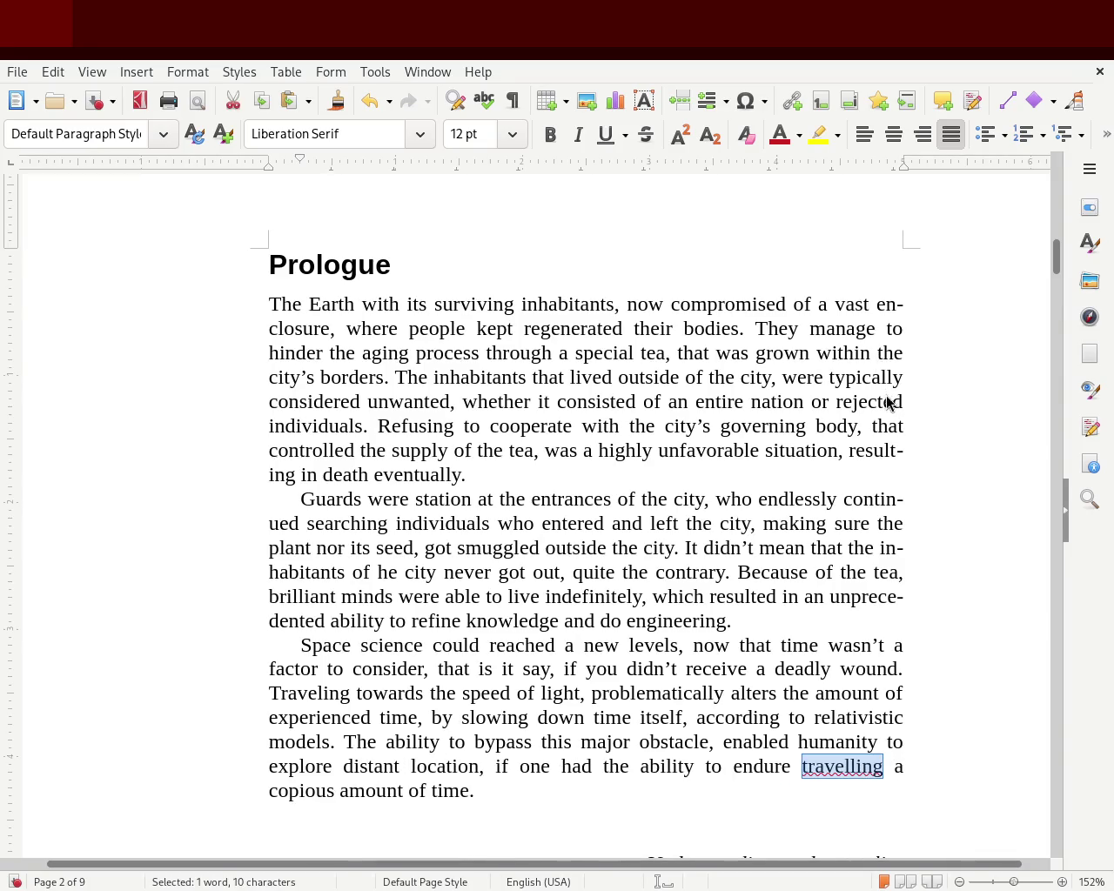
pyautogui.write('traveling')
pyautogui.hotkey('ctrl', 's')
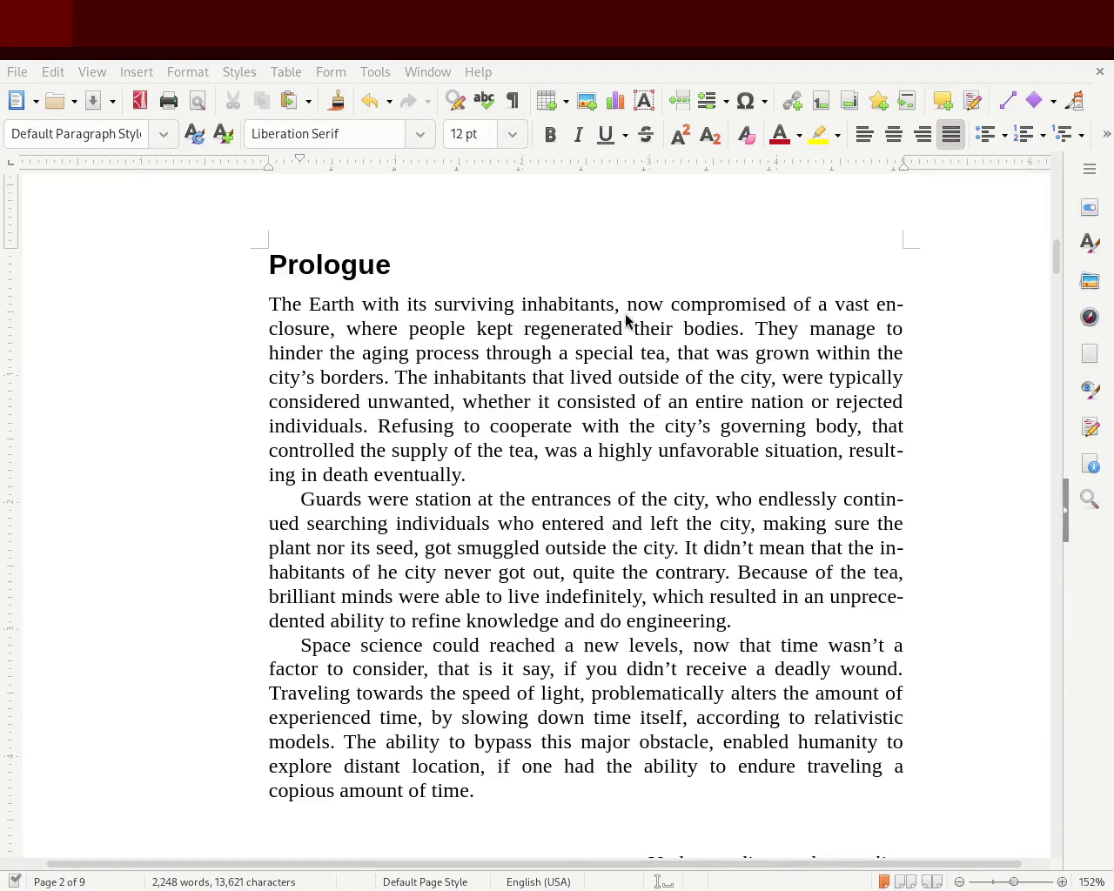
# - Delete 'had the ability to', make 'endure' 'endured', add 'for', and restore 'of time' before the period
pyautogui.moveTo(408, 790); pyautogui.dragTo(461, 790)
pyautogui.press('BackSpace')
pyautogui.press('Delete')
pyautogui.press('BackSpace')
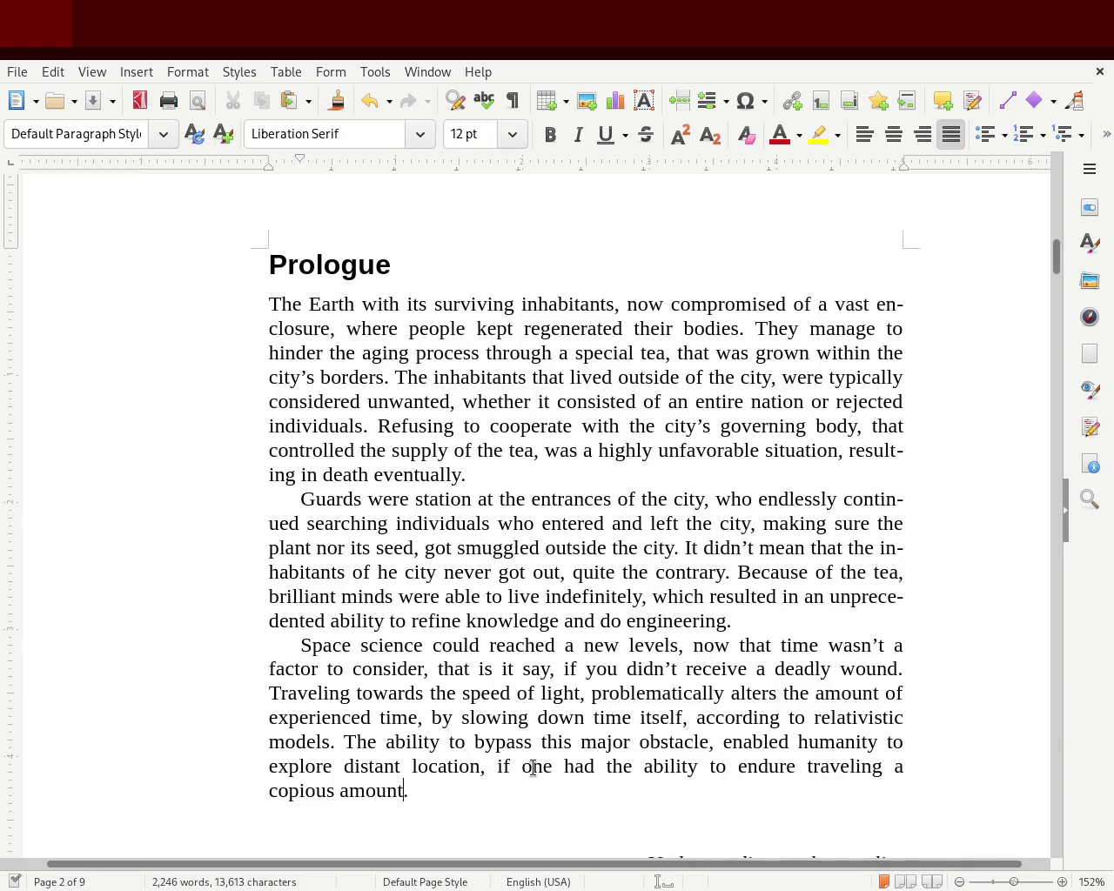
pyautogui.moveTo(563, 766); pyautogui.dragTo(727, 766)
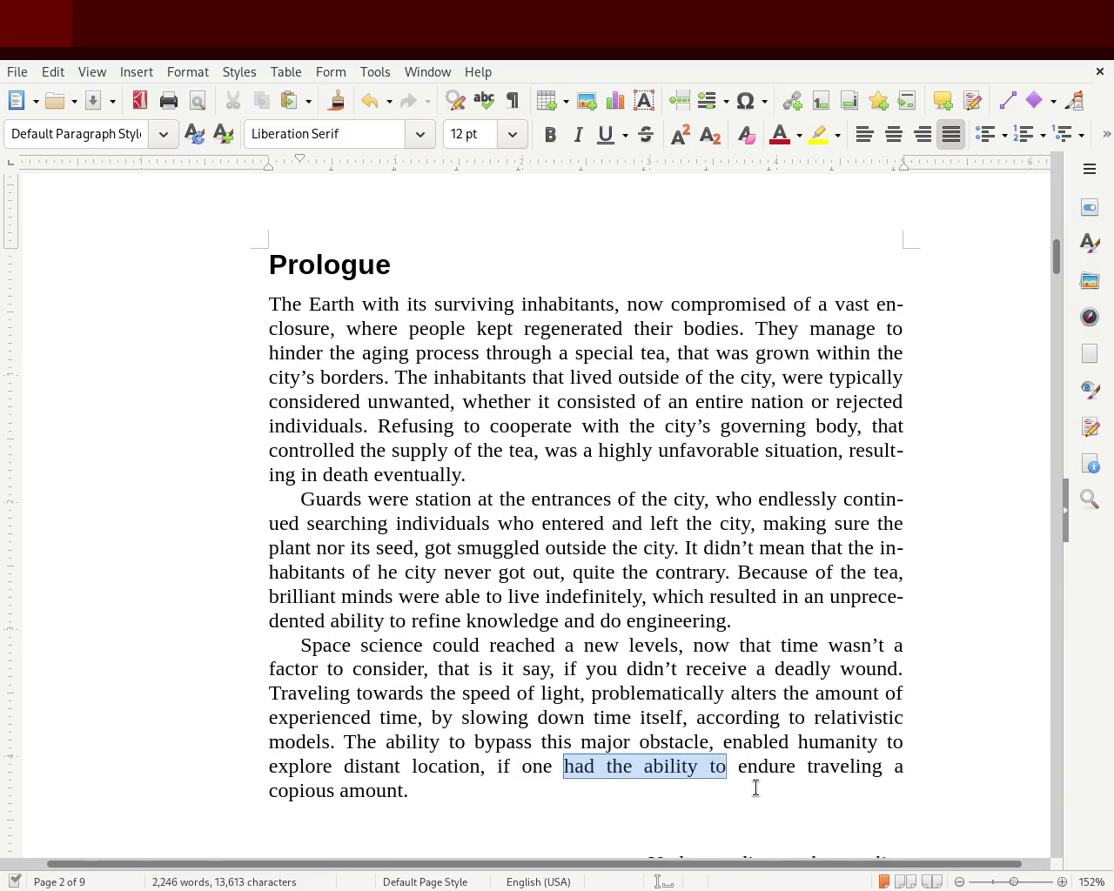
pyautogui.press('Delete')
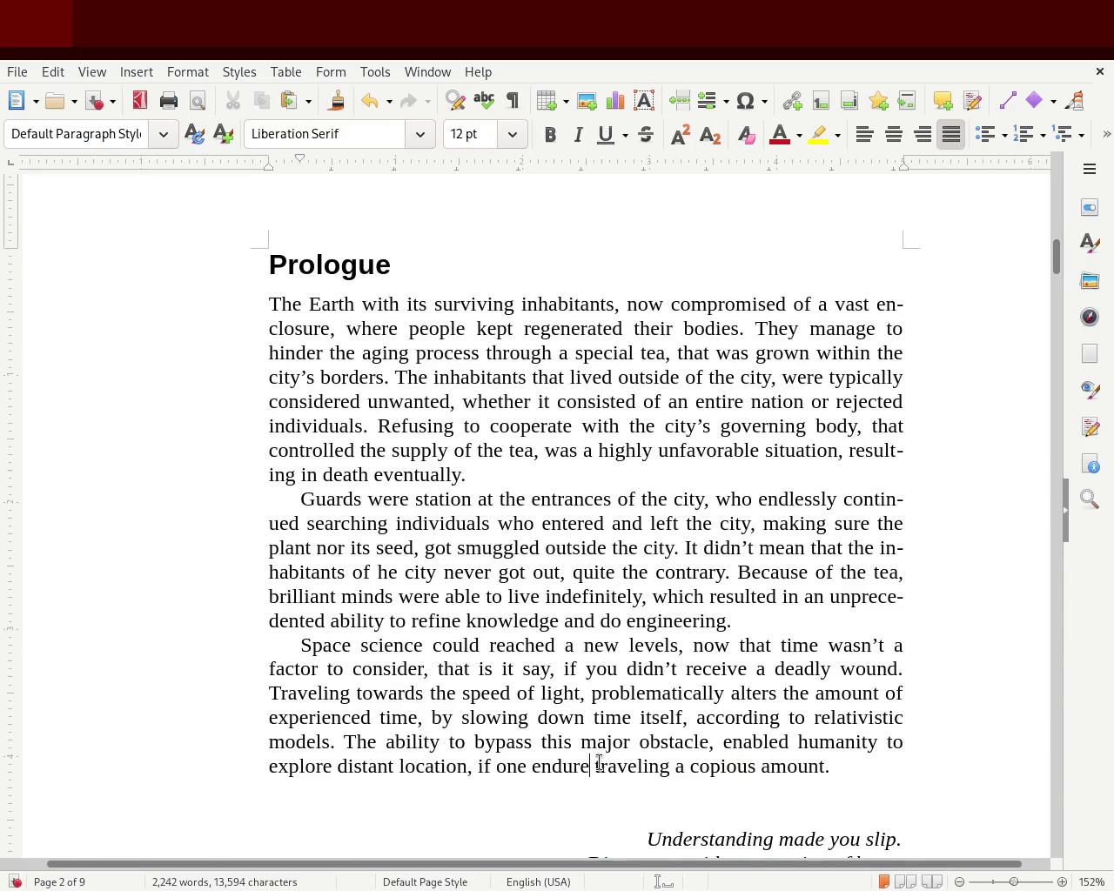
pyautogui.write('d')
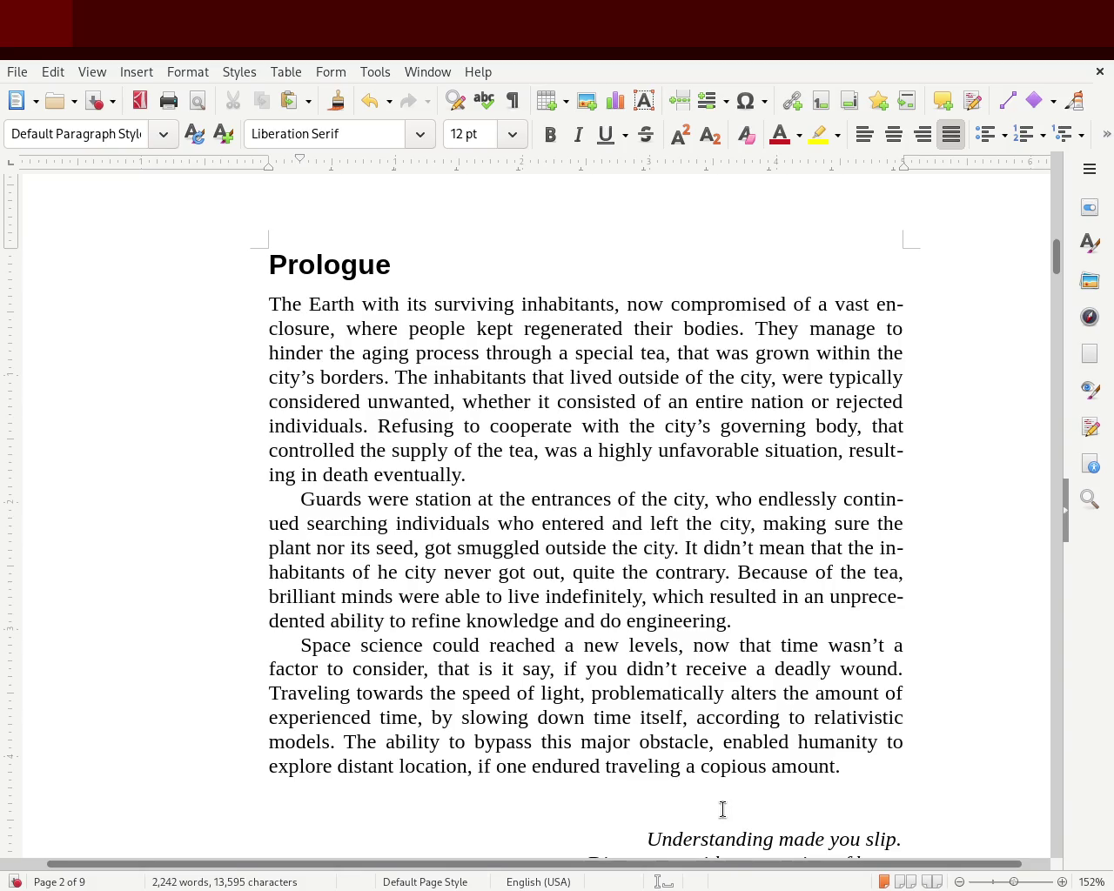
pyautogui.click(683, 766)
pyautogui.write('for')
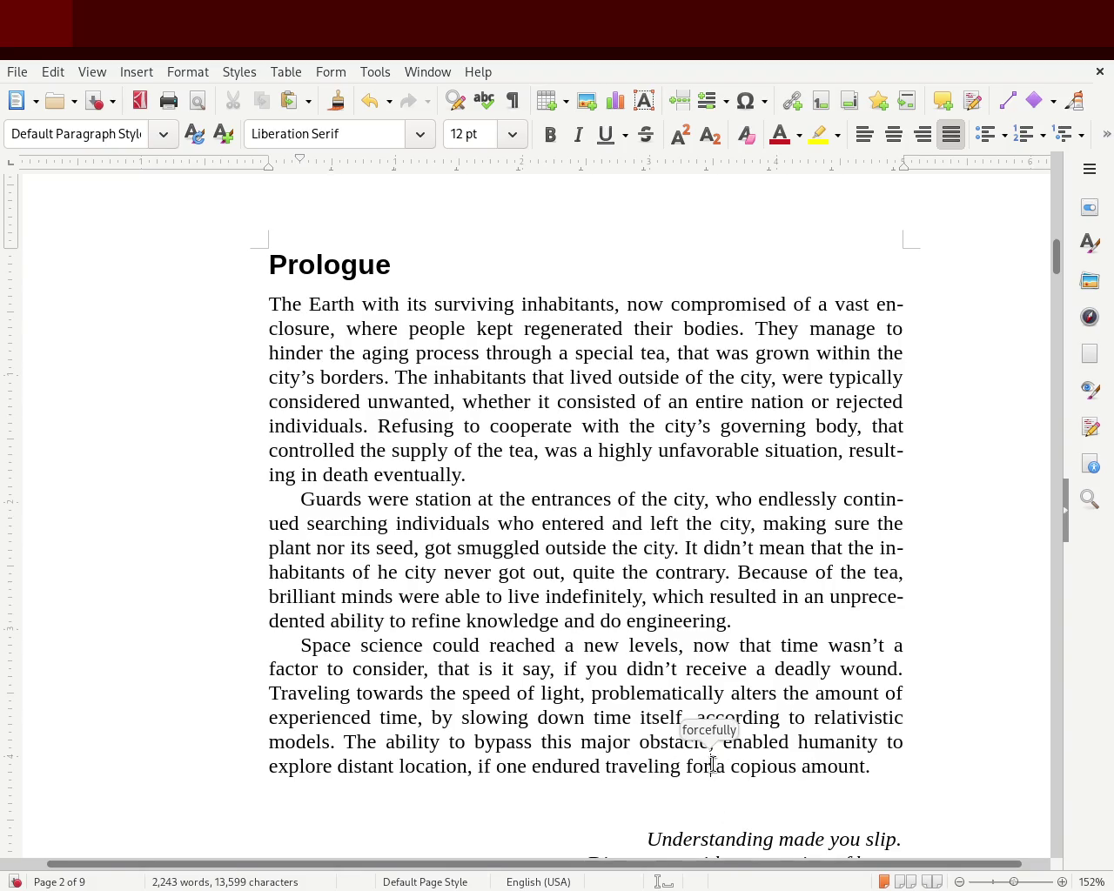
pyautogui.click(866, 766)
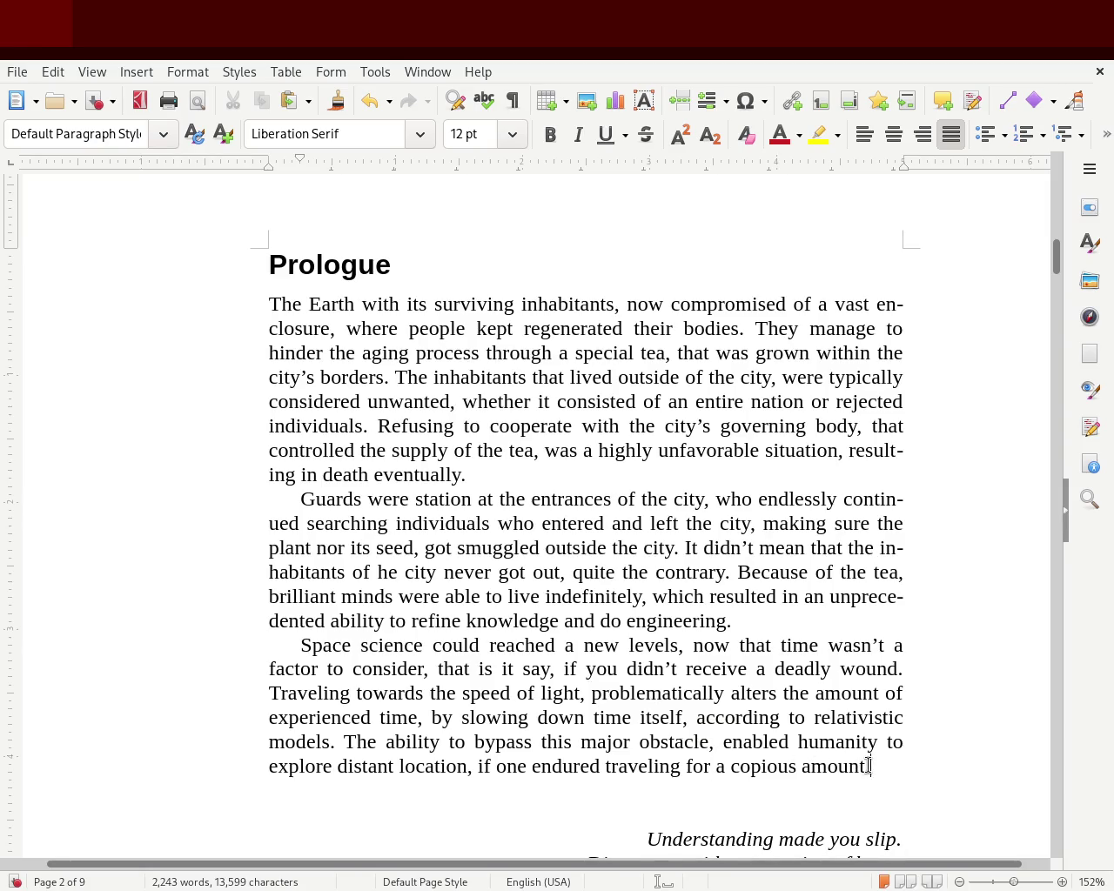
pyautogui.write(' of time.')
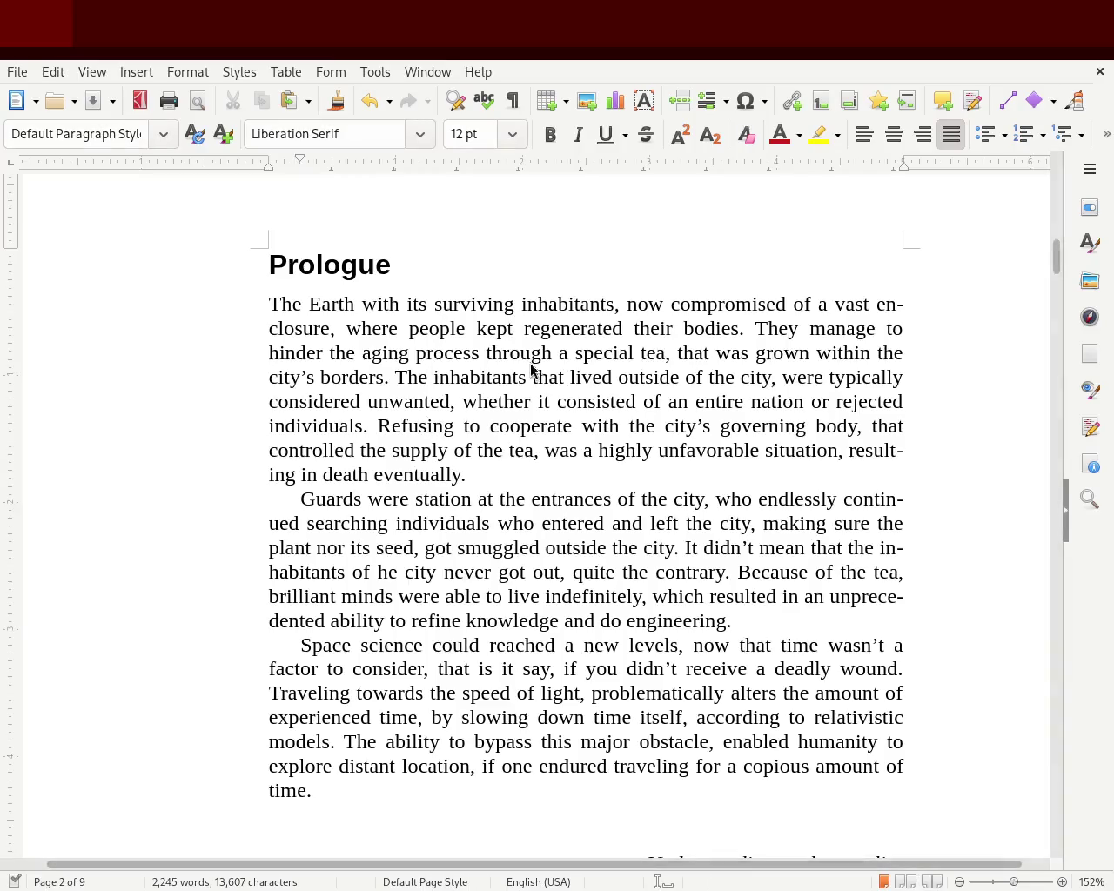
pyautogui.moveTo(1058, 266)
pyautogui.mouseDown()
pyautogui.moveTo(1054, 256)
pyautogui.moveTo(1055, 347)
pyautogui.mouseUp()
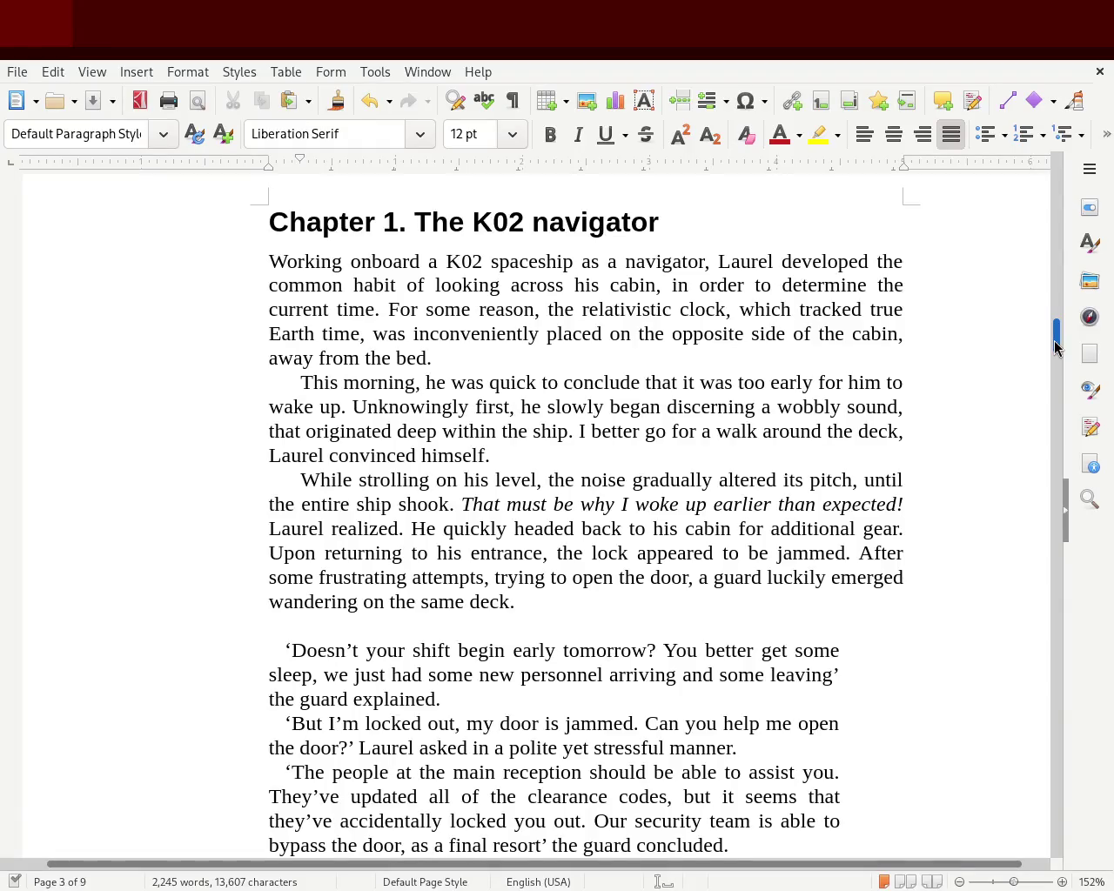
pyautogui.scroll(-3, 1055, 347)
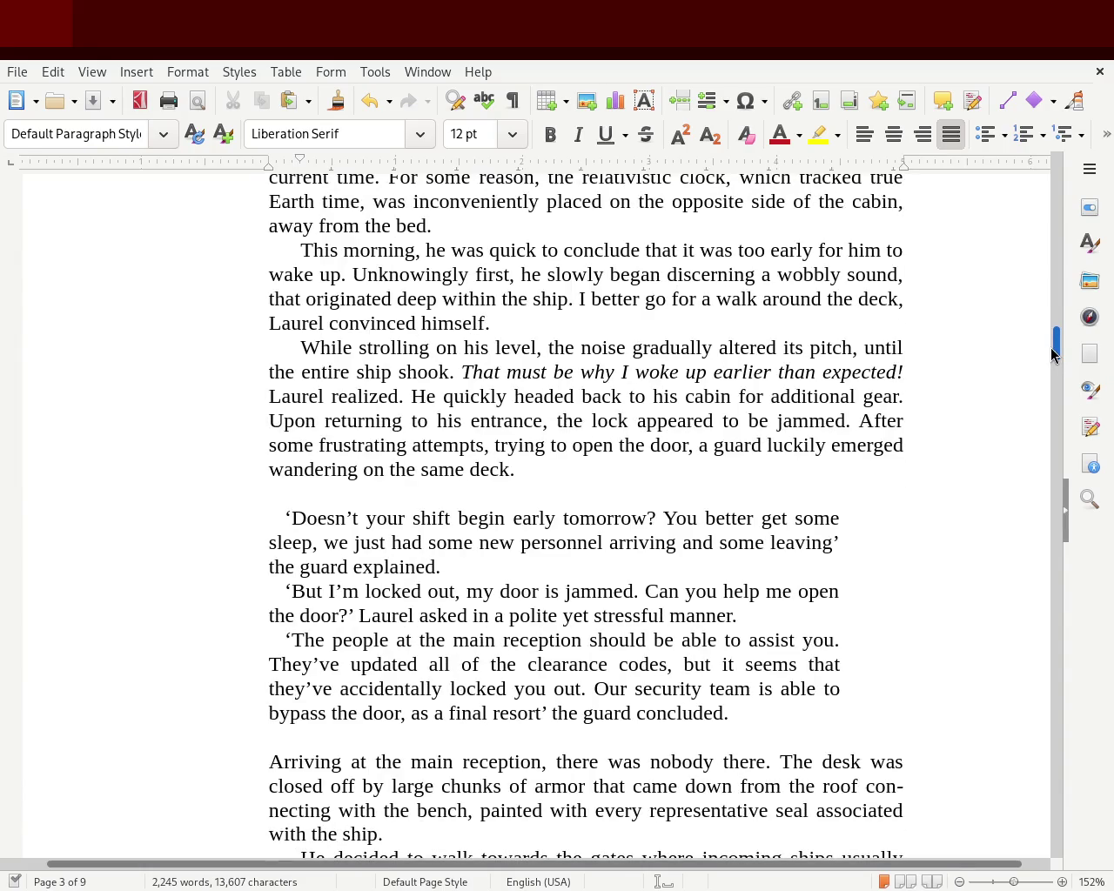
pyautogui.moveTo(1051, 348)
pyautogui.mouseDown()
pyautogui.moveTo(1050, 259)
pyautogui.moveTo(1045, 268)
pyautogui.mouseUp()
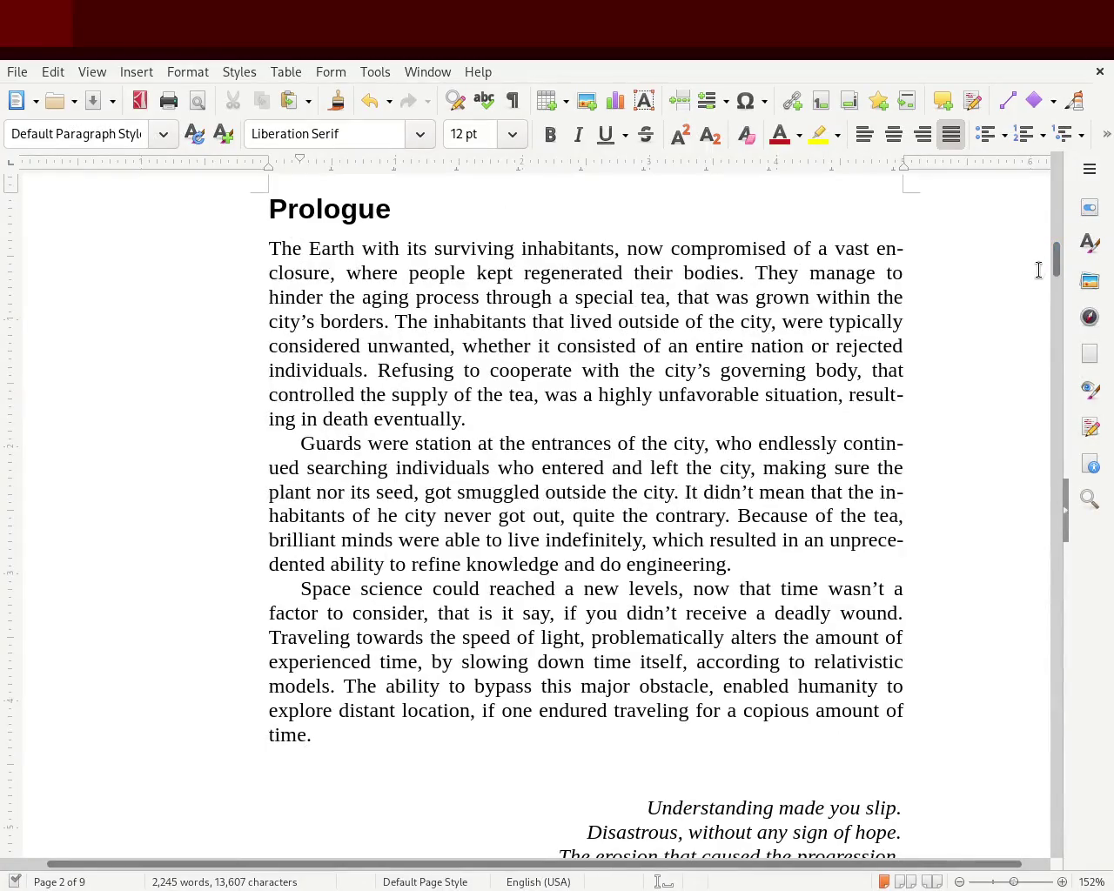
pyautogui.moveTo(1056, 255); pyautogui.dragTo(1058, 282)
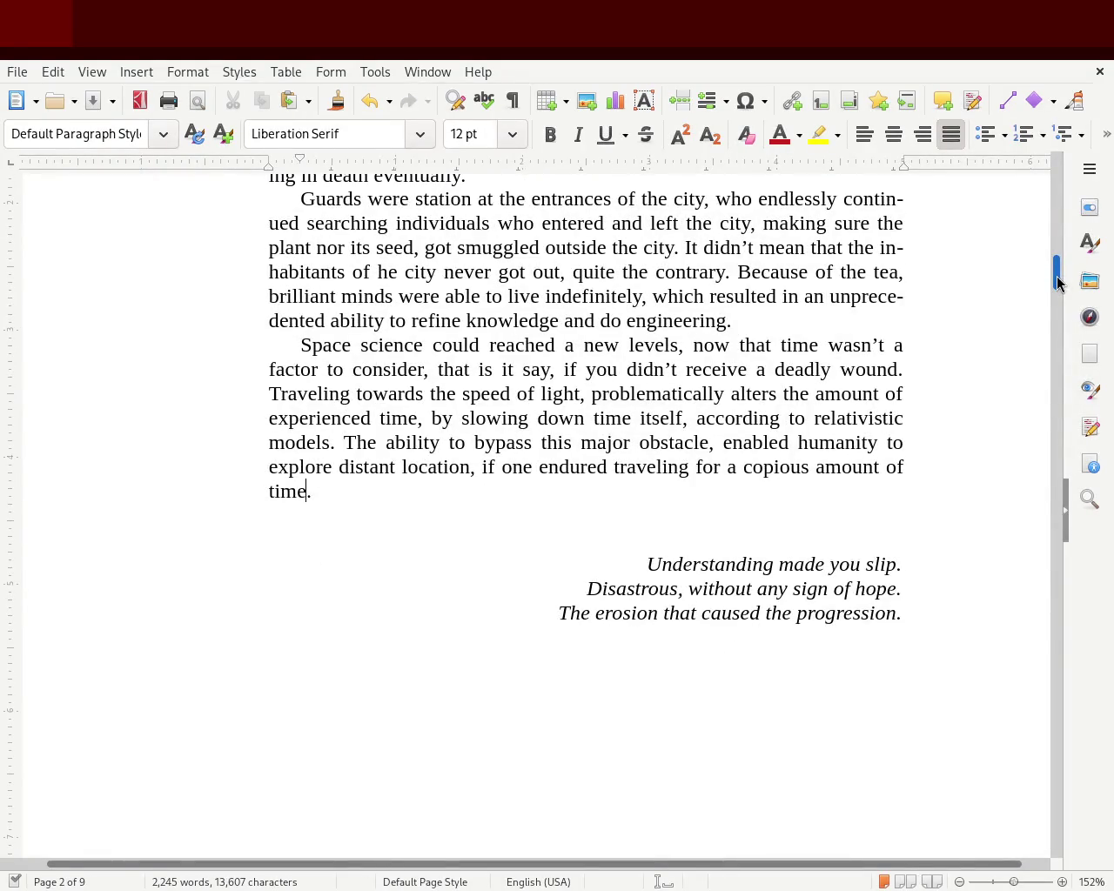
pyautogui.moveTo(1057, 279); pyautogui.dragTo(1056, 286)
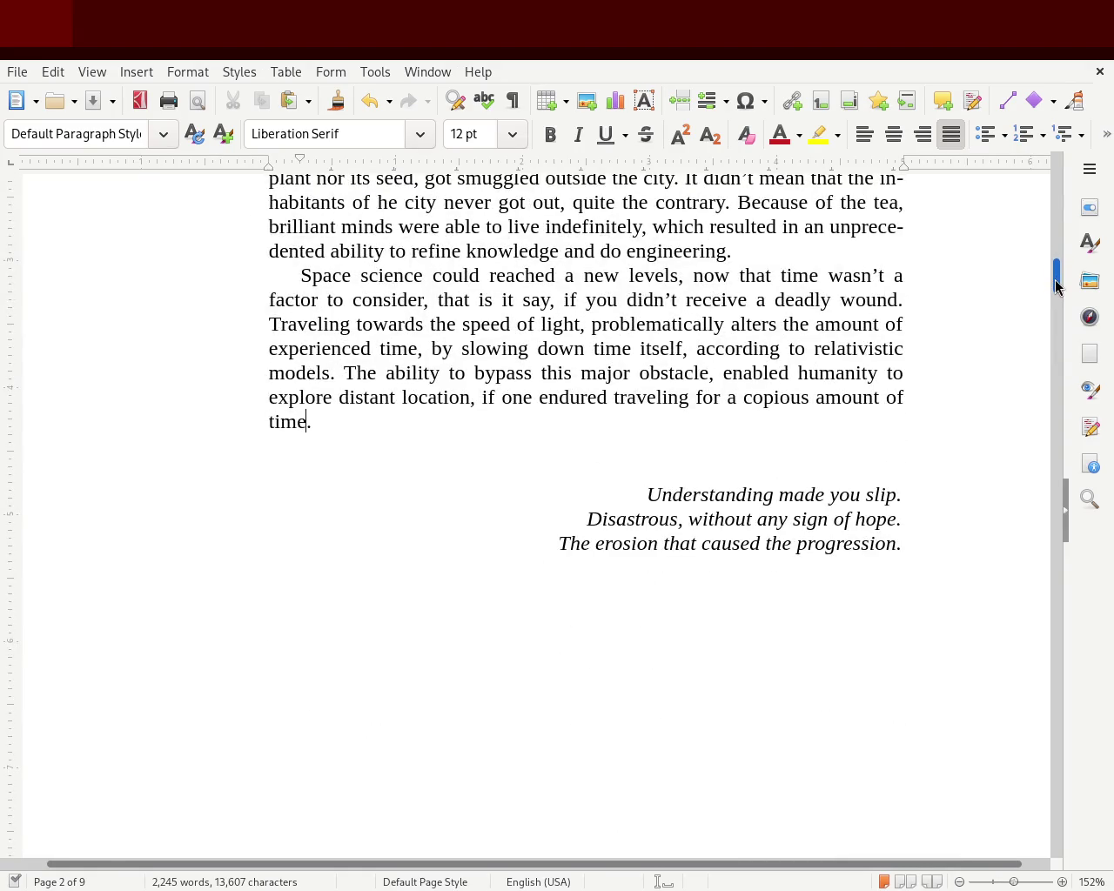
pyautogui.moveTo(1057, 286); pyautogui.dragTo(1053, 346)
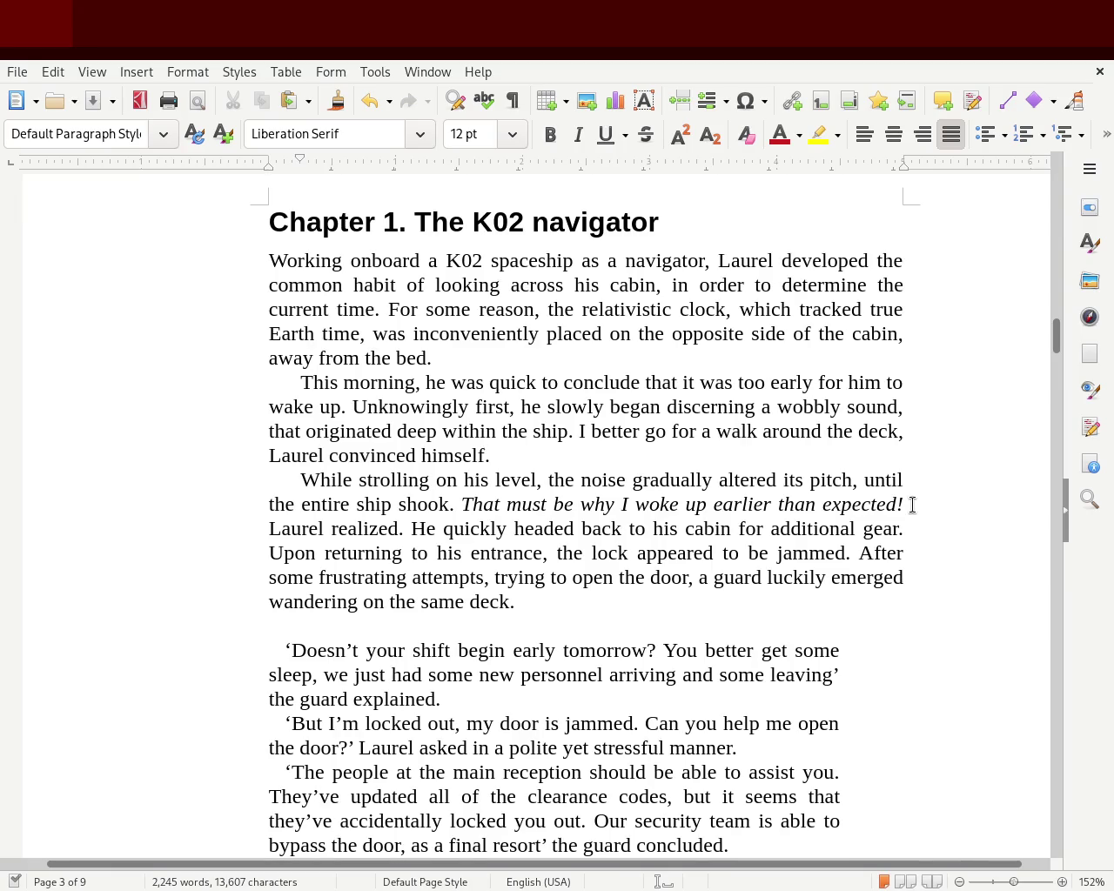
pyautogui.moveTo(1057, 331)
pyautogui.mouseDown()
pyautogui.moveTo(1041, 167)
pyautogui.moveTo(1039, 180)
pyautogui.mouseUp()
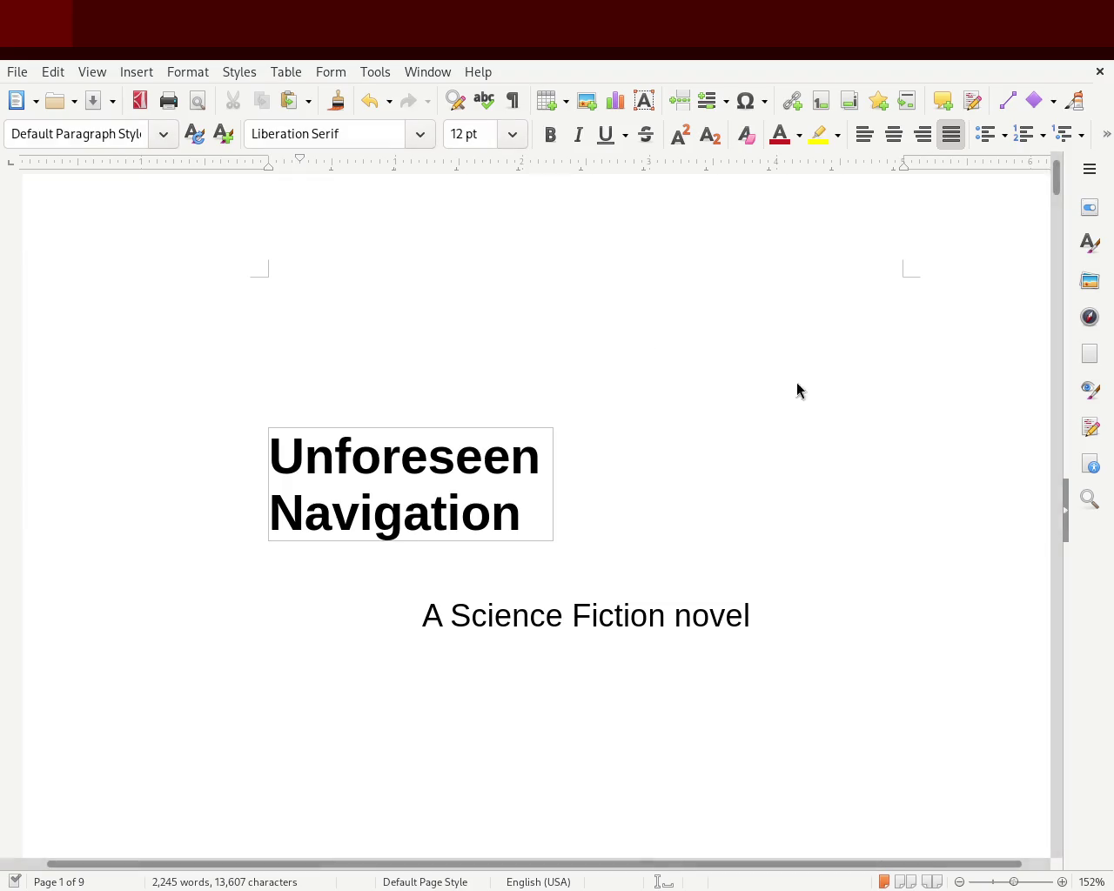
pyautogui.moveTo(1057, 179); pyautogui.dragTo(1062, 261)
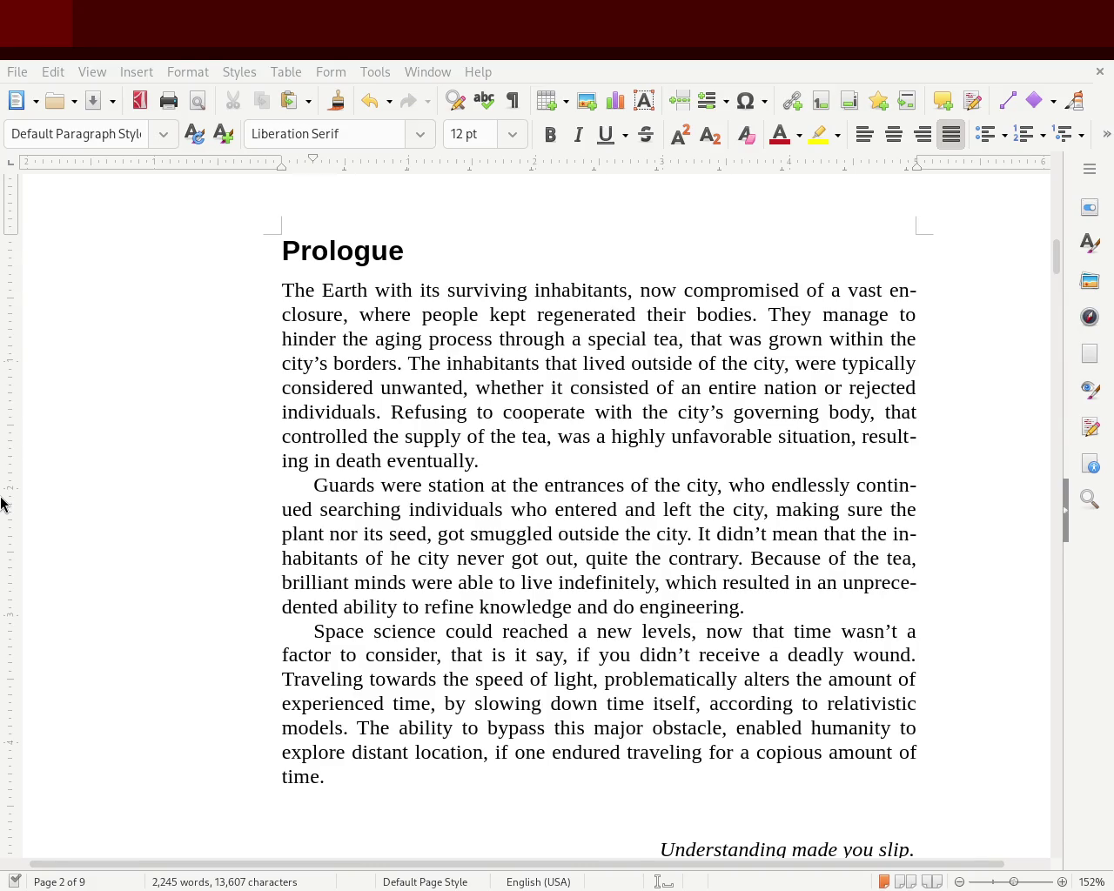
# - Insert 'a' before 'death', fix 'he city' to 'the city', remove the extra 'a' before 'new levels', and save
pyautogui.click(330, 460)
pyautogui.write('a')
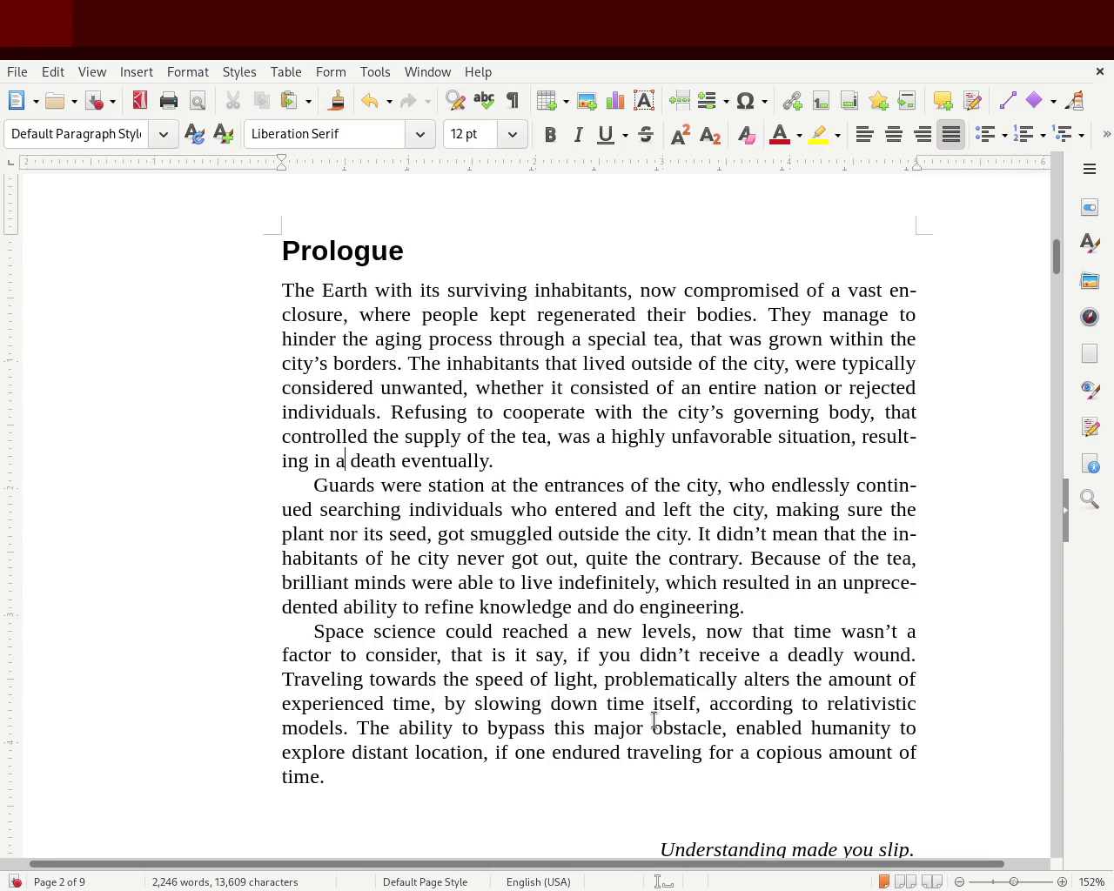
pyautogui.click(389, 559)
pyautogui.write('t')
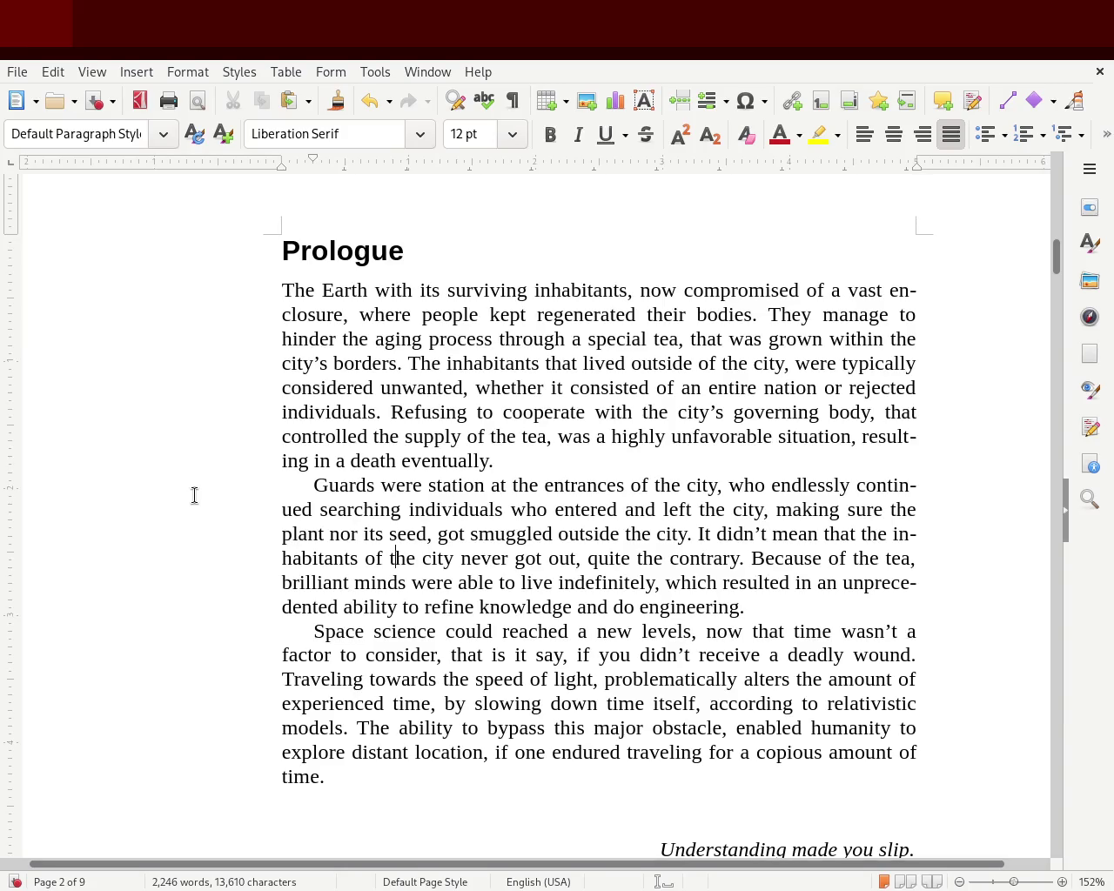
pyautogui.click(588, 636)
pyautogui.press('BackSpace')
pyautogui.press('BackSpace')
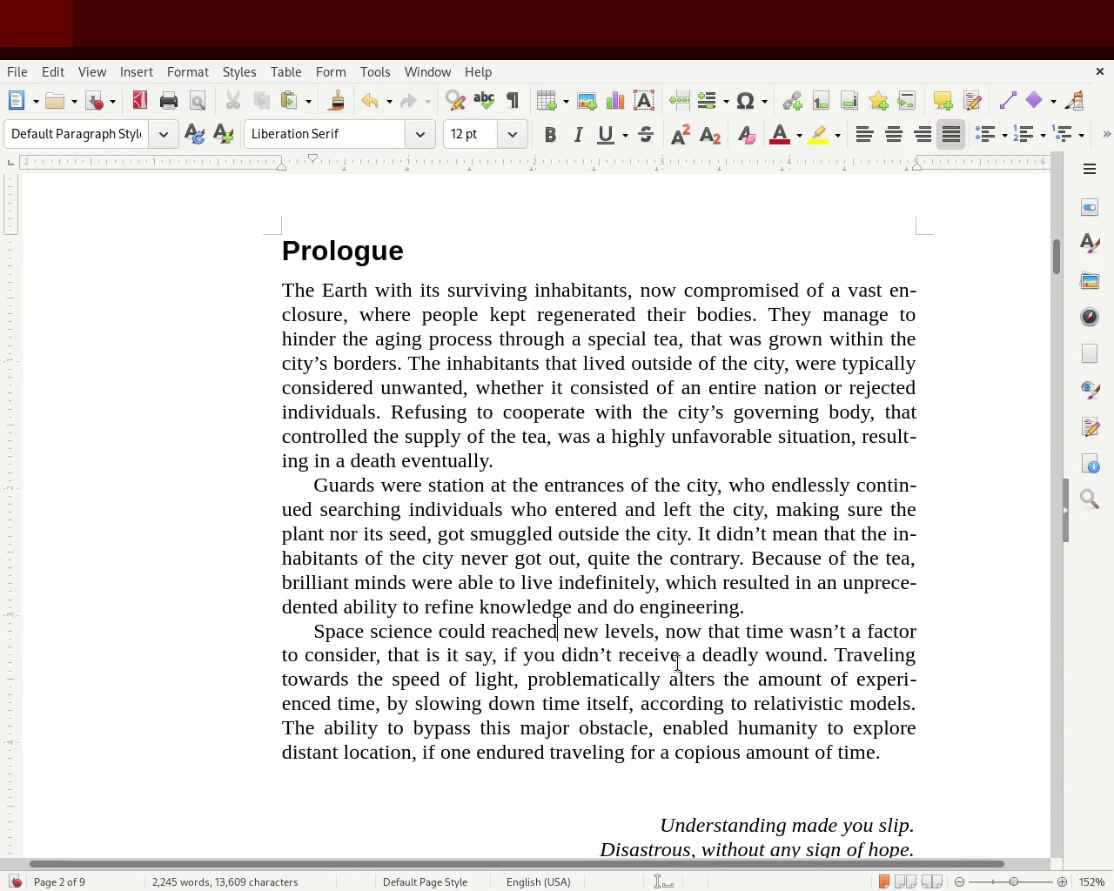
pyautogui.hotkey('ctrl', 's')
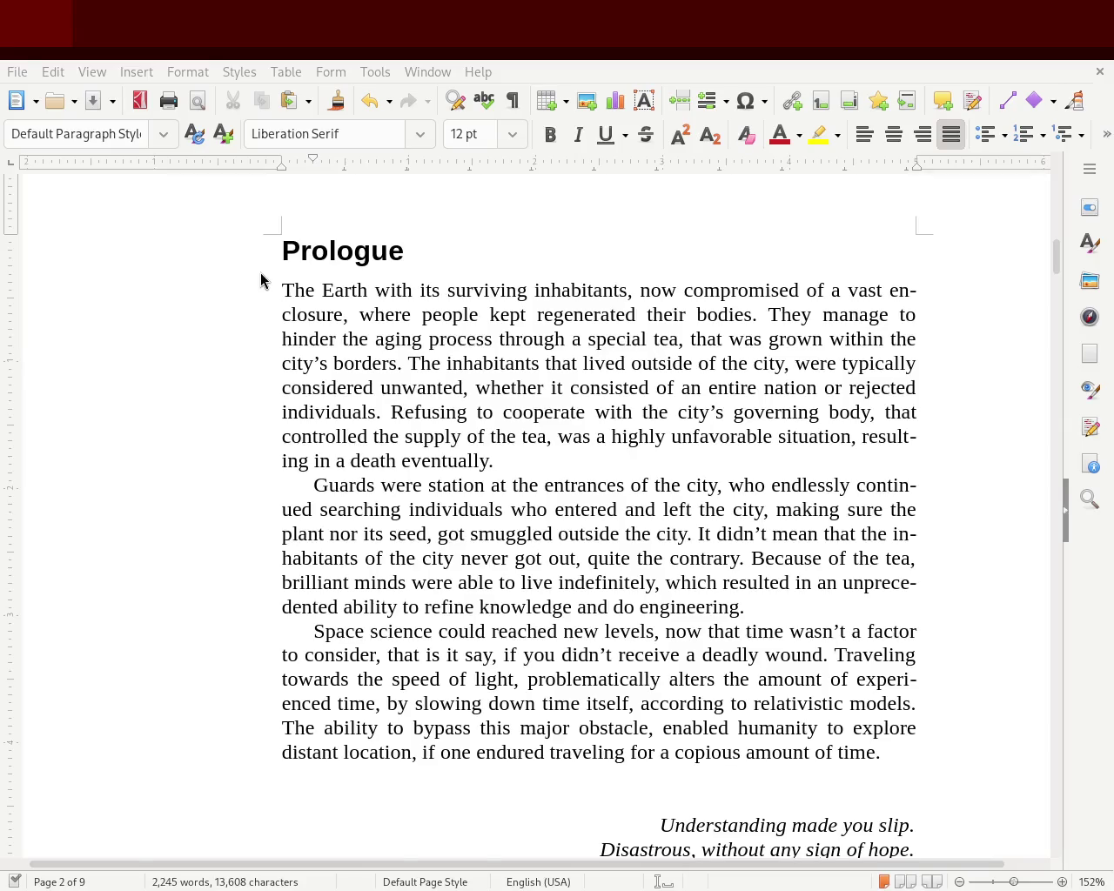
# - Scroll through the Prologue and drag down to the 'Chapter 1. The K02 navigator' heading on page 3
pyautogui.scroll(-2, 1059, 271)
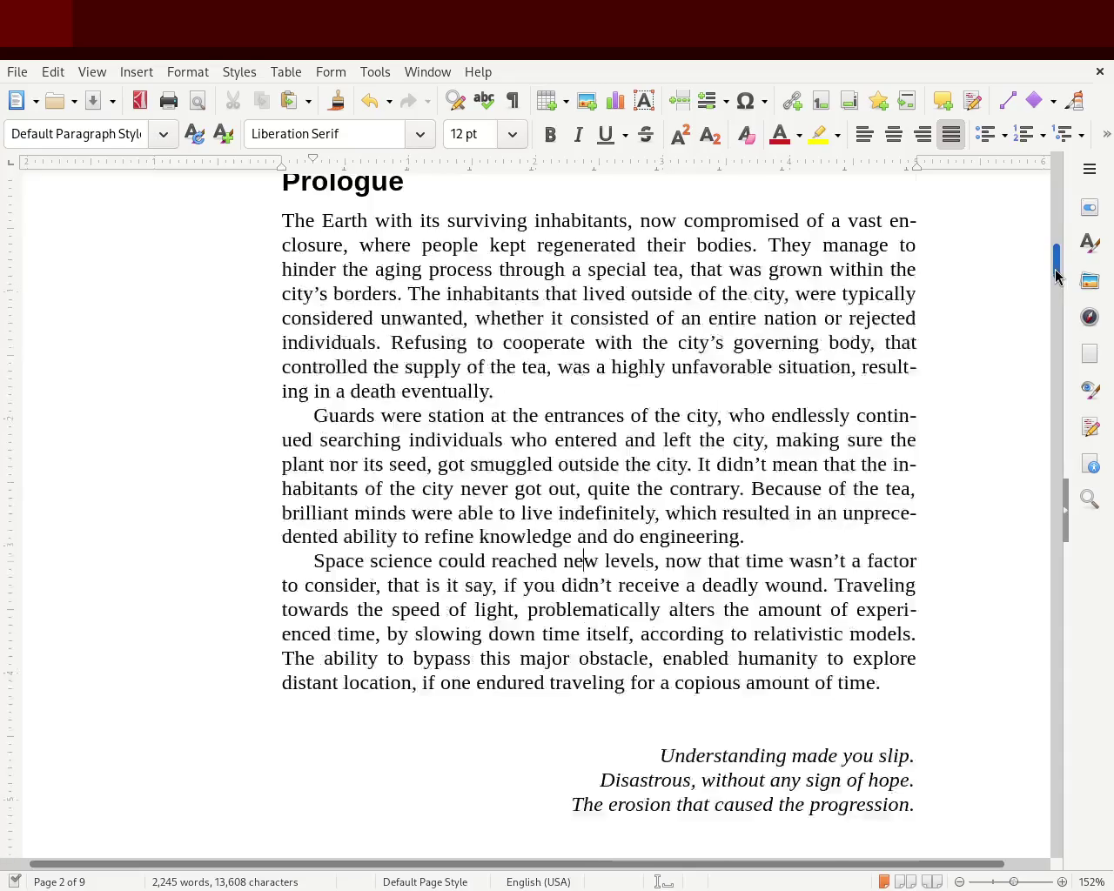
pyautogui.scroll(-1, 1057, 271)
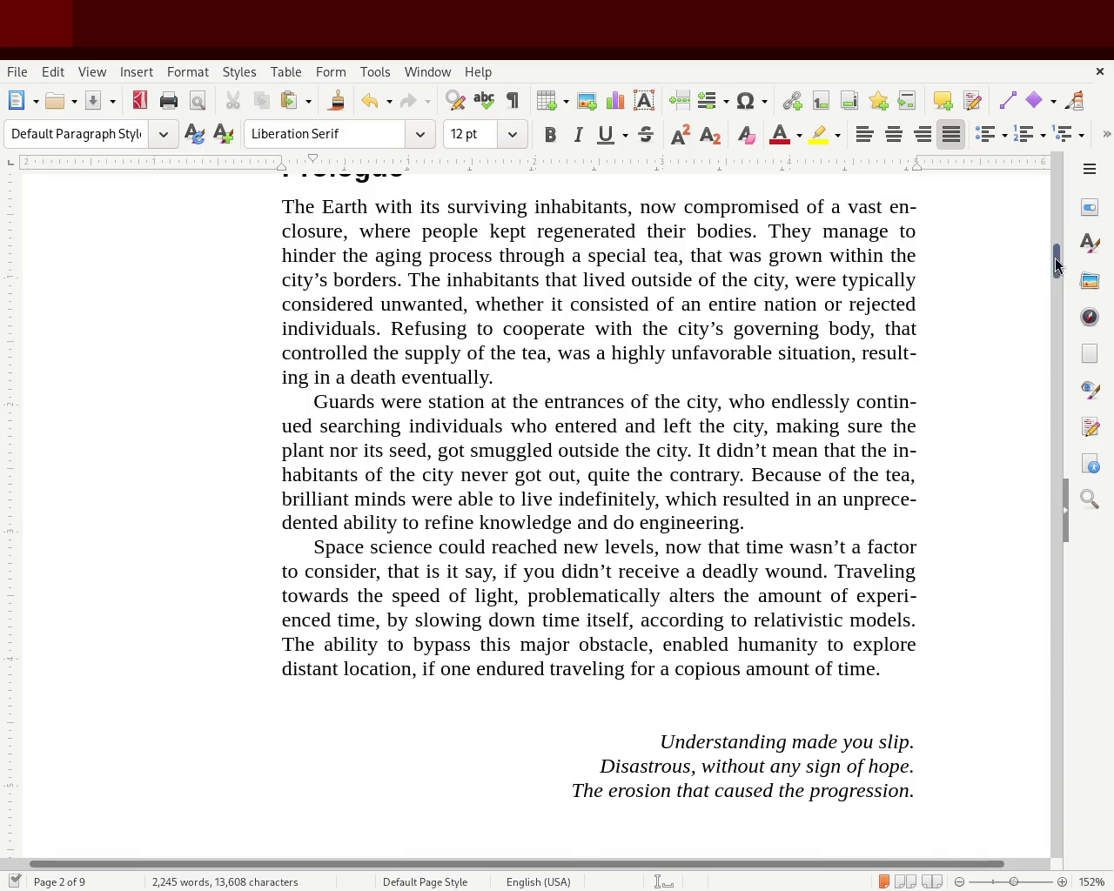
pyautogui.scroll(1, 1057, 252)
pyautogui.scroll(1, 1057, 253)
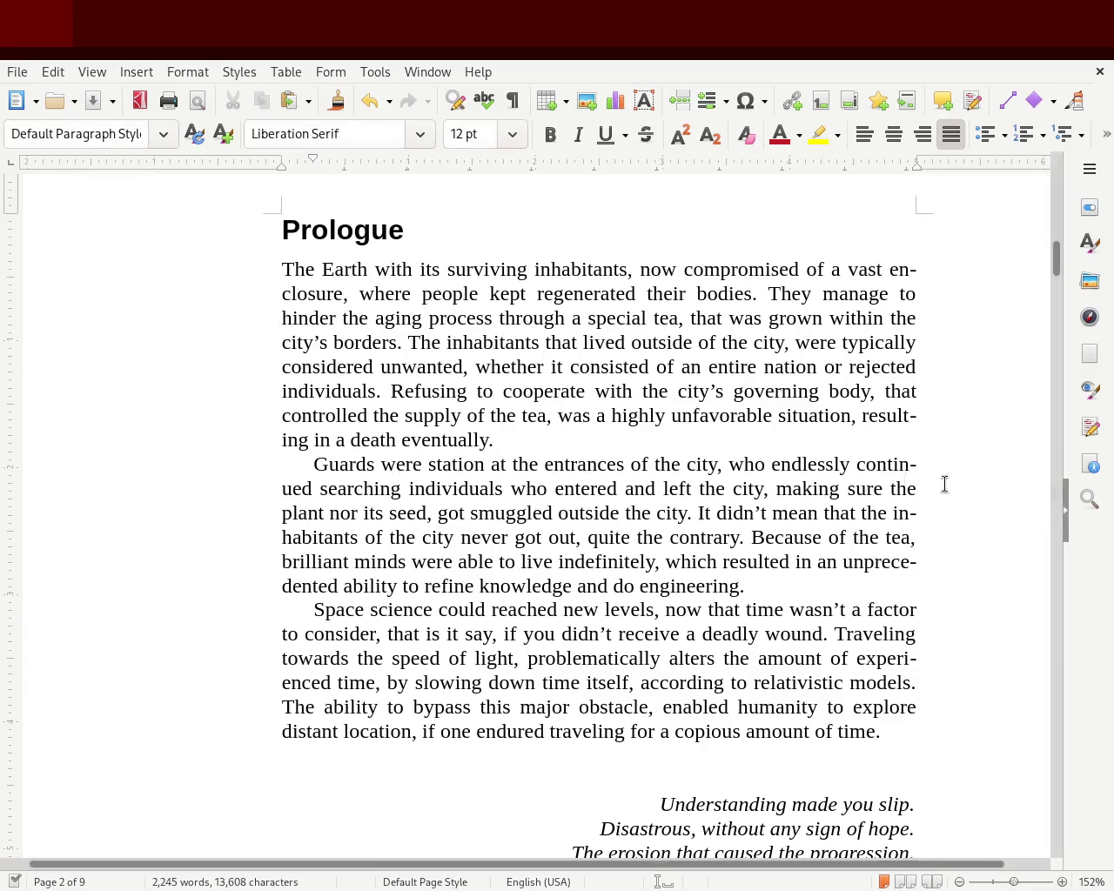
pyautogui.moveTo(1054, 257); pyautogui.dragTo(1051, 335)
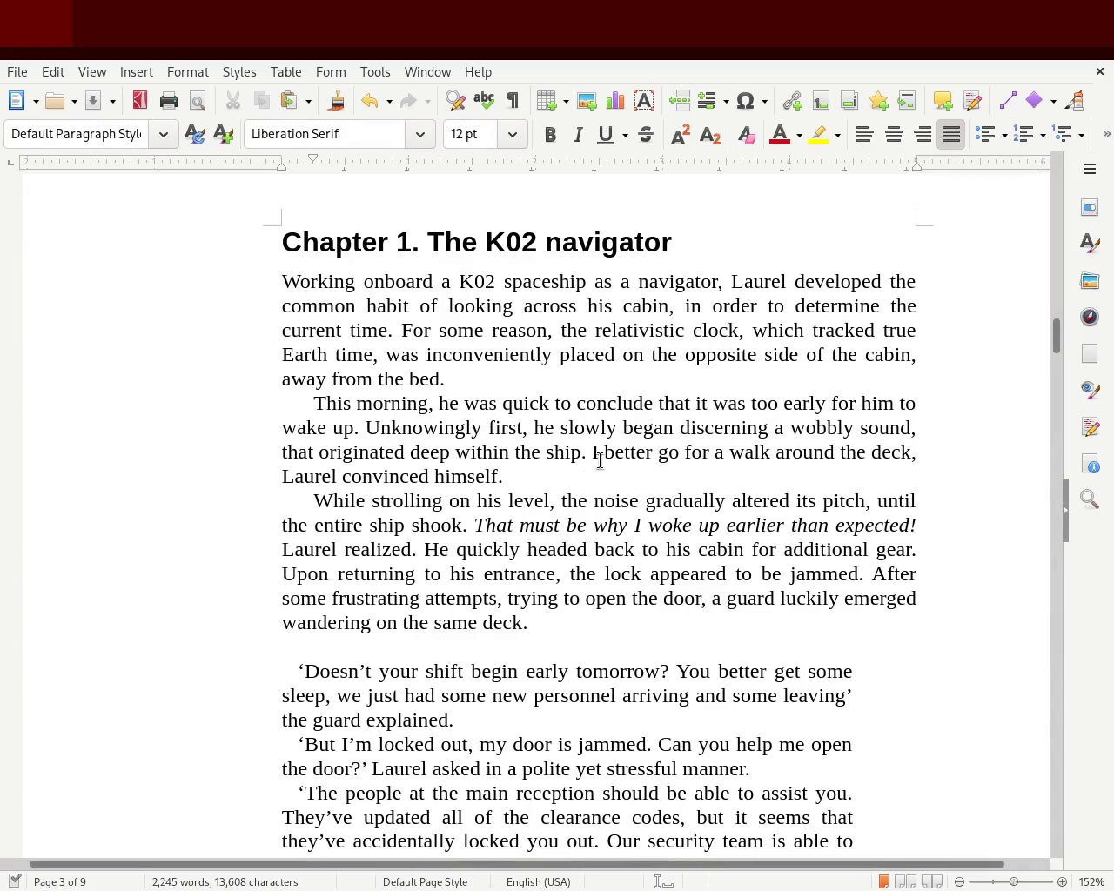
# - Make 'I better go for a walk around the deck' italic and save
pyautogui.moveTo(598, 453); pyautogui.dragTo(907, 453)
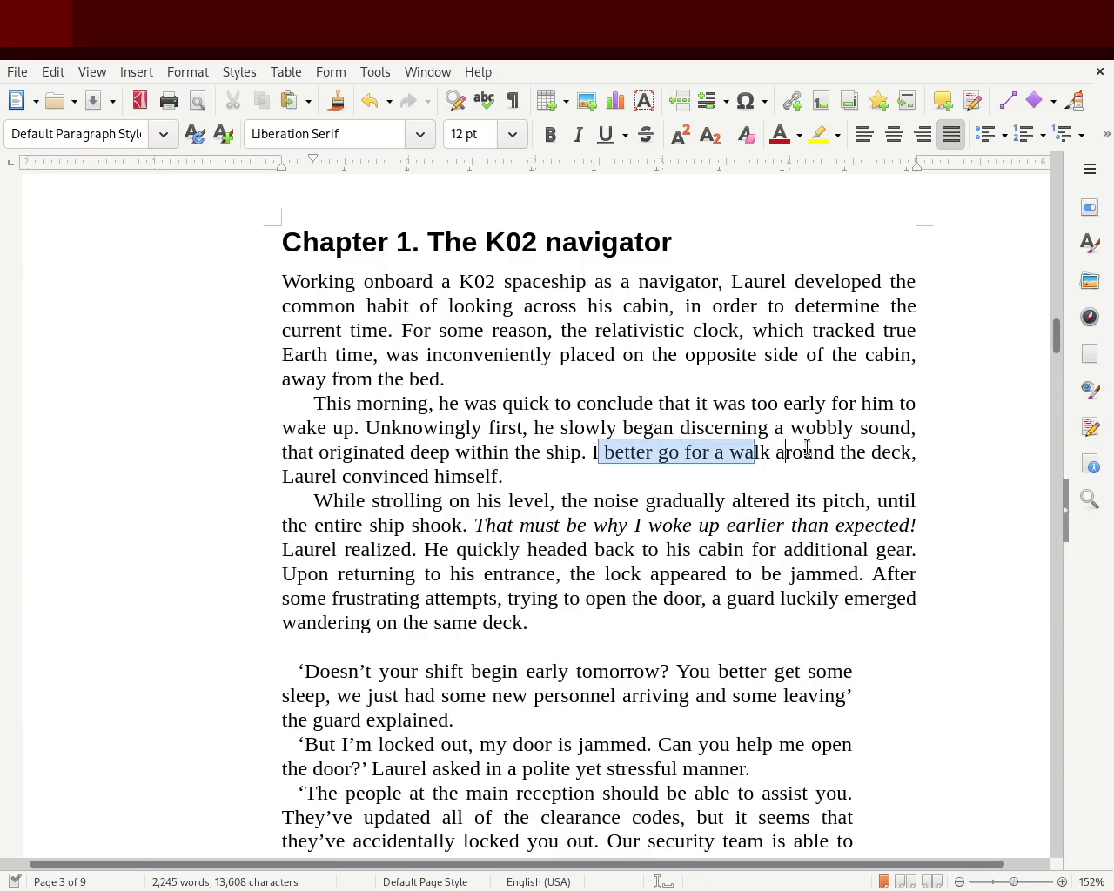
pyautogui.click(908, 453)
pyautogui.moveTo(592, 452); pyautogui.dragTo(912, 453)
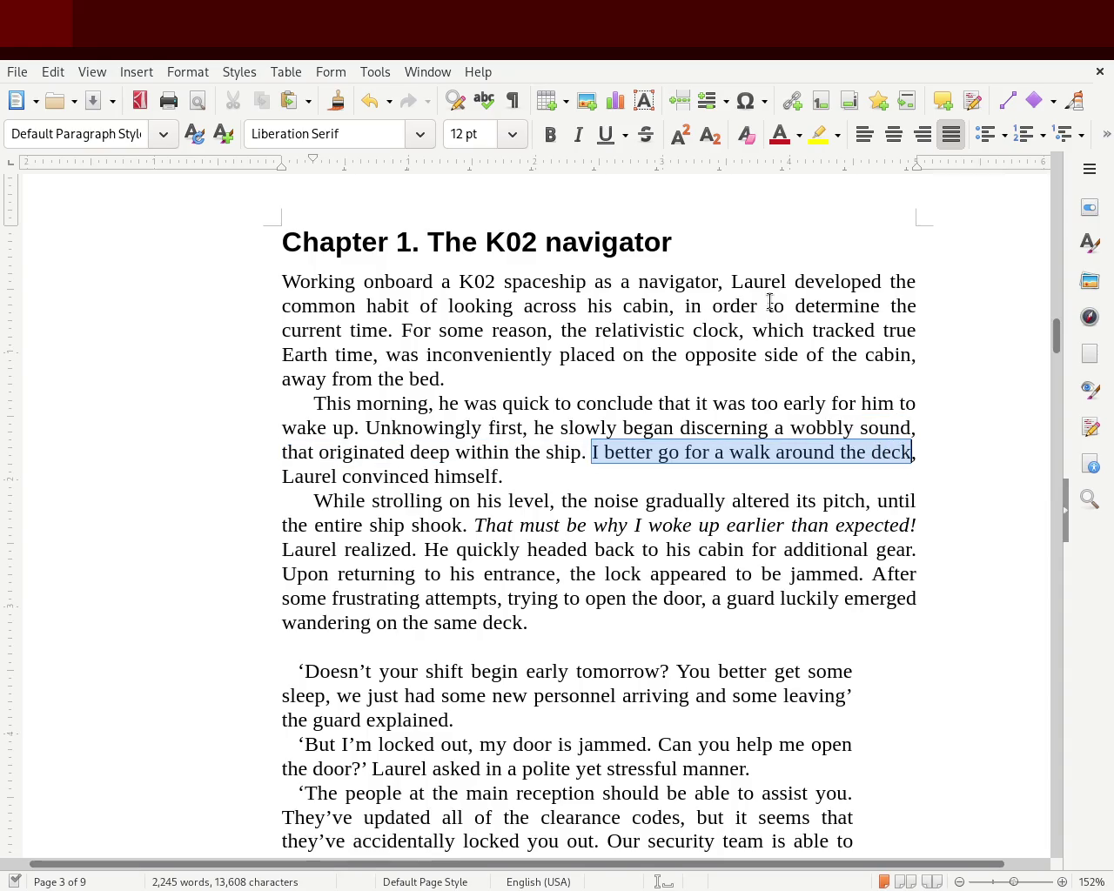
pyautogui.click(578, 135)
pyautogui.click(357, 403)
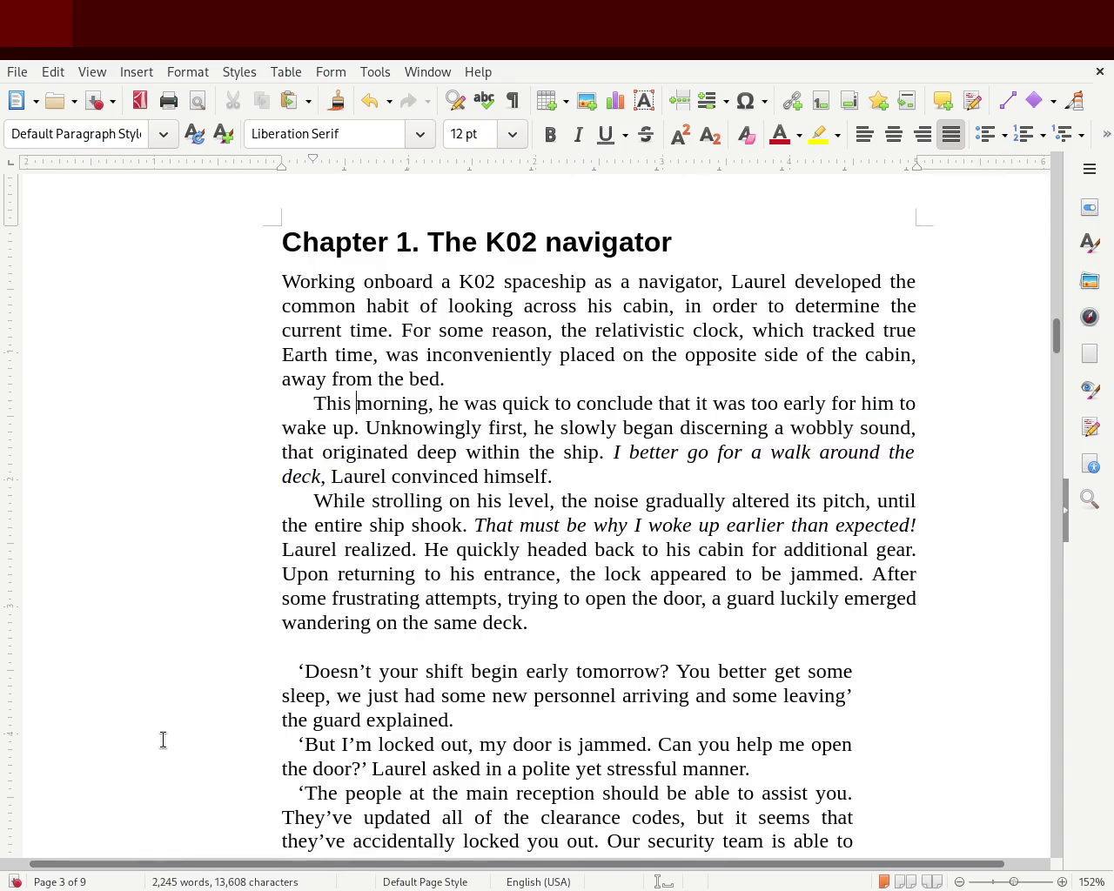
pyautogui.hotkey('ctrl', 's')
# - Select 'That must be why I thought' and toggle the Italic button on it
pyautogui.moveTo(485, 526); pyautogui.dragTo(642, 525)
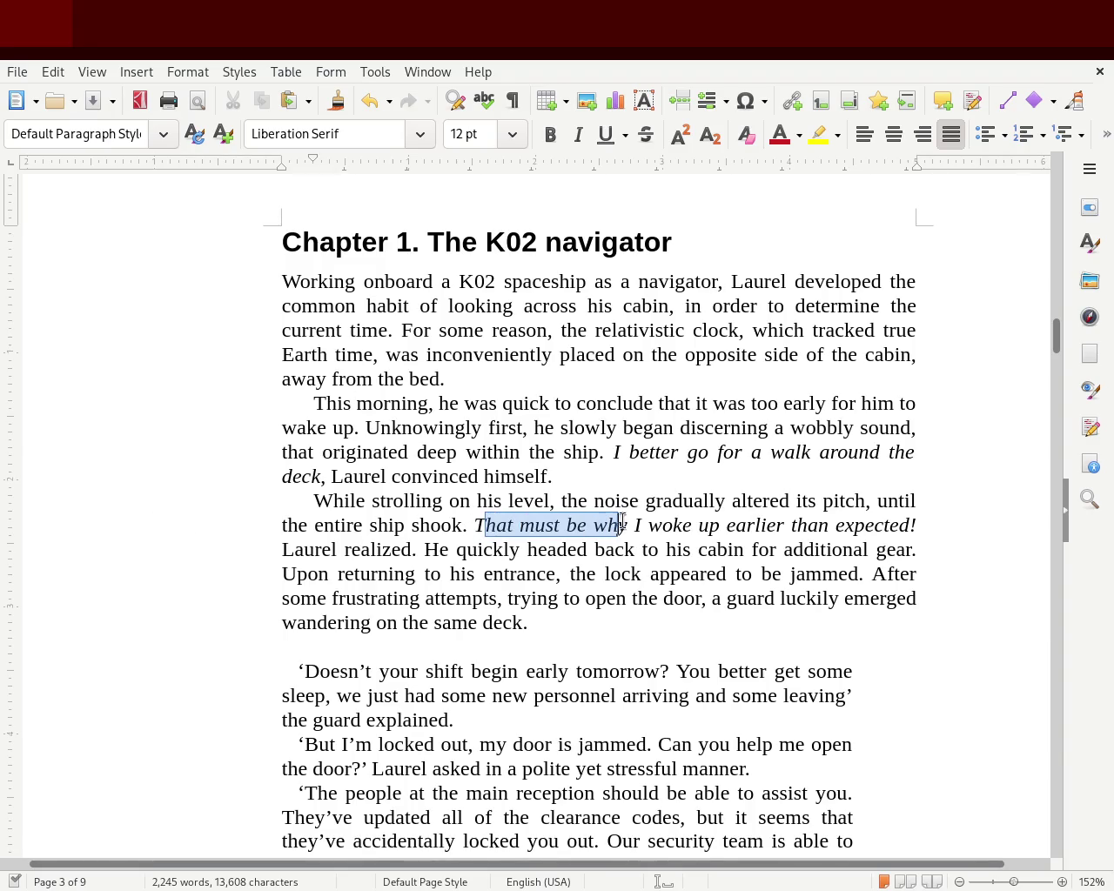
pyautogui.doubleClick(577, 134)
pyautogui.click(190, 425)
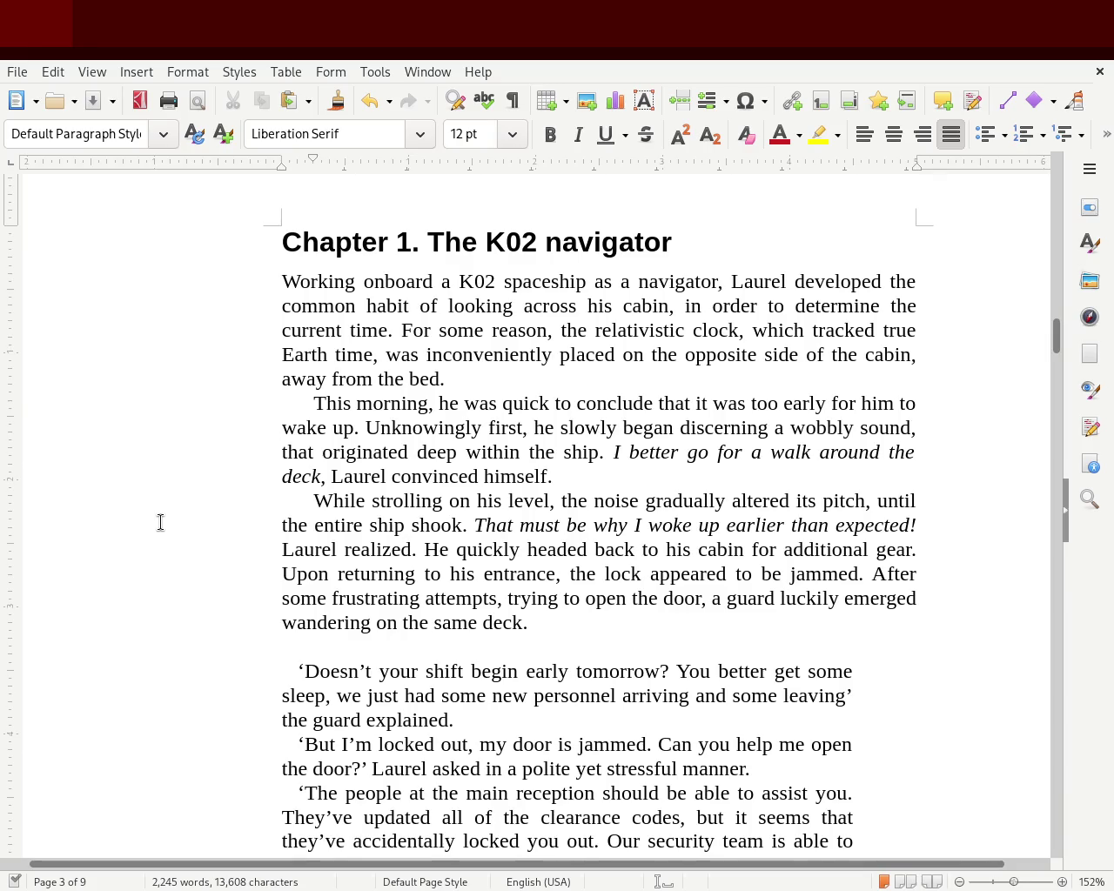
pyautogui.moveTo(1059, 339)
pyautogui.mouseDown()
pyautogui.moveTo(1088, 179)
pyautogui.moveTo(1094, 210)
pyautogui.mouseUp()
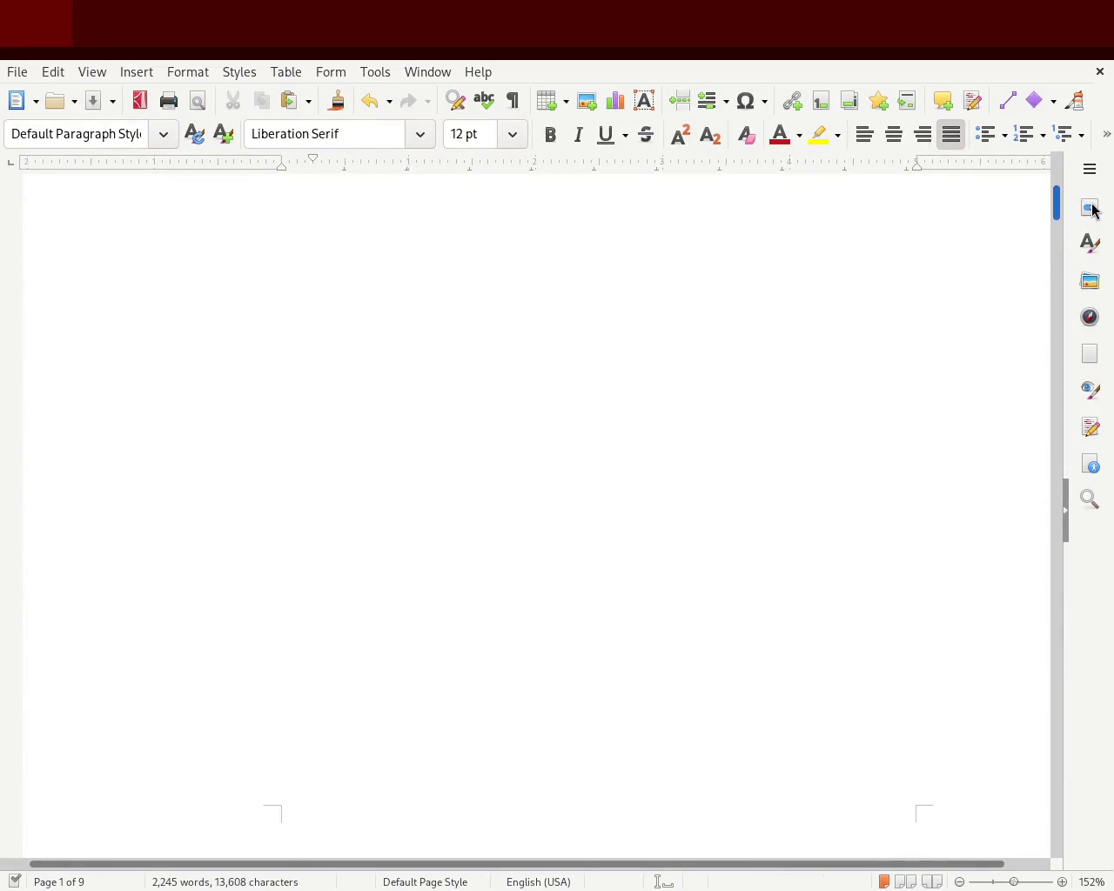
# - Replace 'con-necting' with 'against its' and remove the leftover 'with the'
pyautogui.moveTo(1094, 211); pyautogui.dragTo(1093, 366)
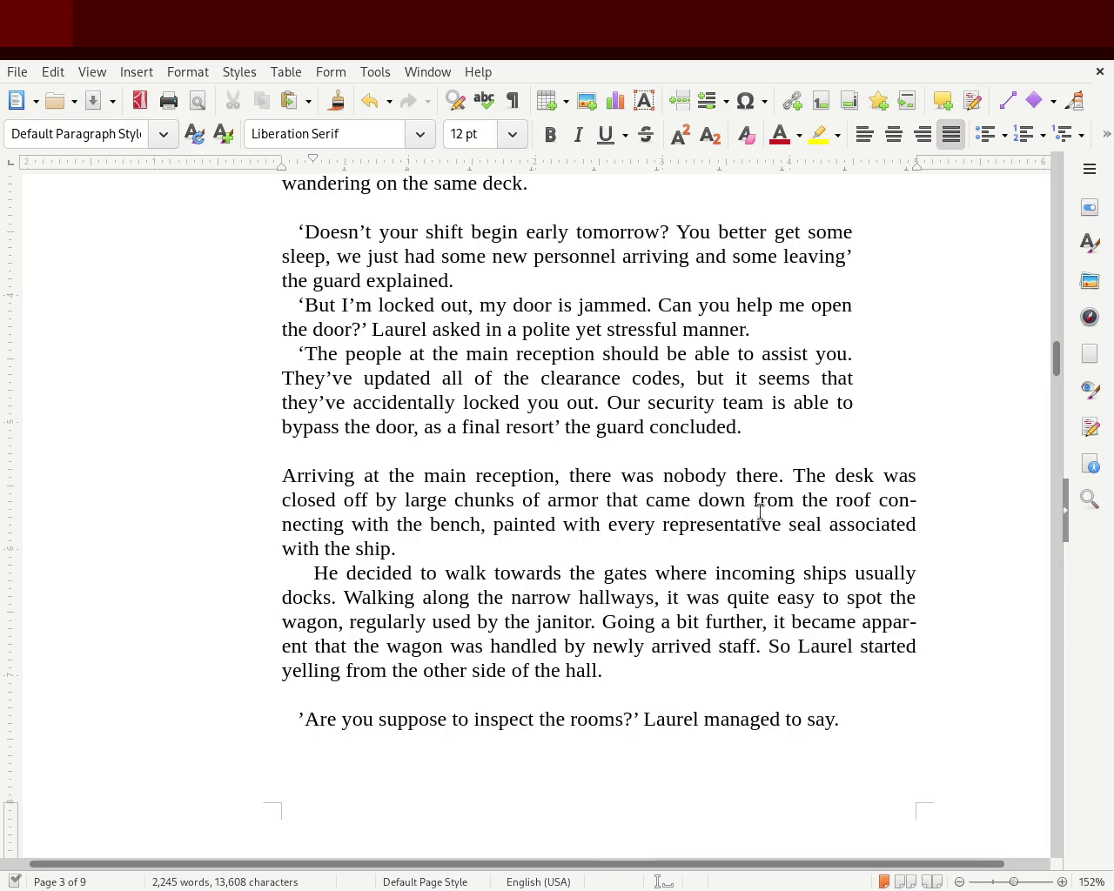
pyautogui.doubleClick(902, 499)
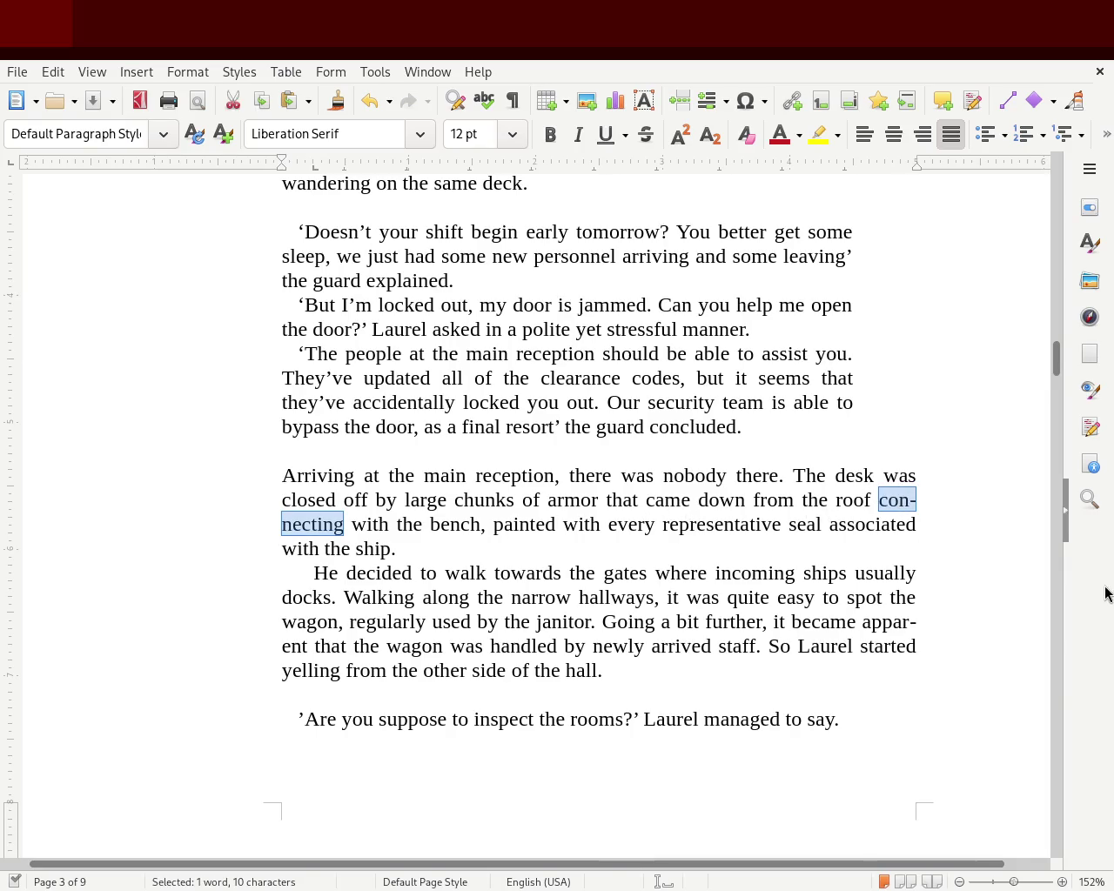
pyautogui.write('against t with')
pyautogui.press('BackSpace')
pyautogui.write('its')
pyautogui.press('Delete')
pyautogui.press('Delete')
pyautogui.press('Delete')
pyautogui.press('Delete')
pyautogui.press('Delete')
pyautogui.press('Delete')
pyautogui.press('Delete')
pyautogui.press('Delete')
pyautogui.press('Delete')
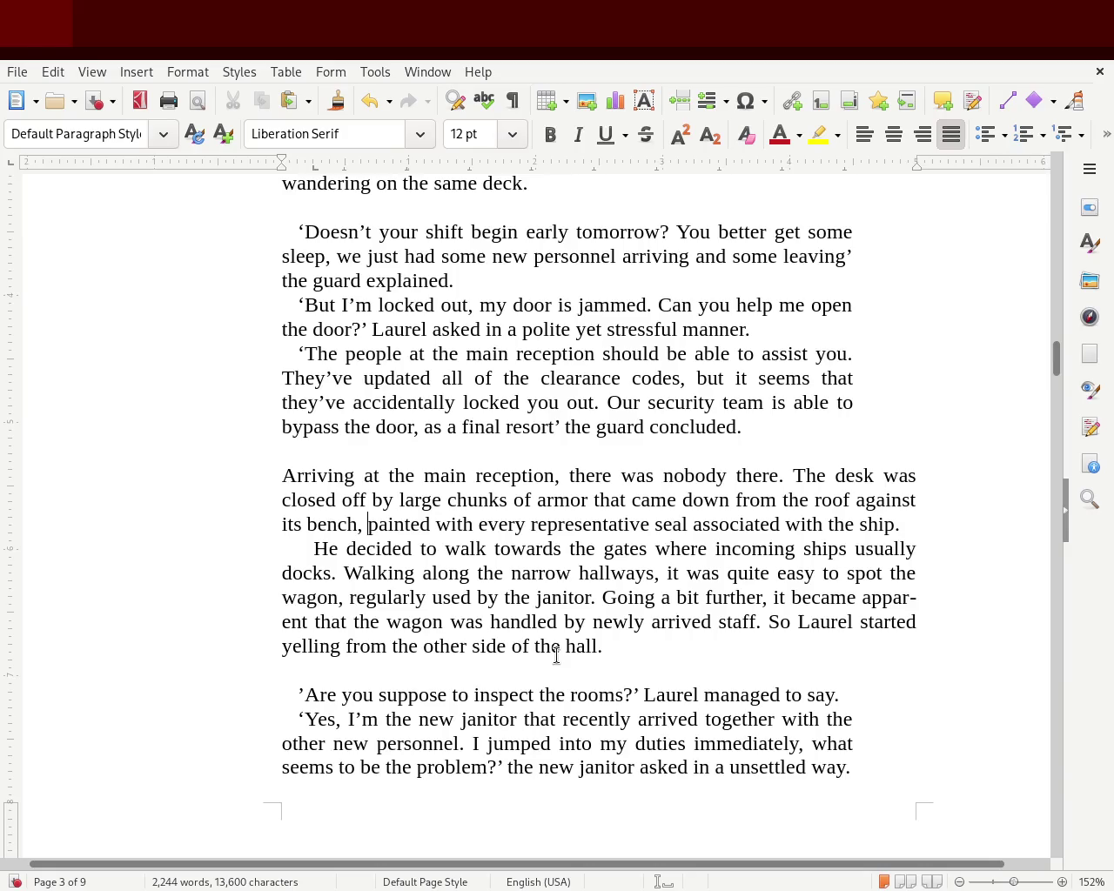
# - Insert 'and was' before 'painted', correct 'waas', fix the double space, and save
pyautogui.write('and waas')
pyautogui.press('Left')
pyautogui.press('Left')
pyautogui.press('Left')
pyautogui.press('Left')
pyautogui.press('Left')
pyautogui.press('Left')
pyautogui.press('Left')
pyautogui.press('Right')
pyautogui.press('Right')
pyautogui.press('Right')
pyautogui.press('Right')
pyautogui.press('Right')
pyautogui.press('Right')
pyautogui.press('Right')
pyautogui.press('Right')
pyautogui.press('Right')
pyautogui.press('BackSpace')
pyautogui.press('Right')
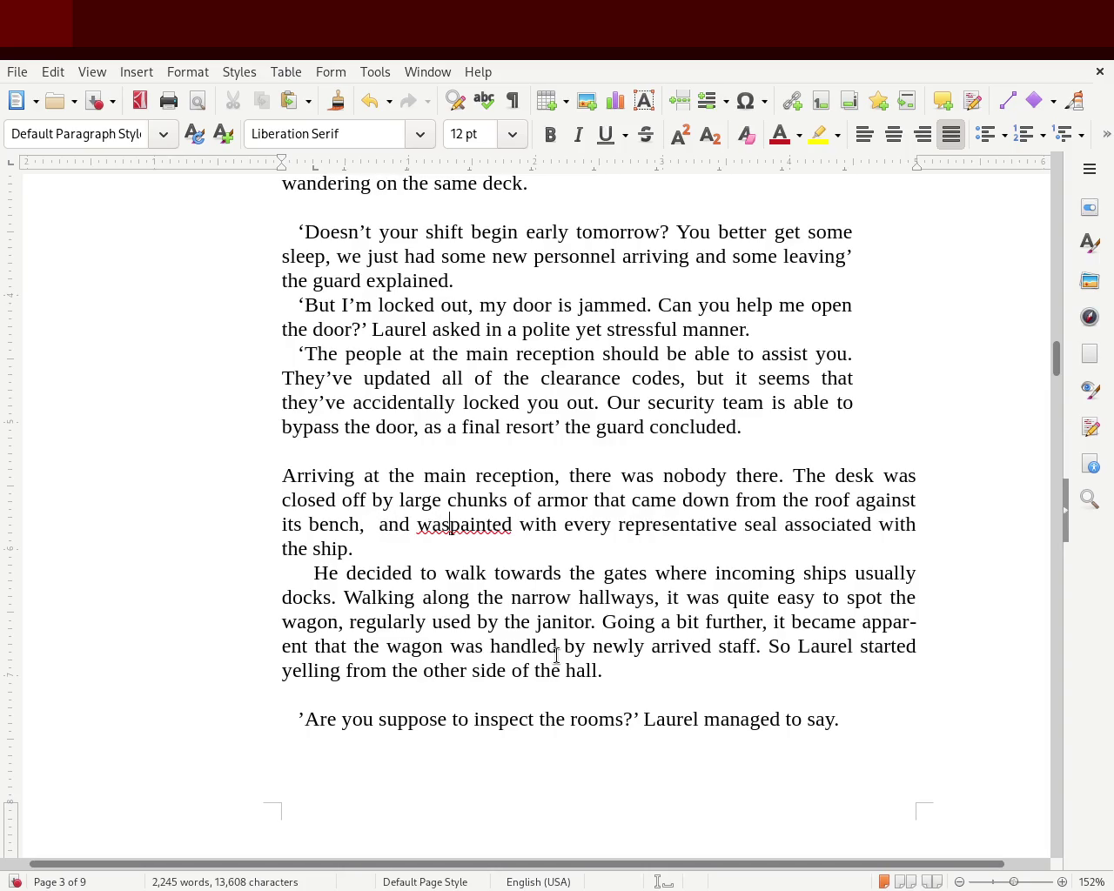
pyautogui.press('Left')
pyautogui.press('Left')
pyautogui.press('Left')
pyautogui.press('Delete')
pyautogui.hotkey('ctrl', 's')
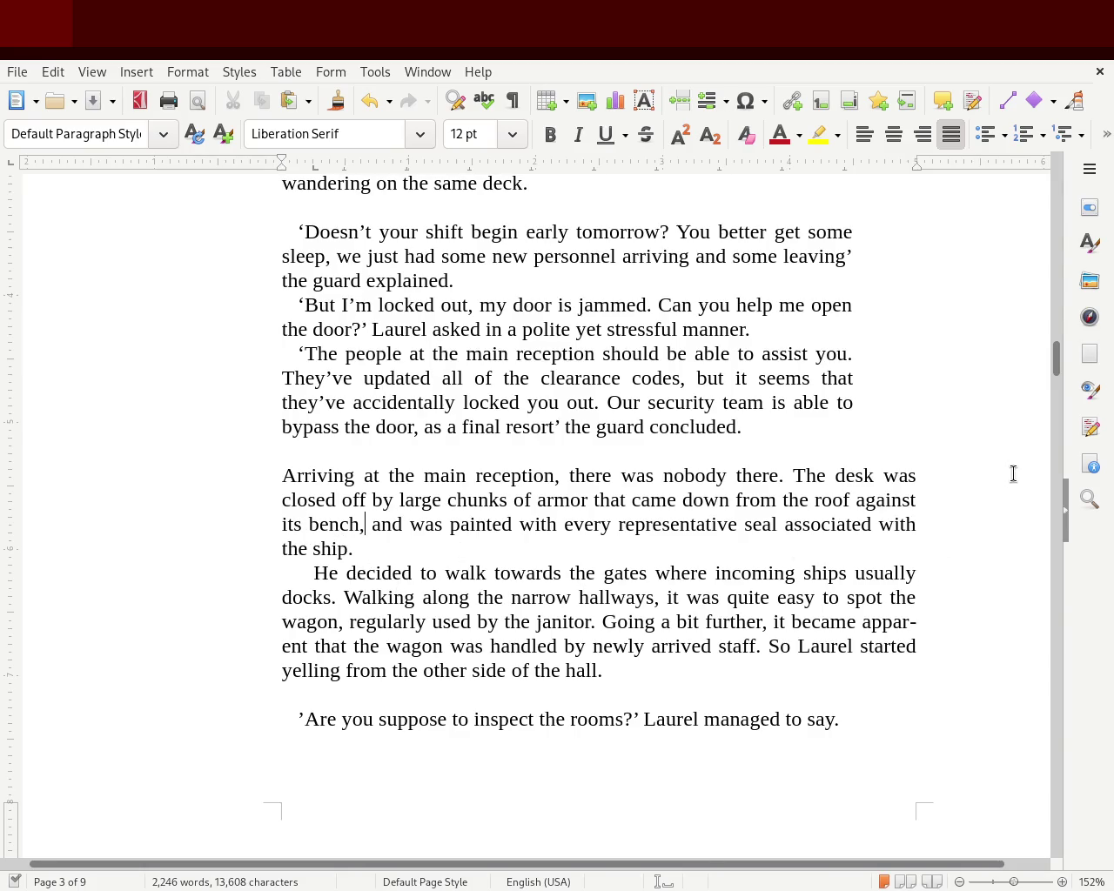
pyautogui.scroll(-3, 1054, 366)
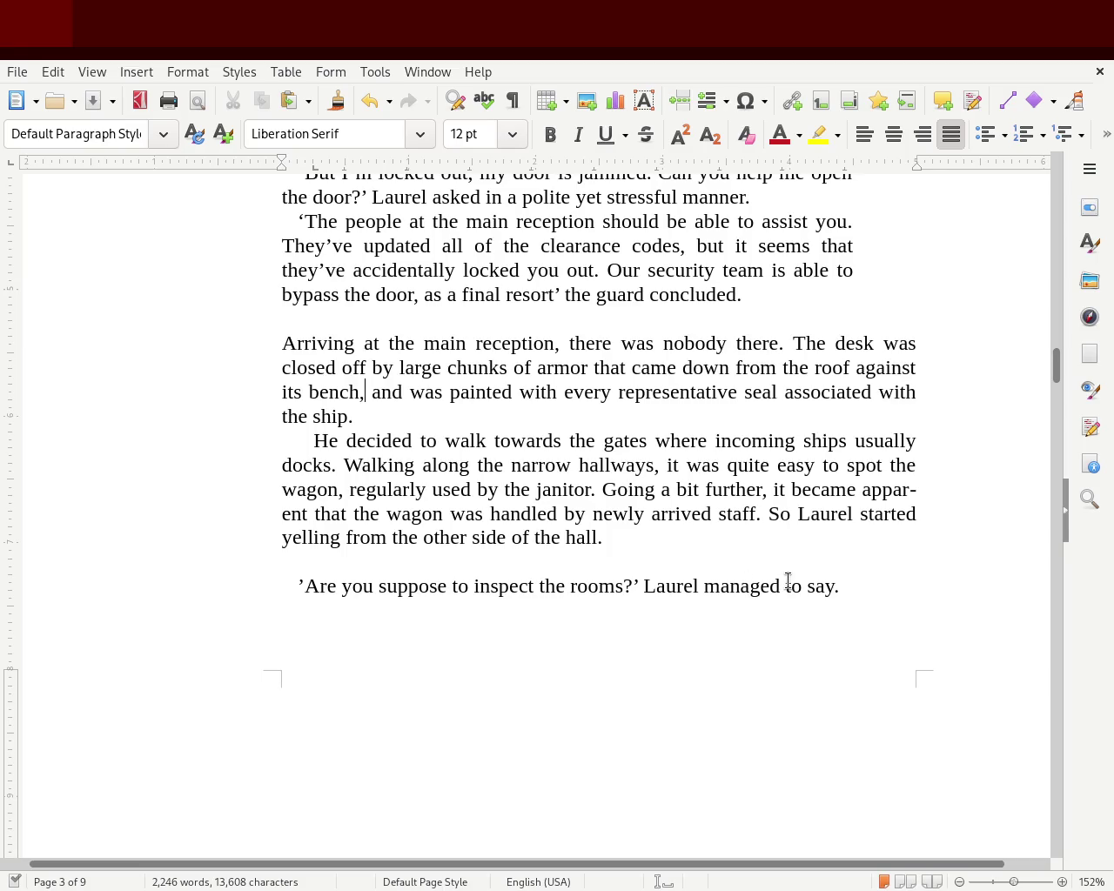
pyautogui.click(705, 586)
pyautogui.write('eventually')
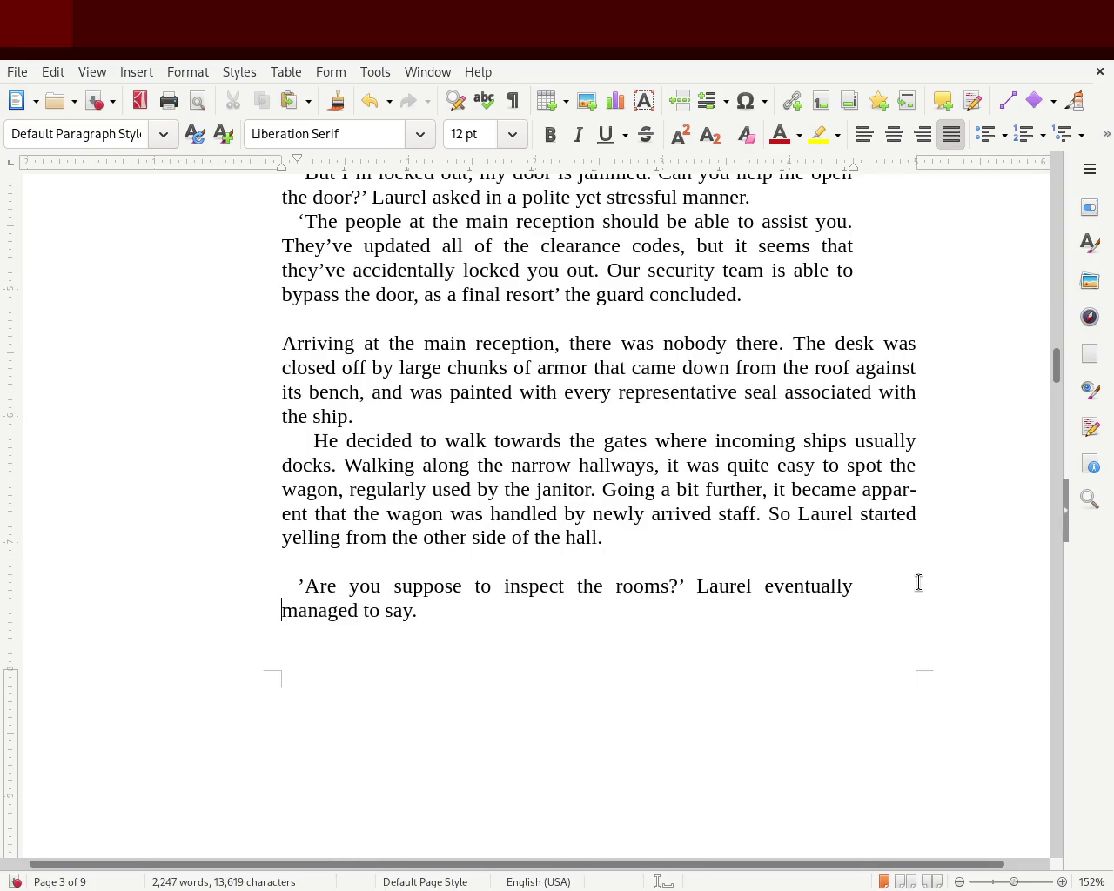
# - Save the manuscript and move down to the bare '3' chapter heading on page 7
pyautogui.hotkey('ctrl', 's')
pyautogui.moveTo(1054, 363); pyautogui.dragTo(1054, 410)
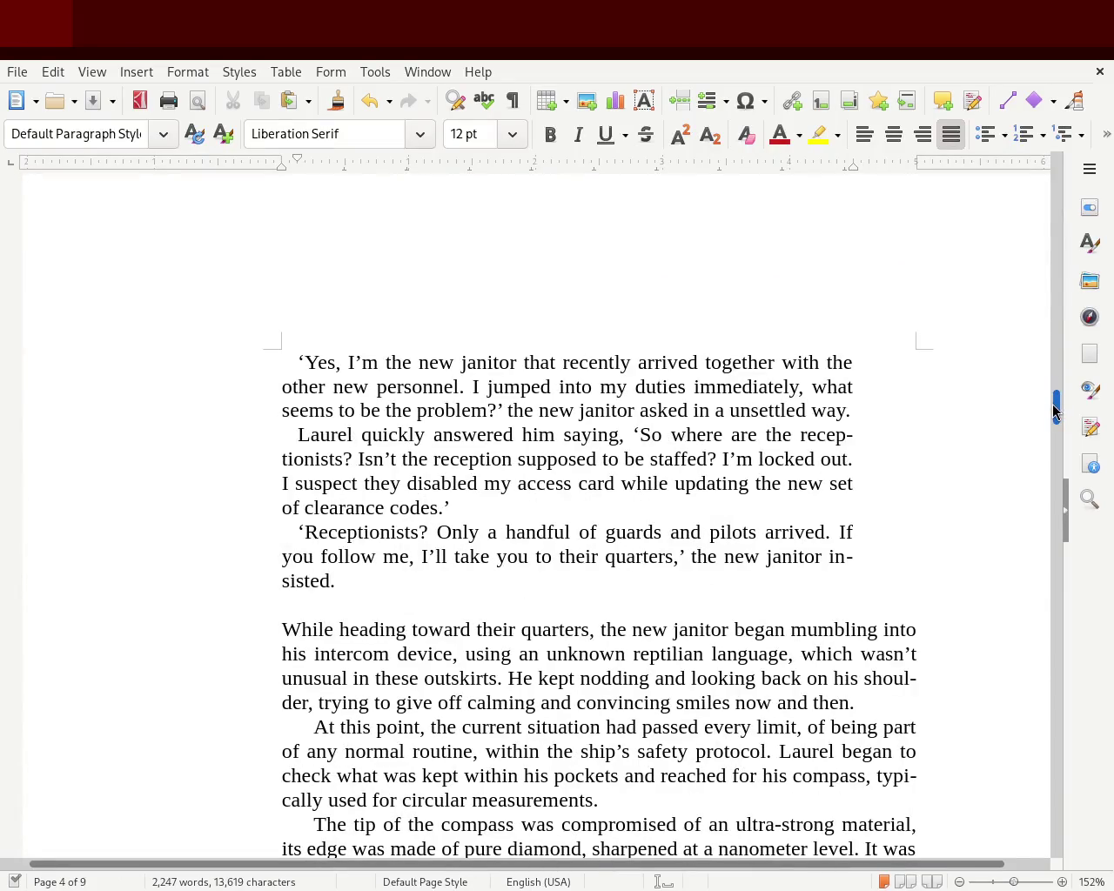
pyautogui.moveTo(1053, 409); pyautogui.dragTo(1054, 410)
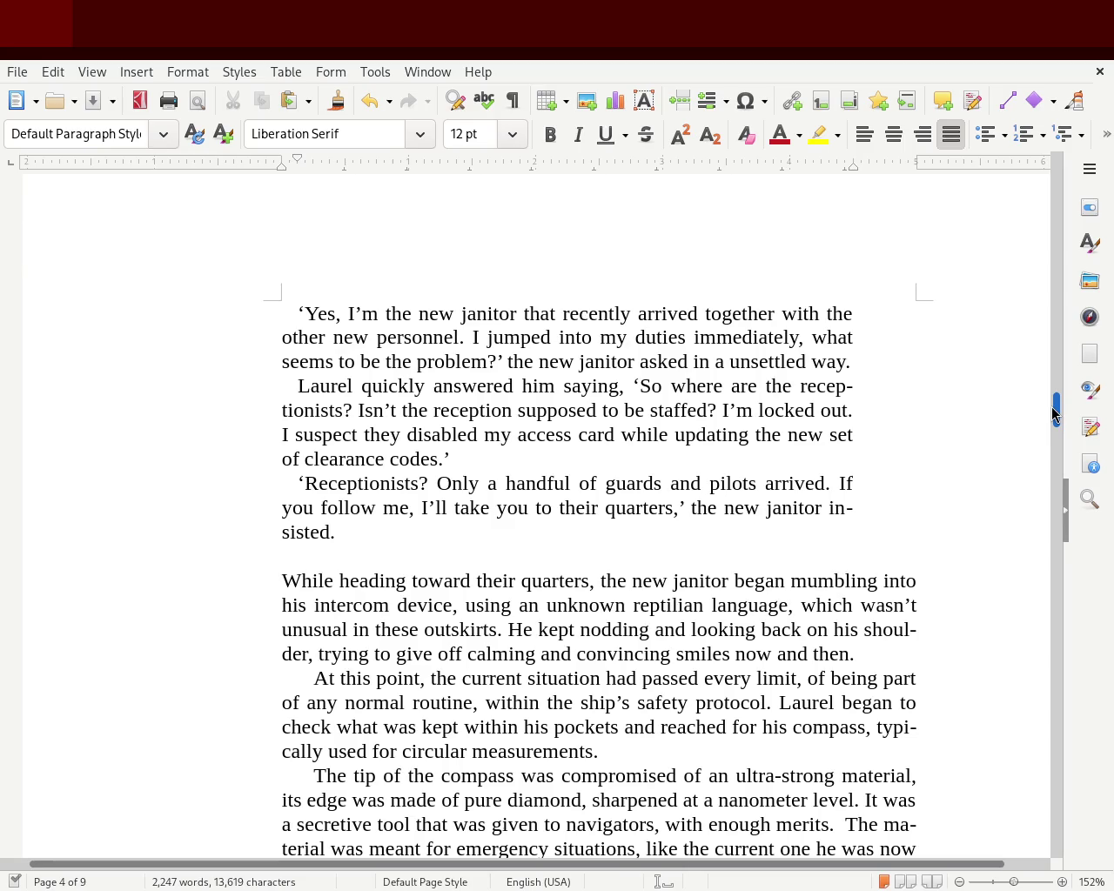
pyautogui.moveTo(1056, 413); pyautogui.dragTo(1051, 427)
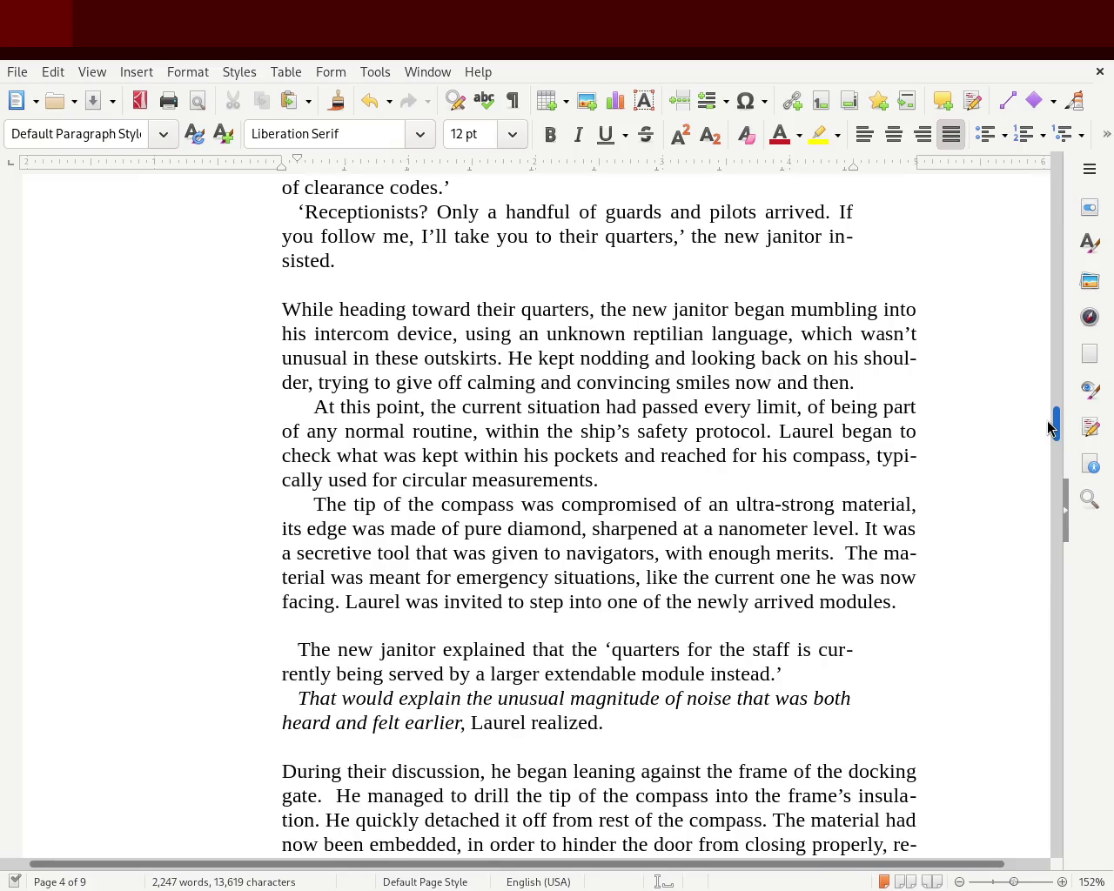
pyautogui.moveTo(1047, 422); pyautogui.dragTo(1045, 431)
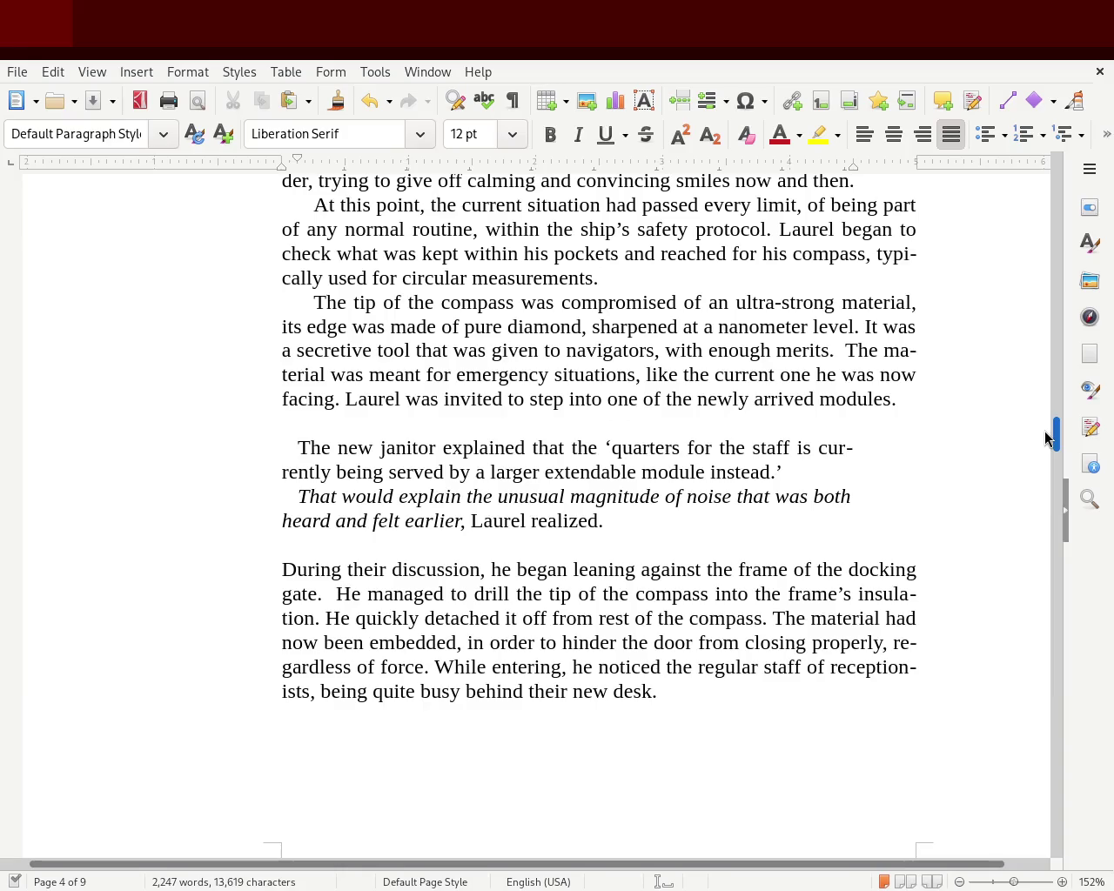
pyautogui.moveTo(1046, 438)
pyautogui.mouseDown()
pyautogui.moveTo(1050, 488)
pyautogui.moveTo(1060, 313)
pyautogui.moveTo(1059, 647)
pyautogui.mouseUp()
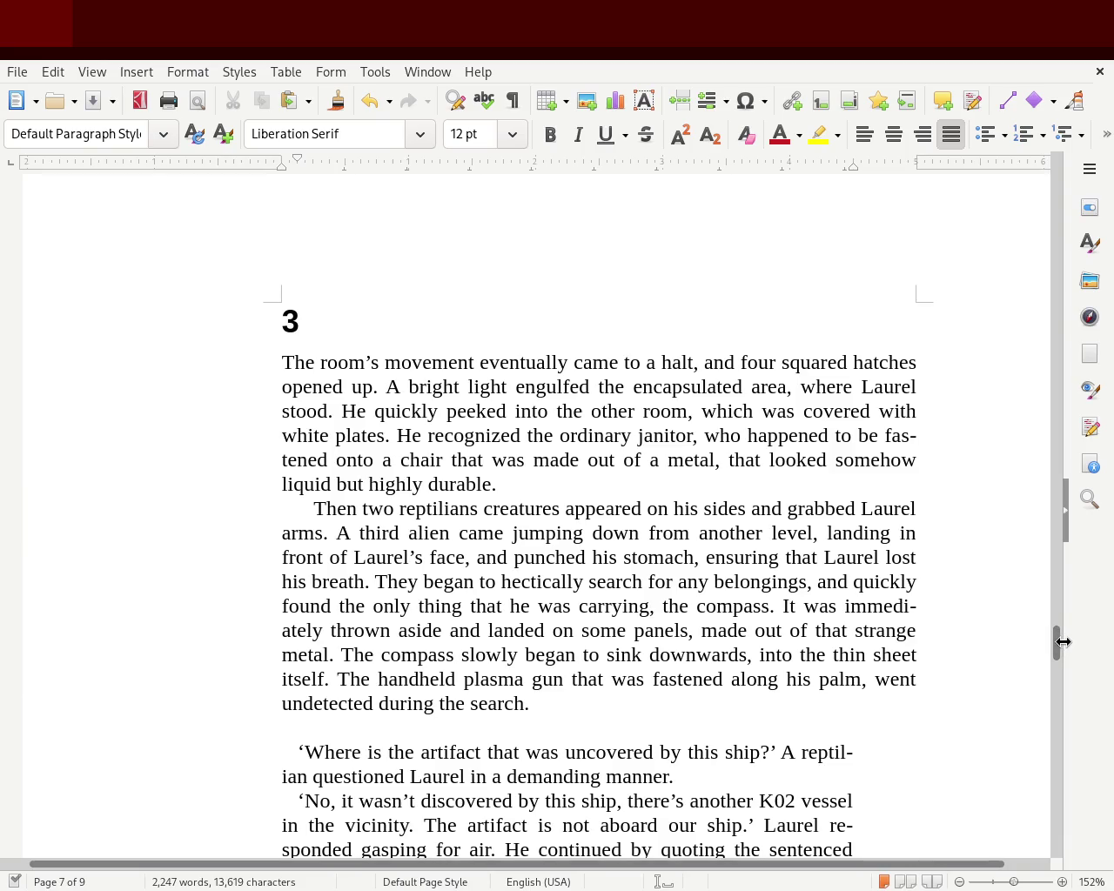
pyautogui.scroll(-3, 1058, 642)
# - Retitle heading 3 to 'Chapter 3. The artifact'
pyautogui.scroll(3, 1058, 642)
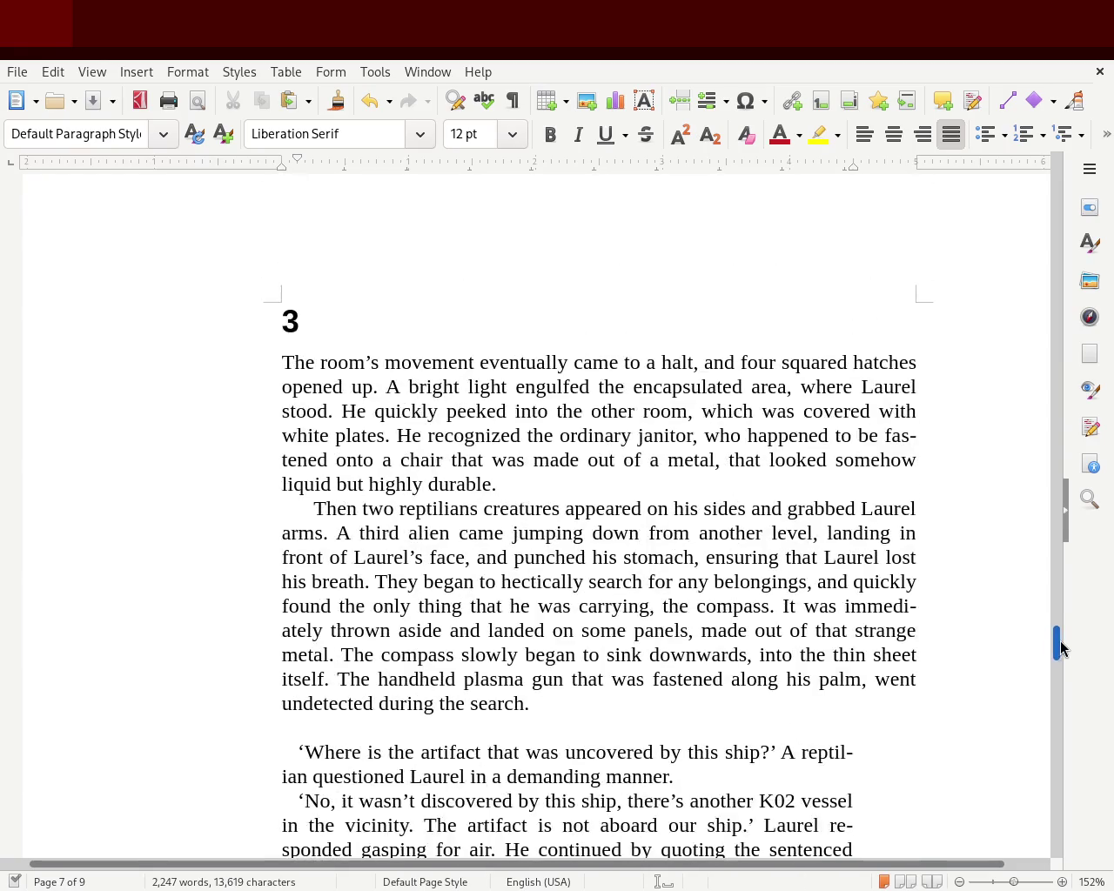
pyautogui.click(319, 330)
pyautogui.write('The artifa')
pyautogui.press('Return')
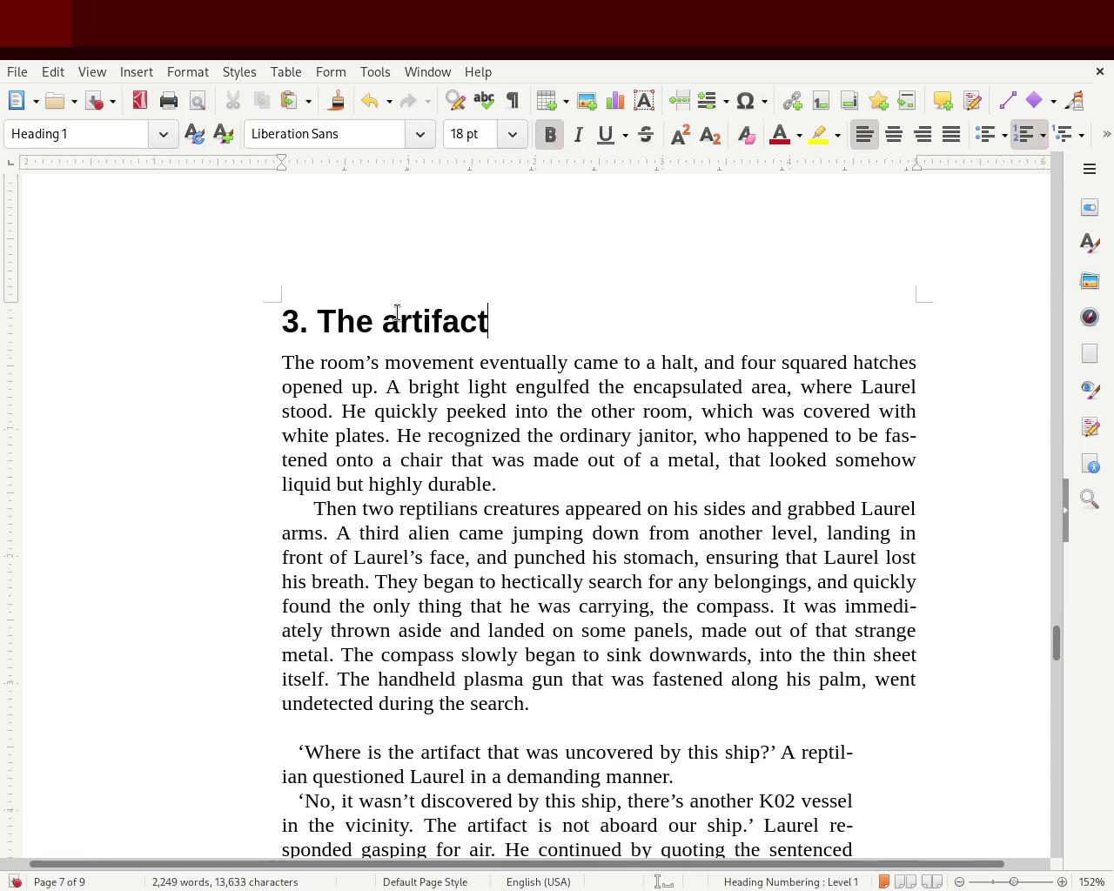
pyautogui.click(273, 325)
pyautogui.write('Chapter')
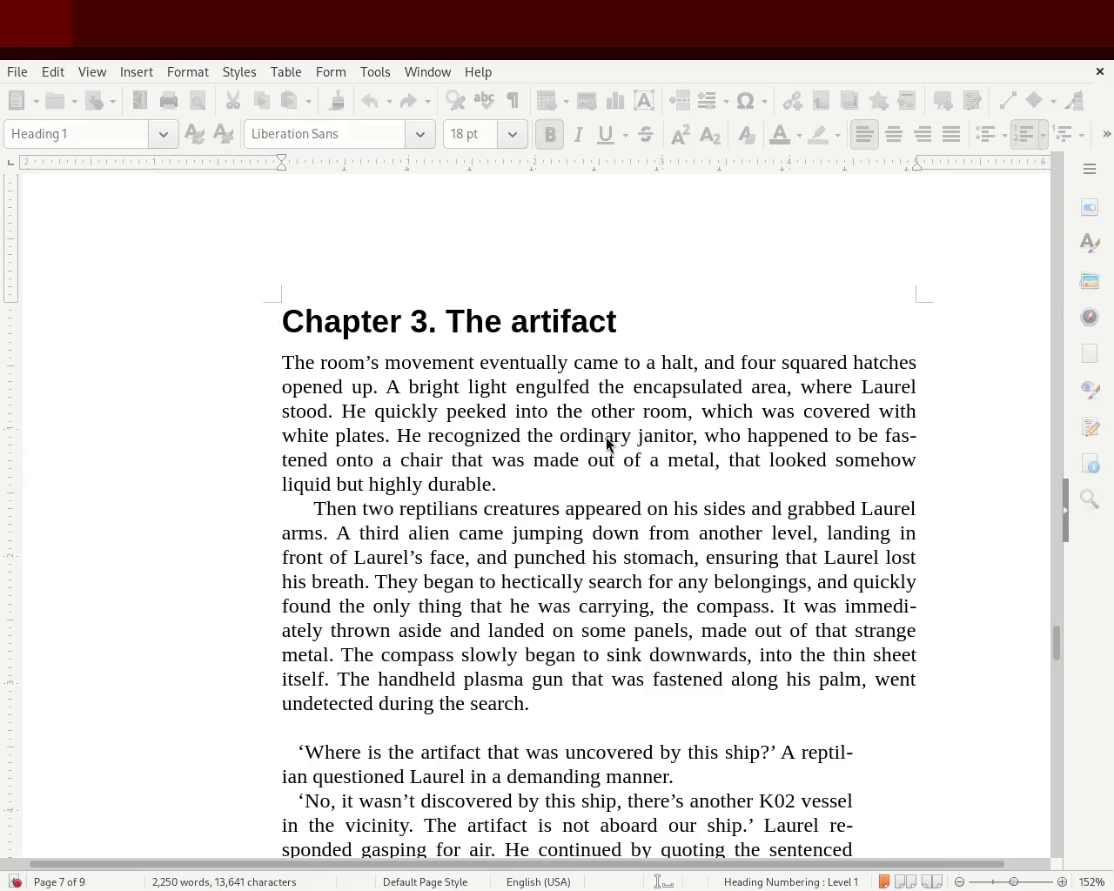
# - Apply the Heading 2 style to the Chapter 2 and Chapter 3 headings with Ctrl+2
pyautogui.moveTo(1056, 644)
pyautogui.mouseDown()
pyautogui.moveTo(1068, 436)
pyautogui.moveTo(1039, 214)
pyautogui.moveTo(1027, 495)
pyautogui.mouseUp()
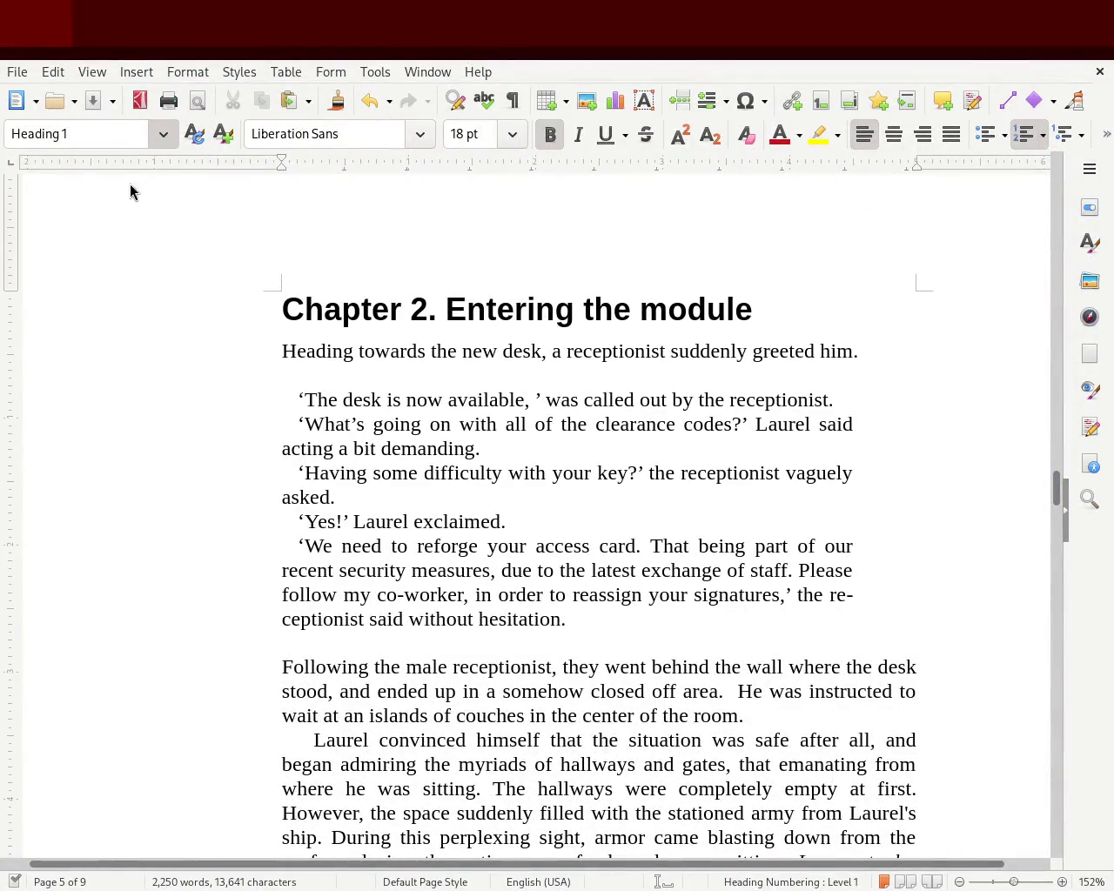
pyautogui.hotkey('ctrl', '2')
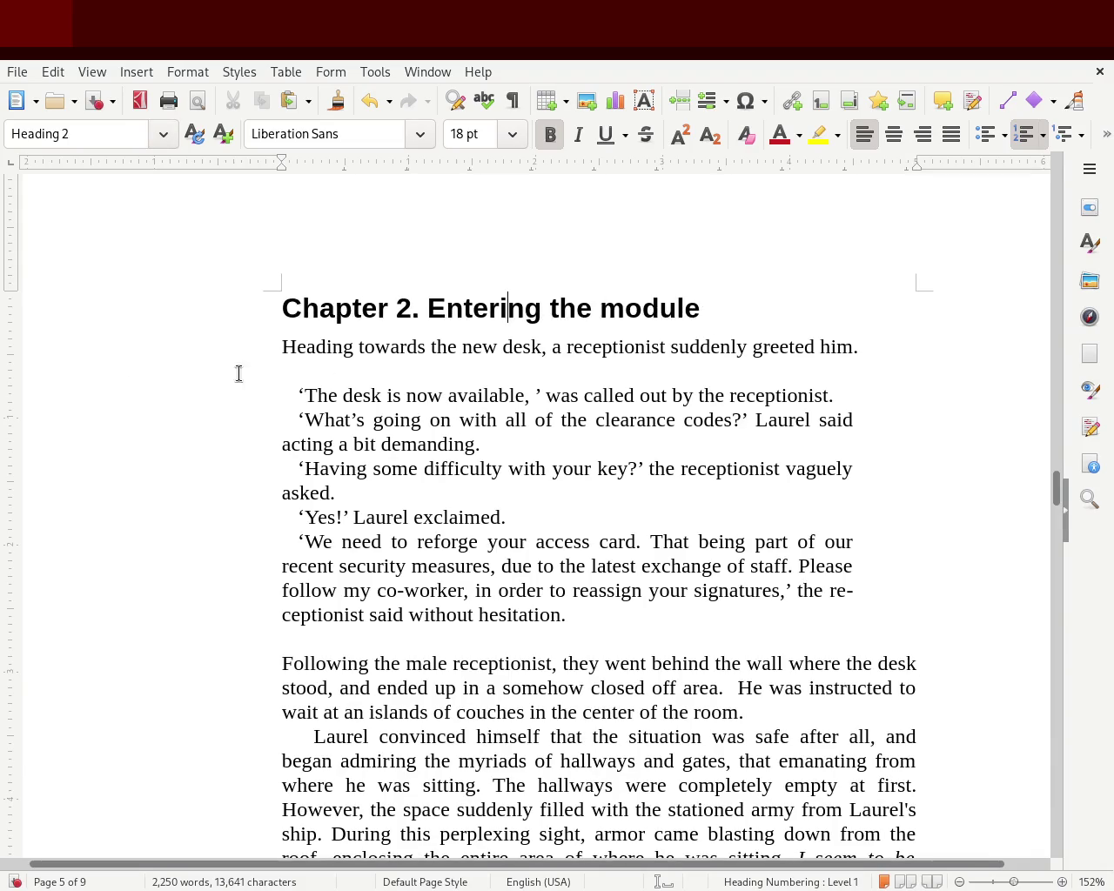
pyautogui.moveTo(1057, 490)
pyautogui.mouseDown()
pyautogui.moveTo(1053, 575)
pyautogui.moveTo(1054, 472)
pyautogui.moveTo(1045, 644)
pyautogui.mouseUp()
pyautogui.click(541, 561)
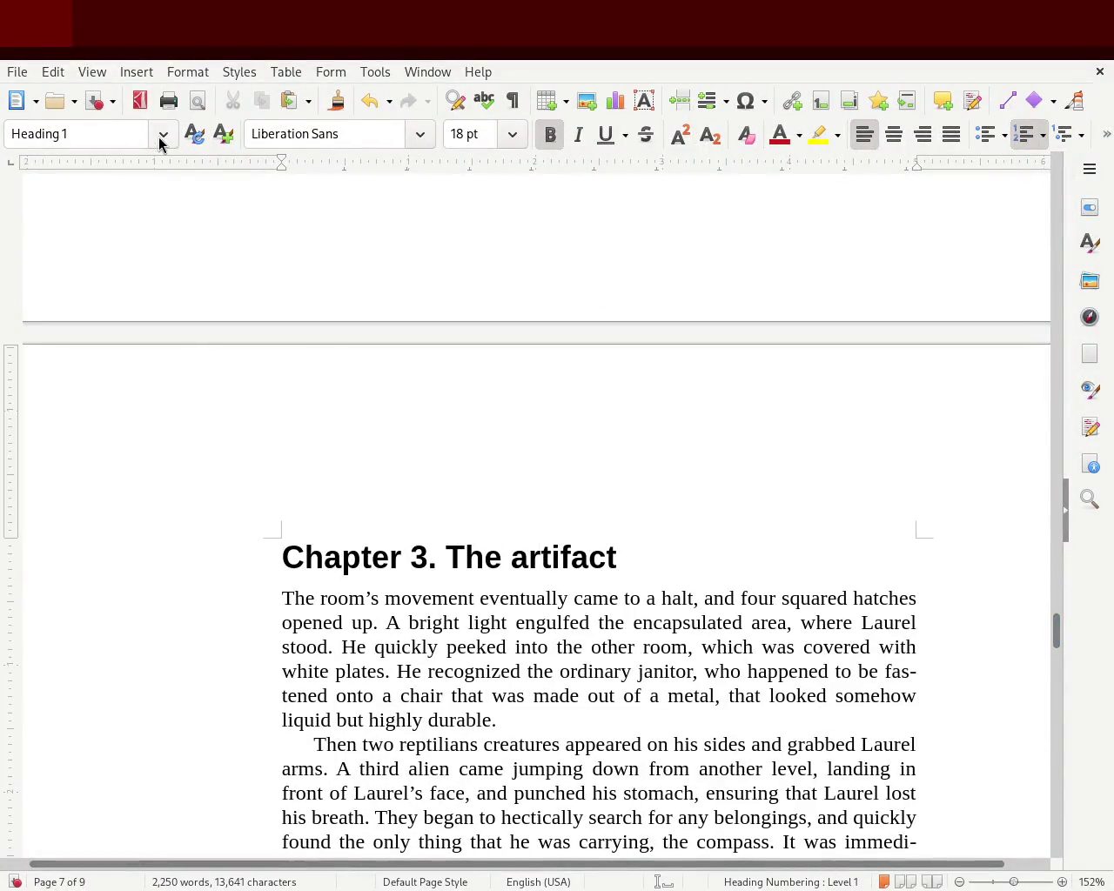
pyautogui.hotkey('ctrl', '2')
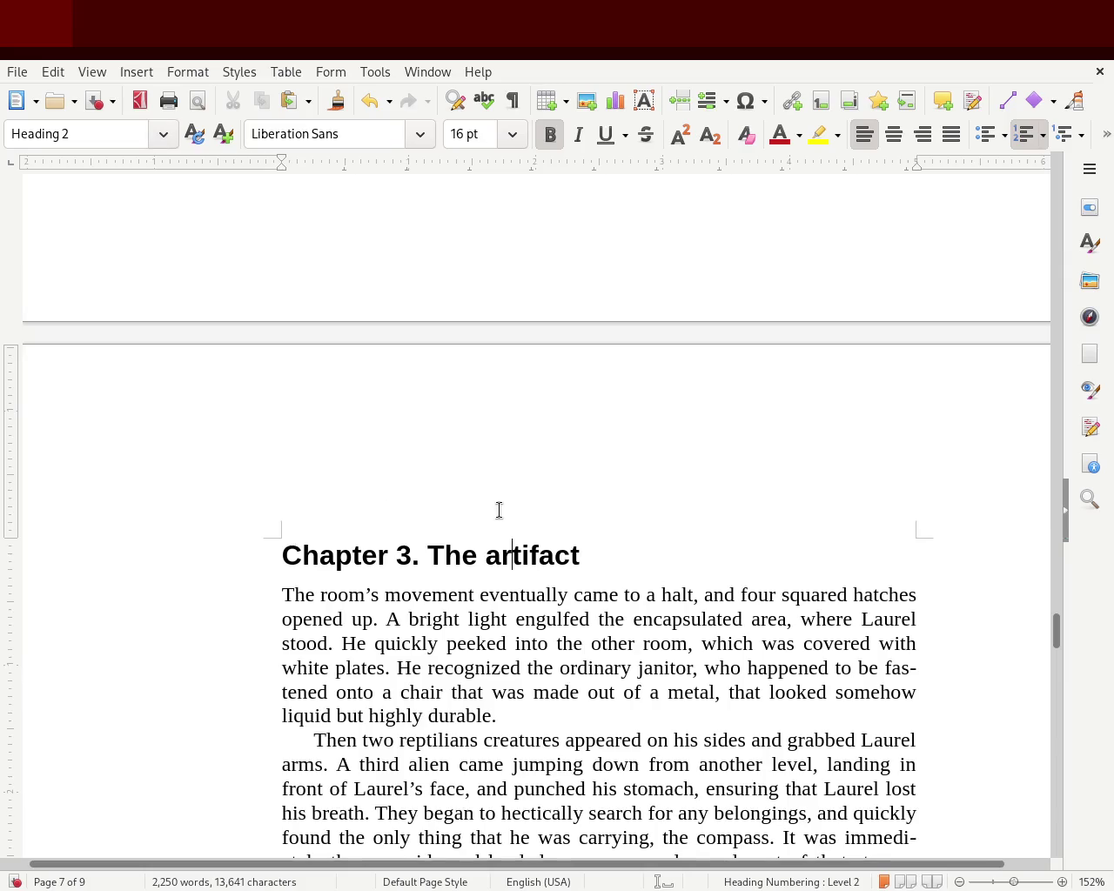
pyautogui.moveTo(1056, 654)
pyautogui.mouseDown()
pyautogui.moveTo(1050, 106)
pyautogui.moveTo(1055, 249)
pyautogui.moveTo(1067, 268)
pyautogui.mouseUp()
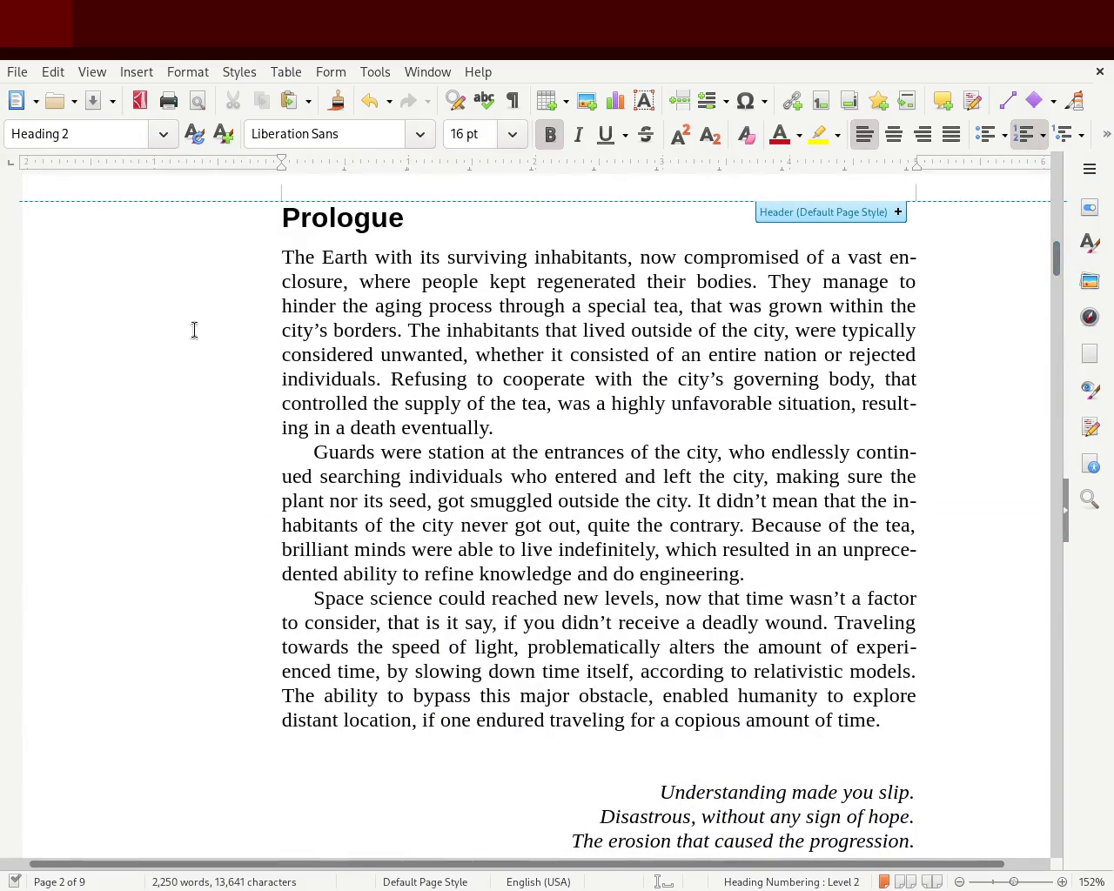
pyautogui.click(136, 354)
pyautogui.hotkey('ctrl', 's')
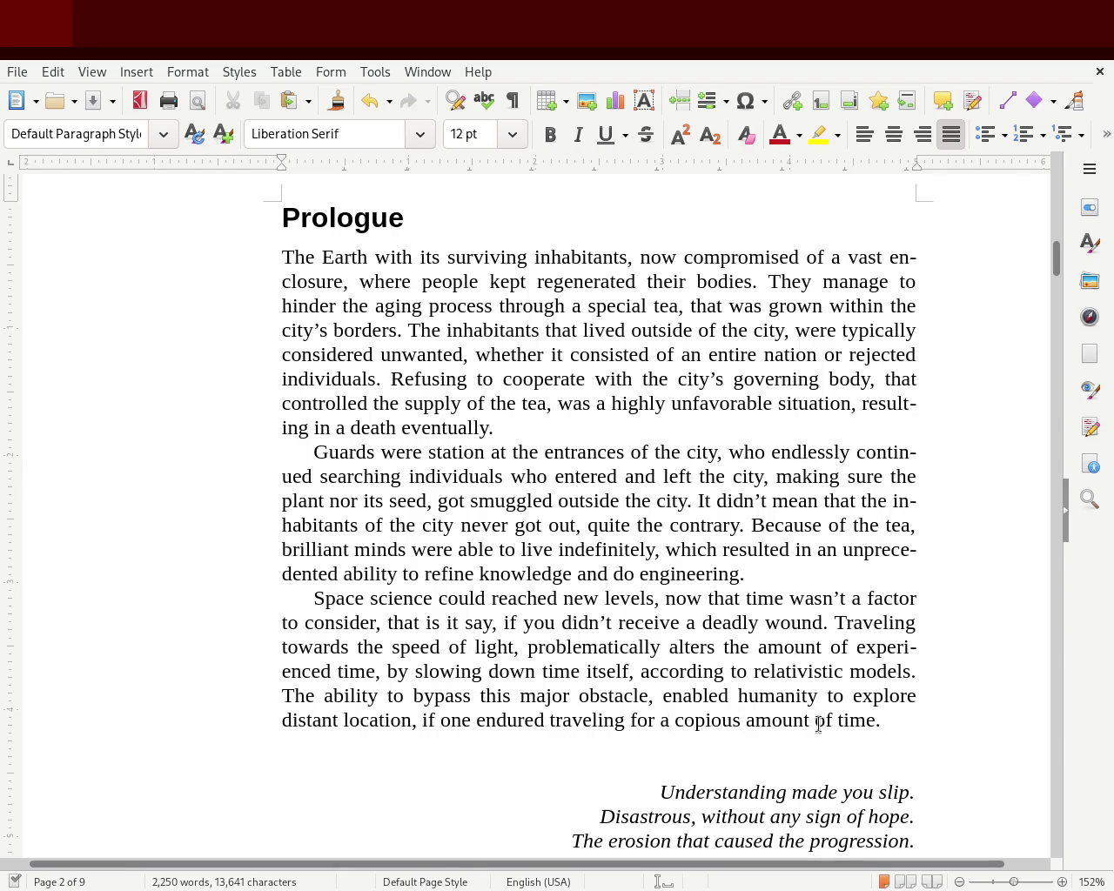
pyautogui.click(414, 720)
pyautogui.write('and ')
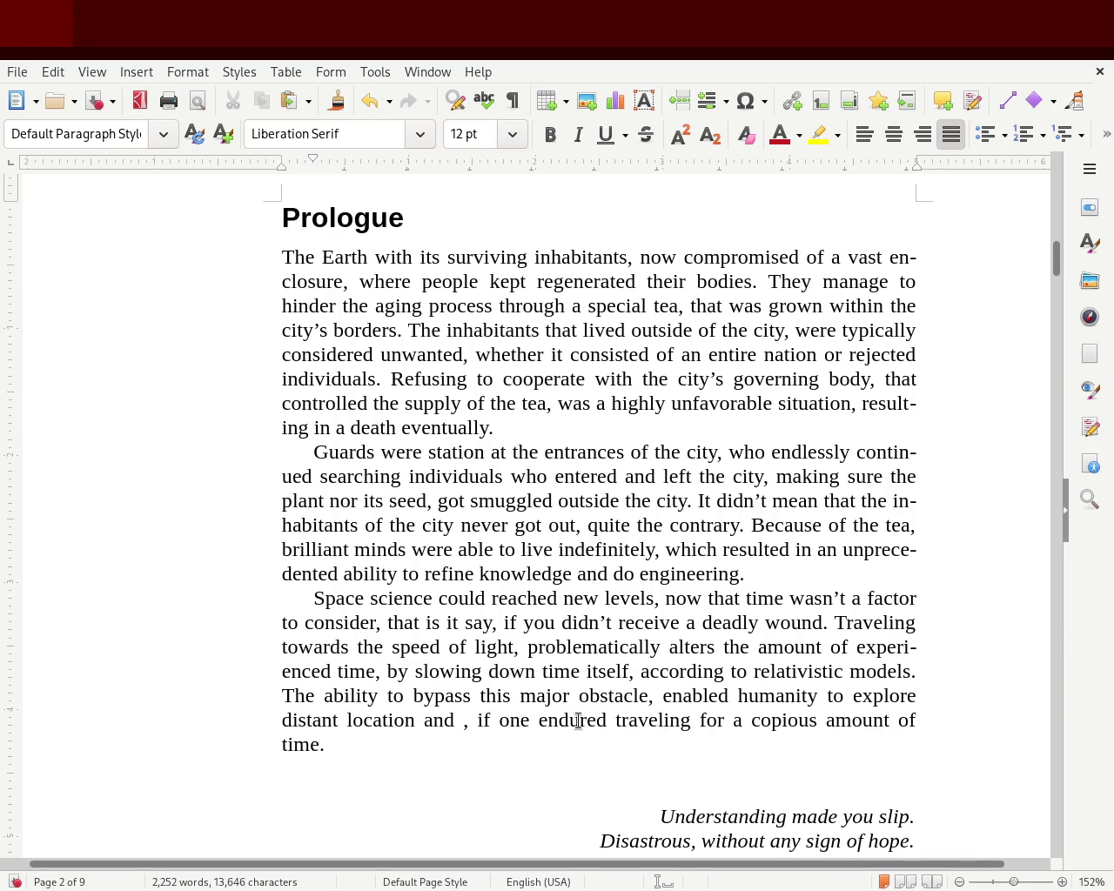
pyautogui.write('witness other civilazations')
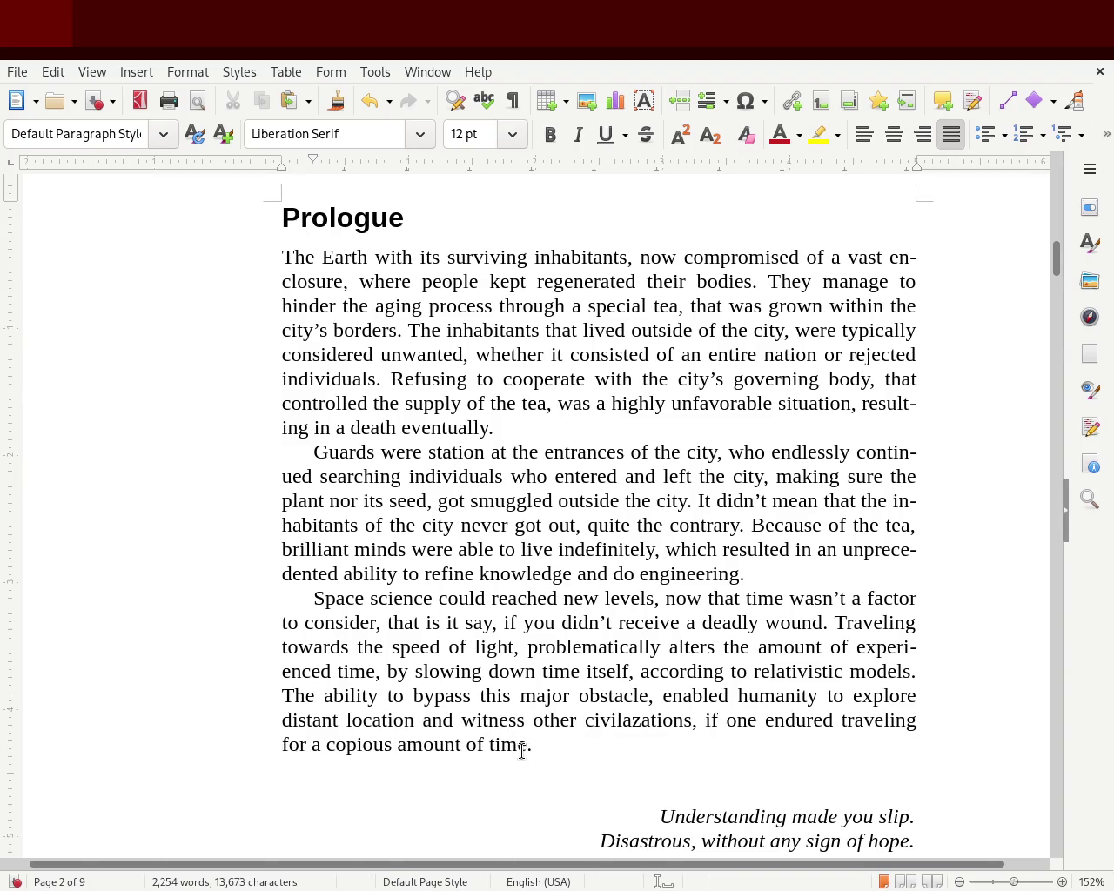
pyautogui.hotkey('ctrl', 's')
pyautogui.moveTo(461, 719); pyautogui.dragTo(687, 718)
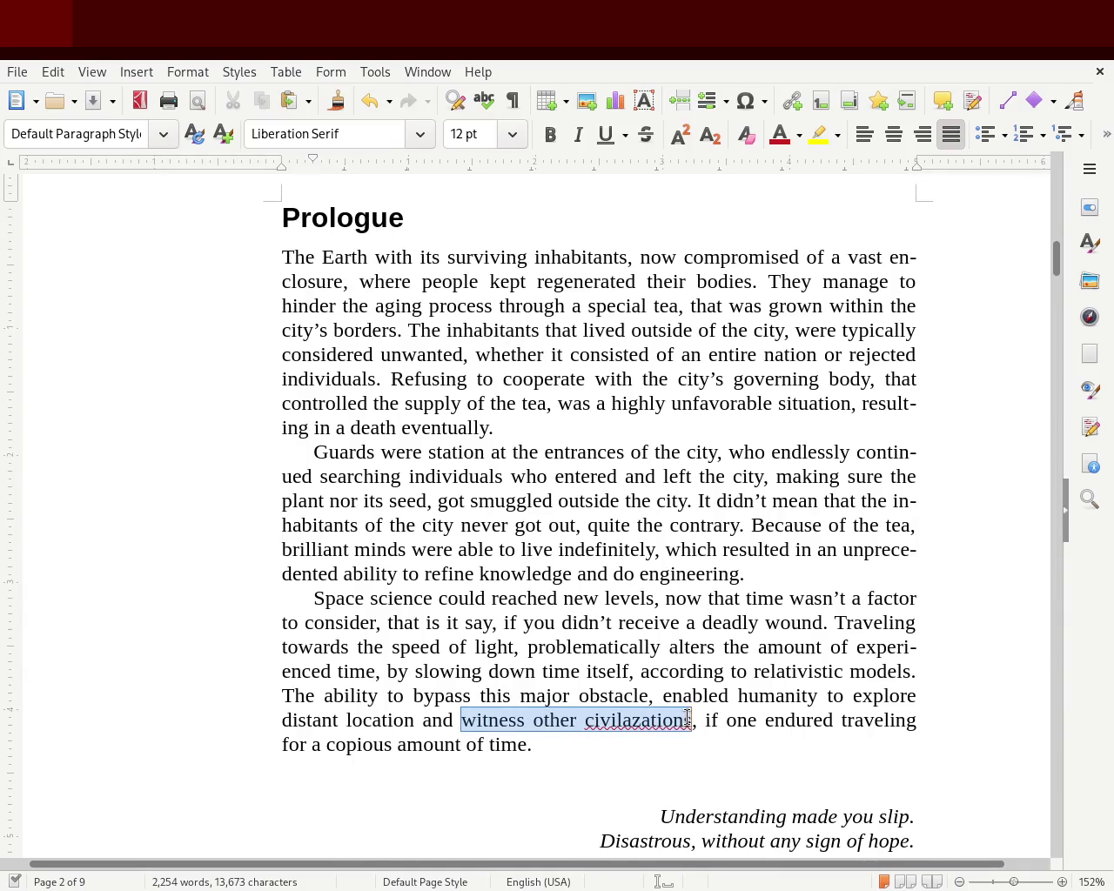
pyautogui.press('BackSpace')
pyautogui.press('BackSpace')
pyautogui.press('BackSpace')
pyautogui.press('BackSpace')
pyautogui.press('BackSpace')
pyautogui.click(940, 725)
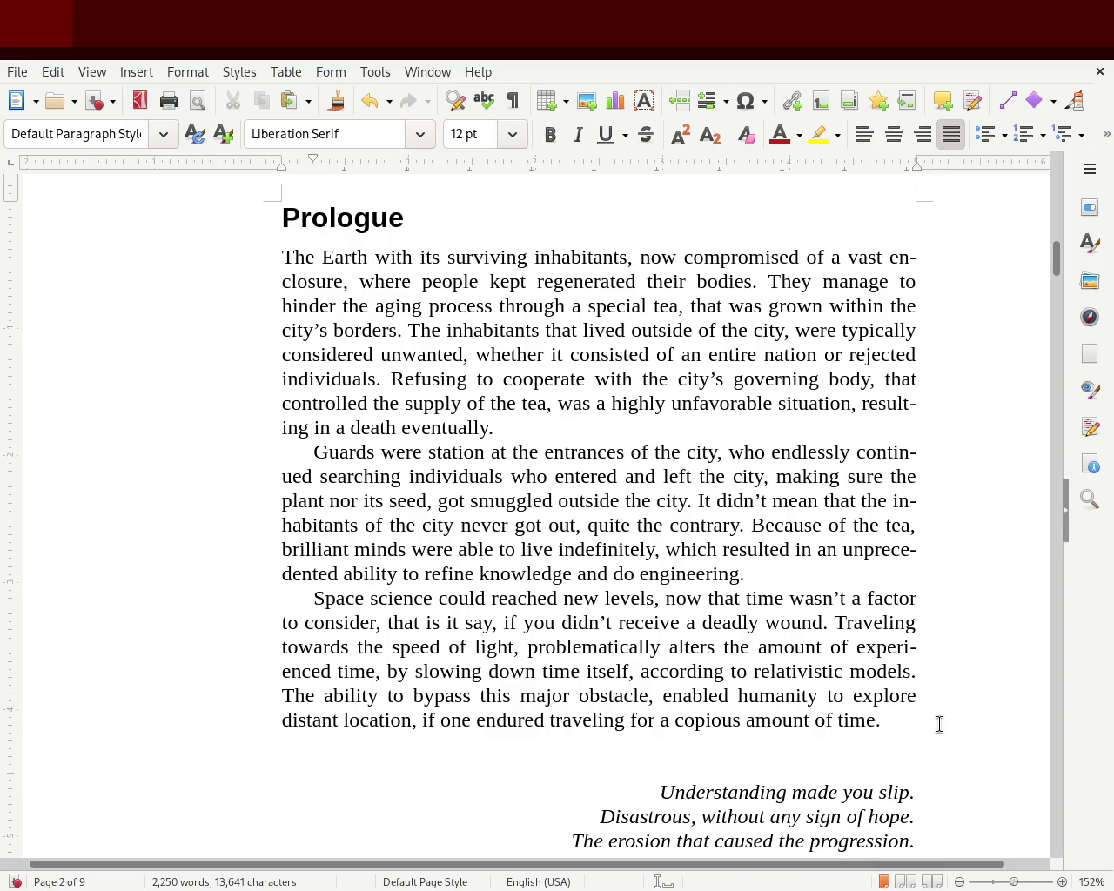
# - Add a new Prologue paragraph: 'Eventually humanity witness and encountered other civilazation and joined within the cooperative structure,'
pyautogui.press('Return')
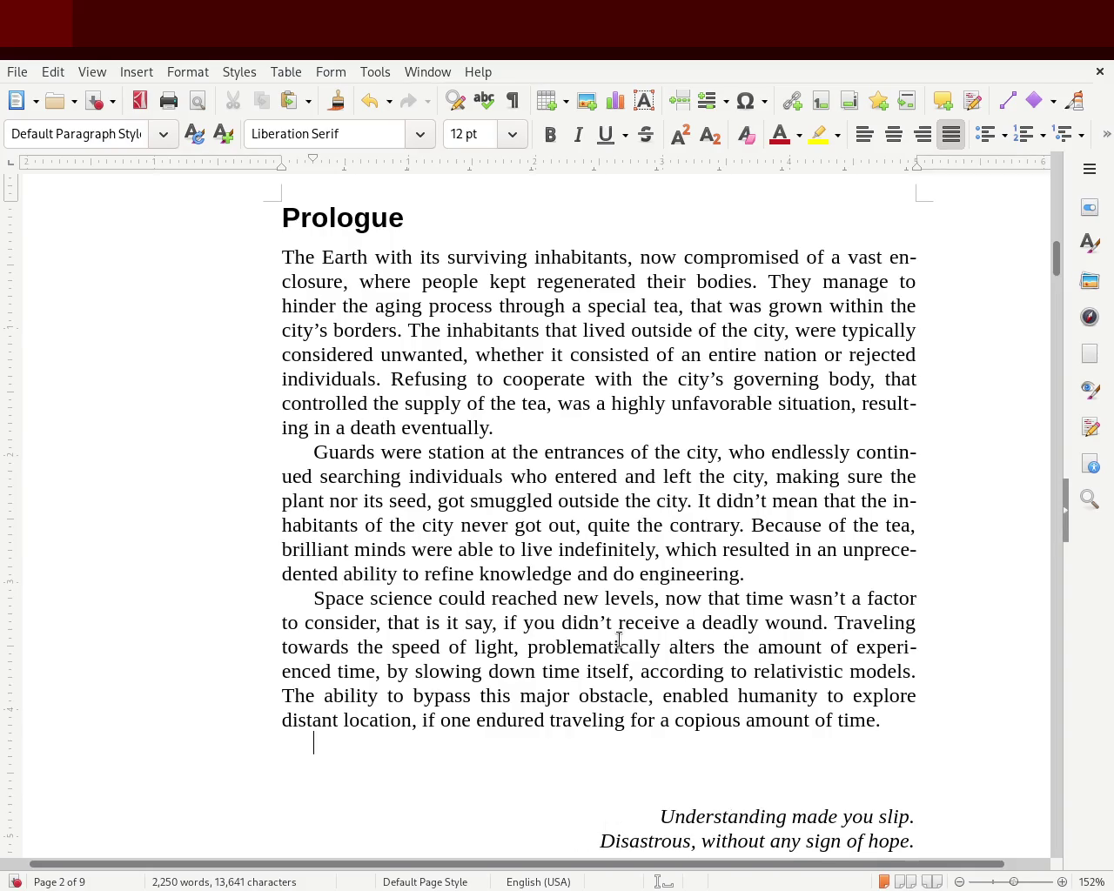
pyautogui.write('T')
pyautogui.press('BackSpace')
pyautogui.write('eve')
pyautogui.press('BackSpace')
pyautogui.press('BackSpace')
pyautogui.write('lly humanity witness and encount')
pyautogui.press('Return')
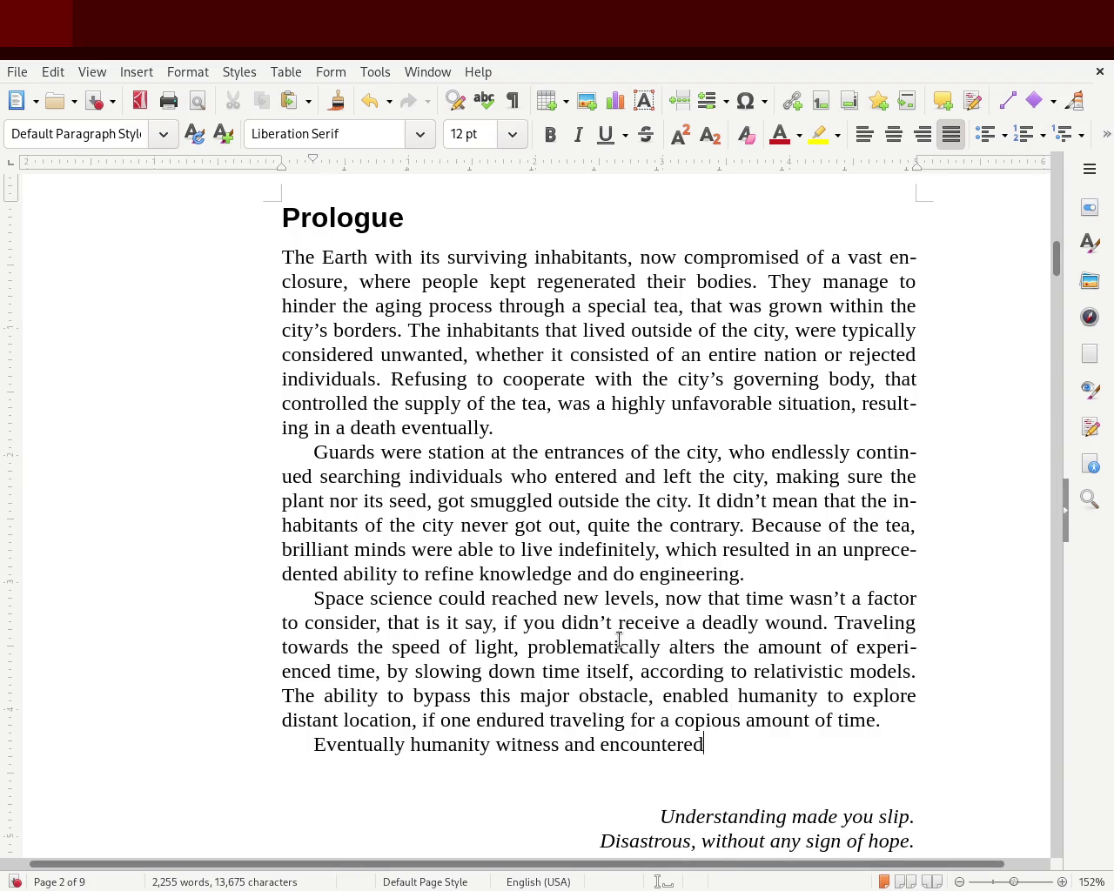
pyautogui.write('her civilazation')
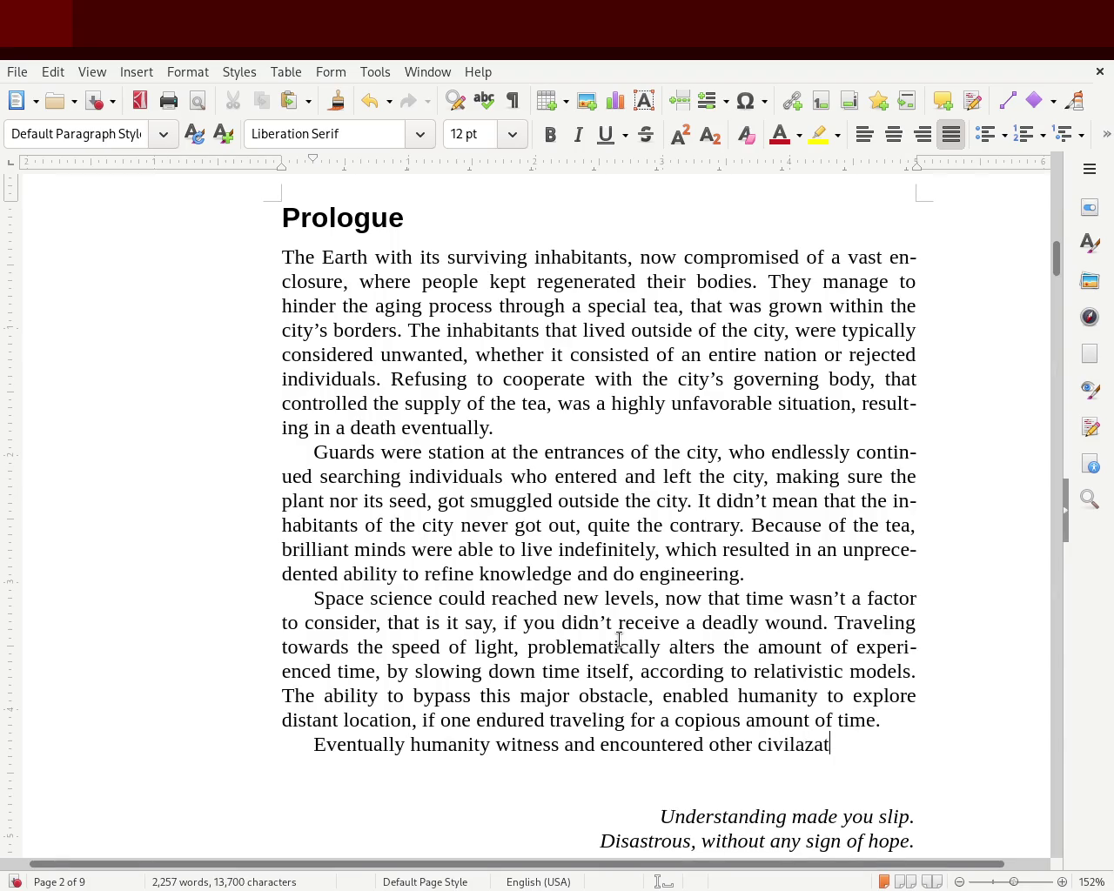
pyautogui.write(' and joine')
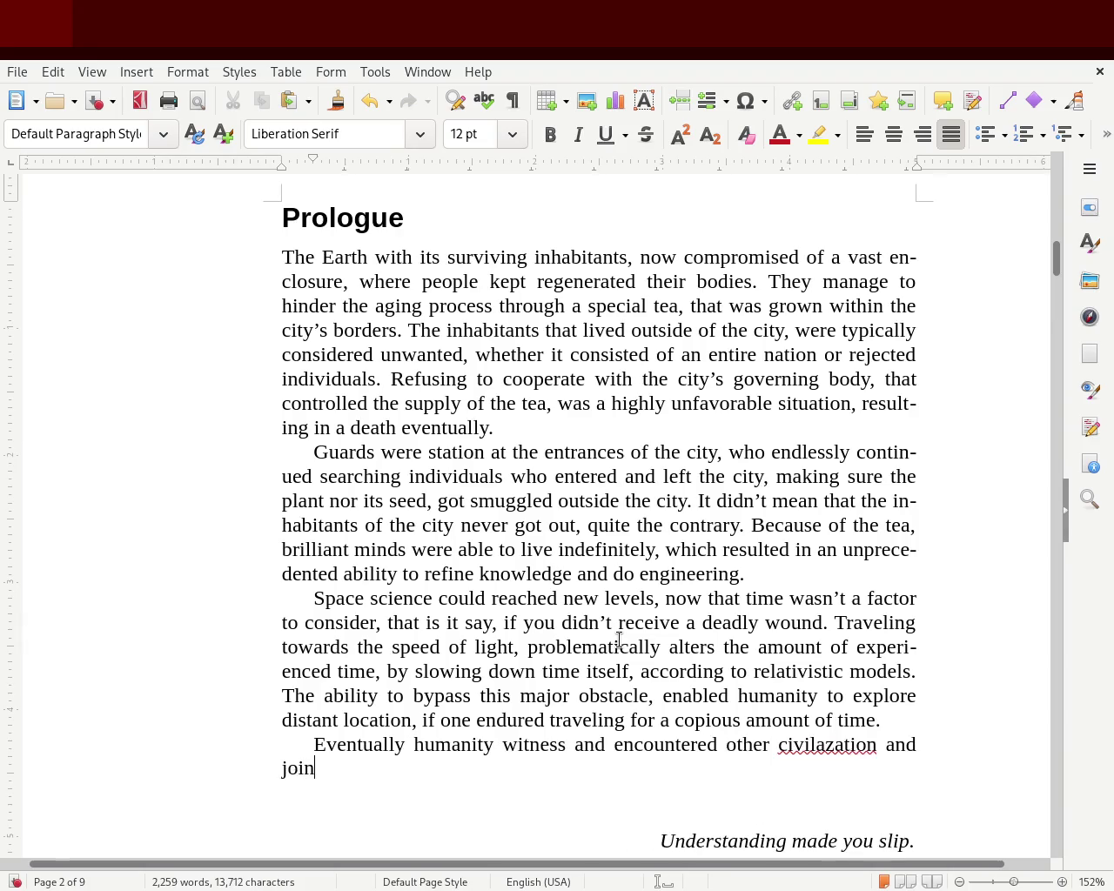
pyautogui.write('d w')
pyautogui.write('ithin the cooperative structure,')
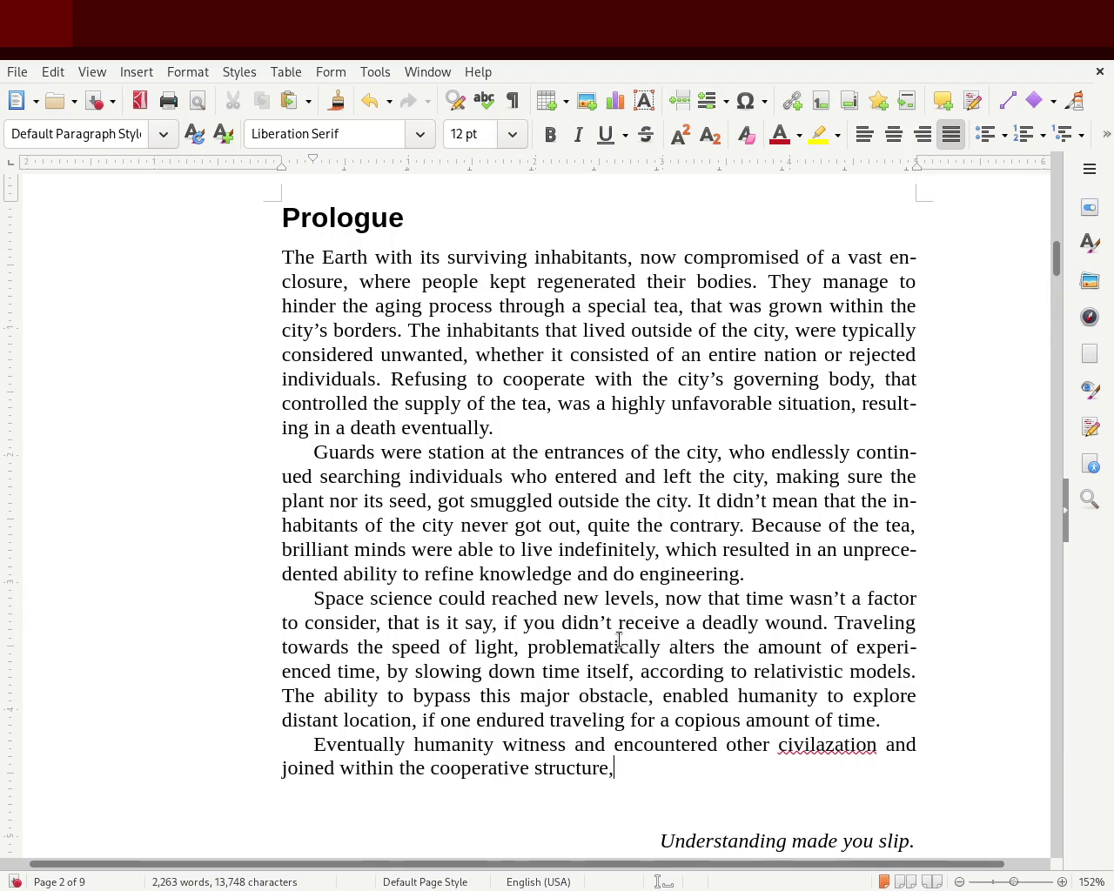
# - End the paragraph with 'making alliances and avoid bad company'
pyautogui.press('BackSpace')
pyautogui.write('wit')
pyautogui.press('BackSpace')
pyautogui.press('BackSpace')
pyautogui.press('BackSpace')
pyautogui.press('BackSpace')
pyautogui.press('BackSpace')
pyautogui.write('ing')
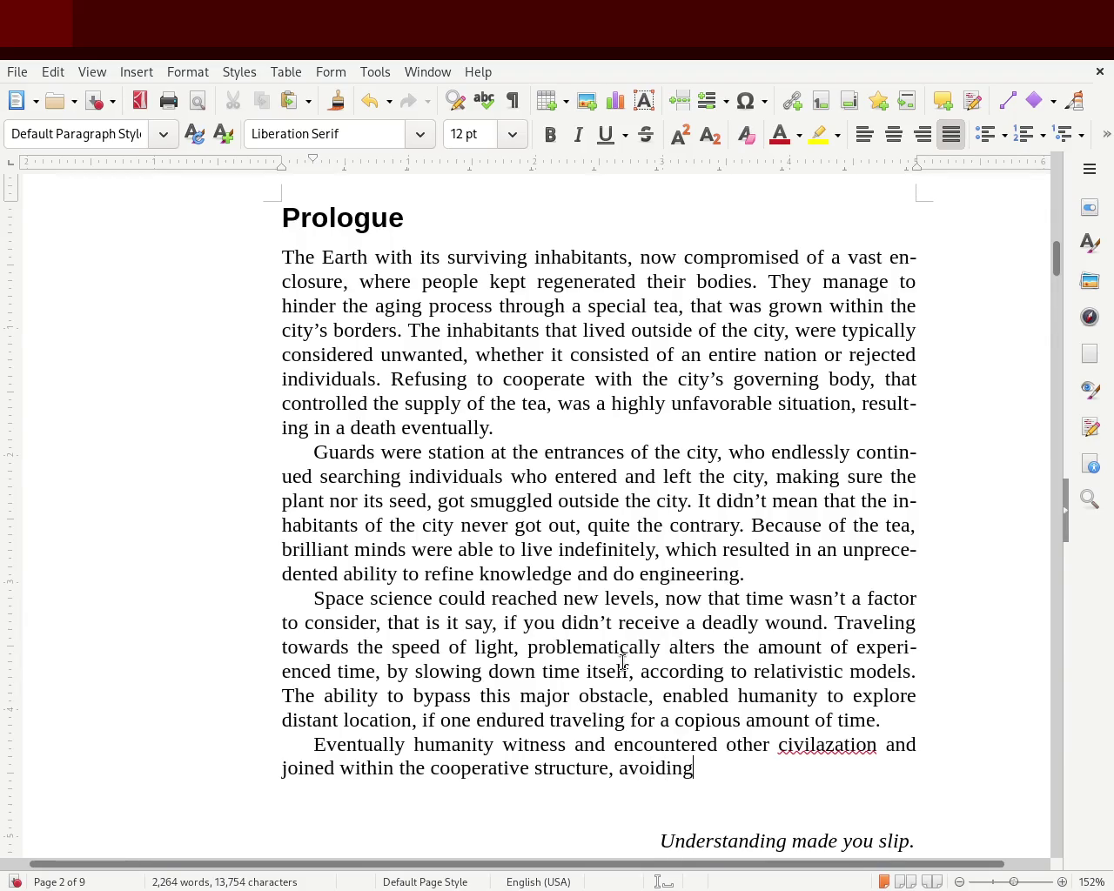
pyautogui.doubleClick(660, 767)
pyautogui.write('making alliec')
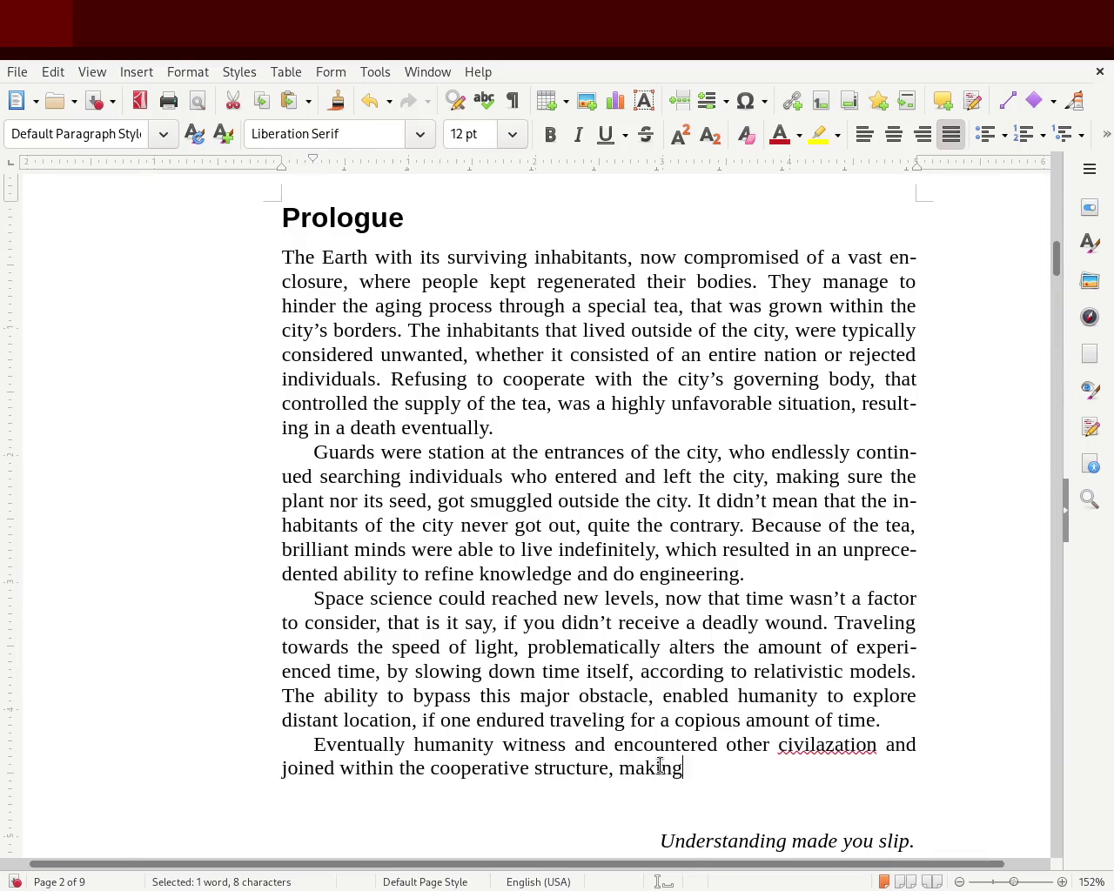
pyautogui.write('n')
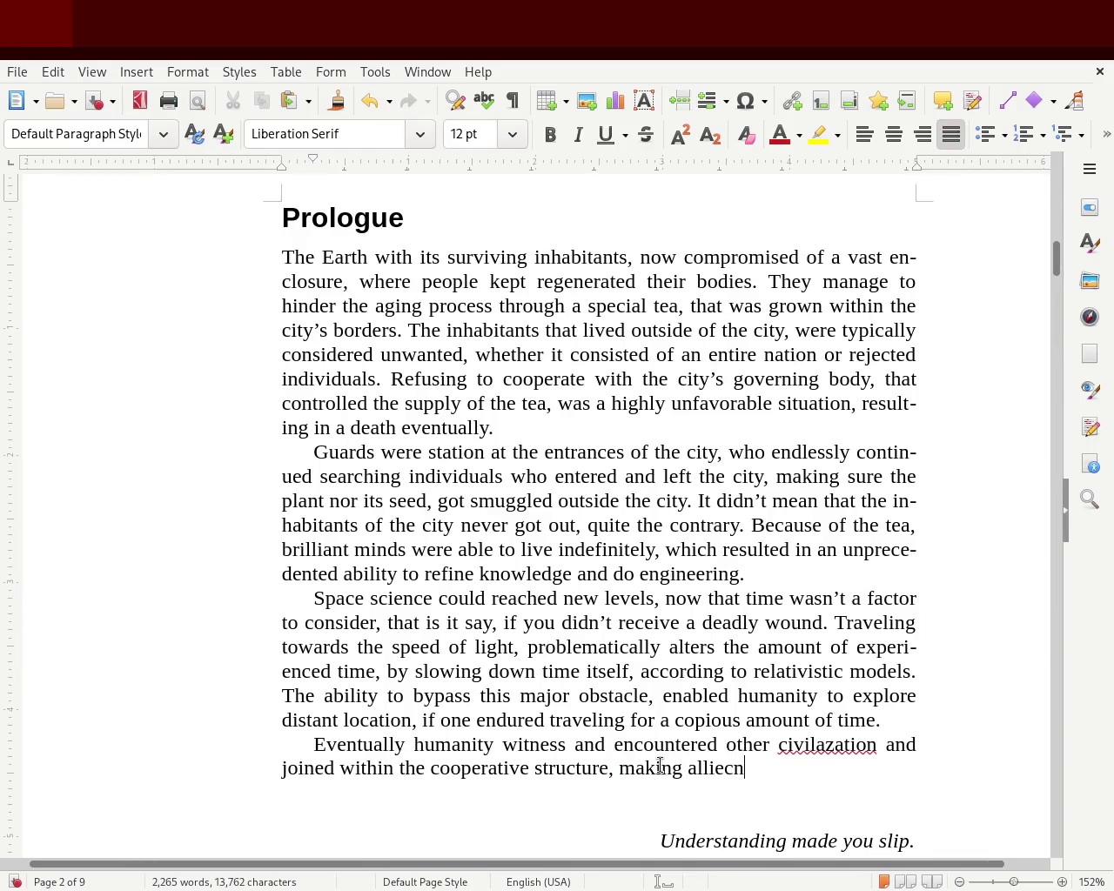
pyautogui.write('aces and avoid')
pyautogui.write(' bad ')
pyautogui.write('company')
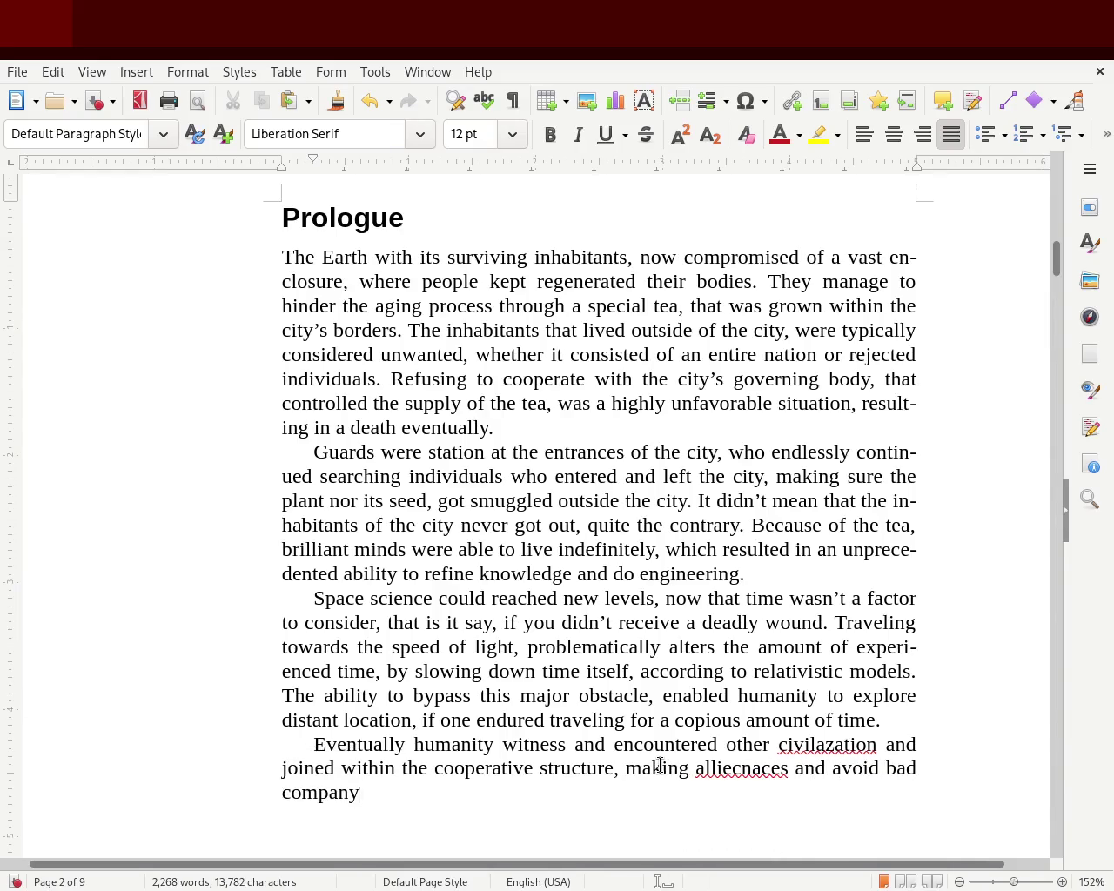
# - Correct the misspellings to 'alliances' and 'civilization'
pyautogui.doubleClick(786, 776)
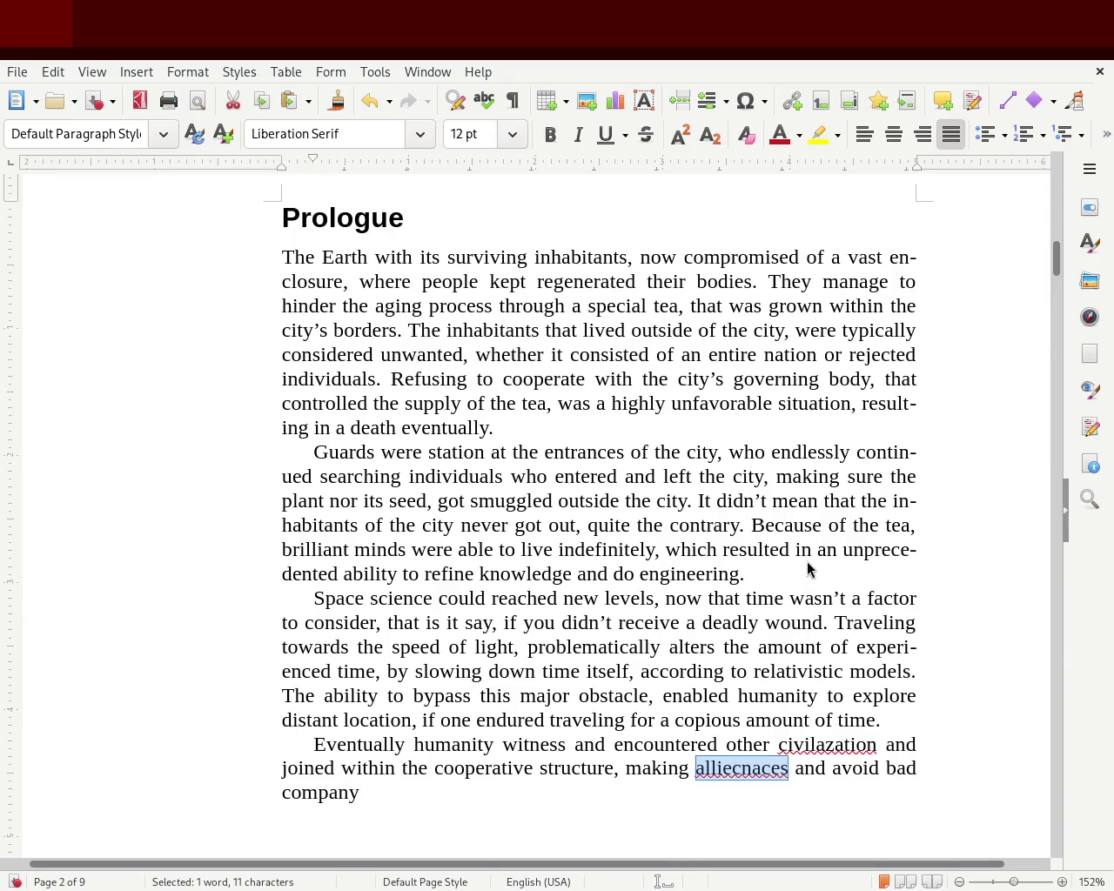
pyautogui.write('alliances')
pyautogui.doubleClick(811, 746)
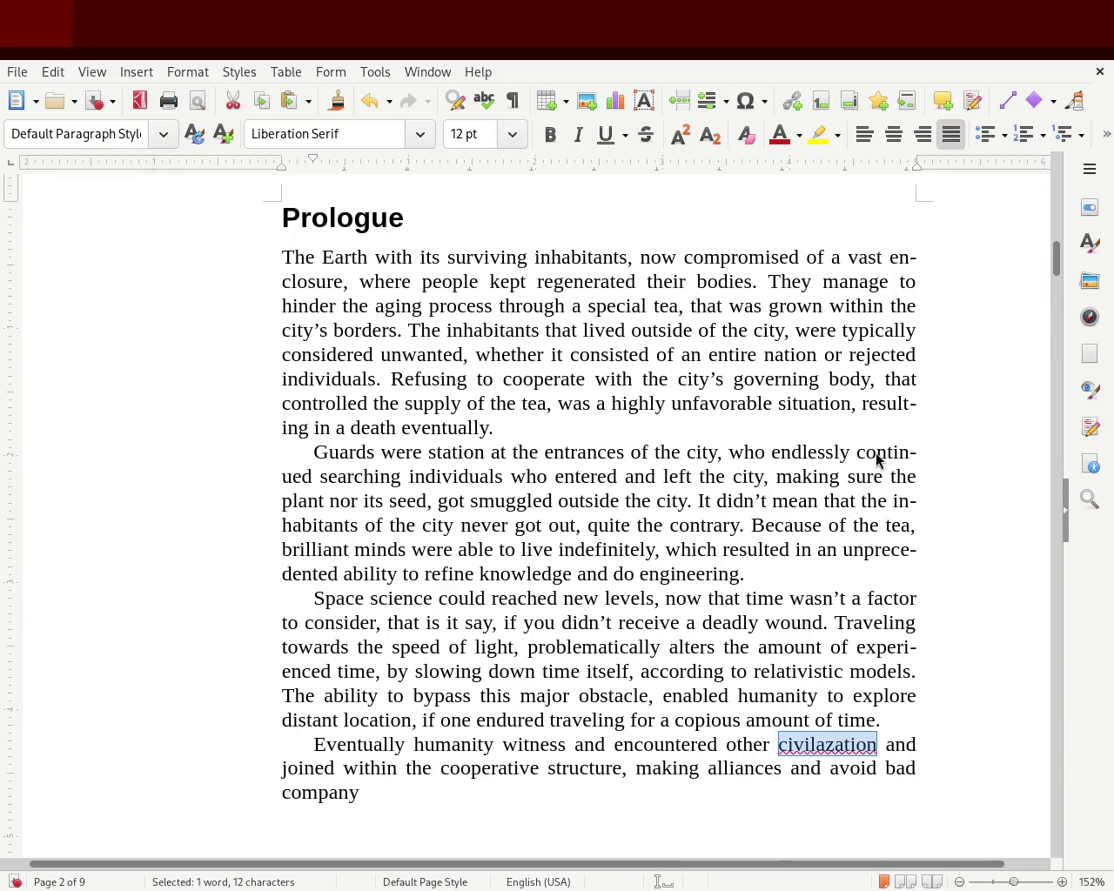
pyautogui.write('civilization')
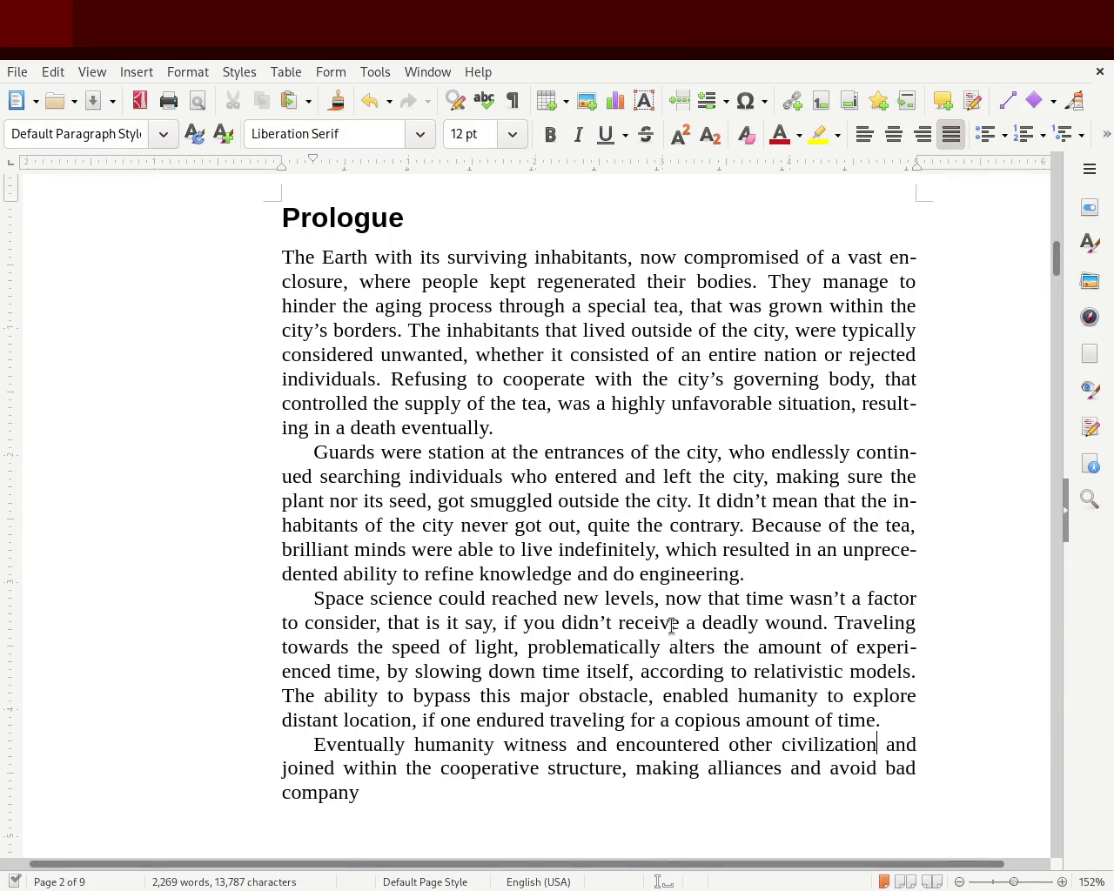
# - Remove the words 'witnessed and' from the new paragraph
pyautogui.doubleClick(528, 745)
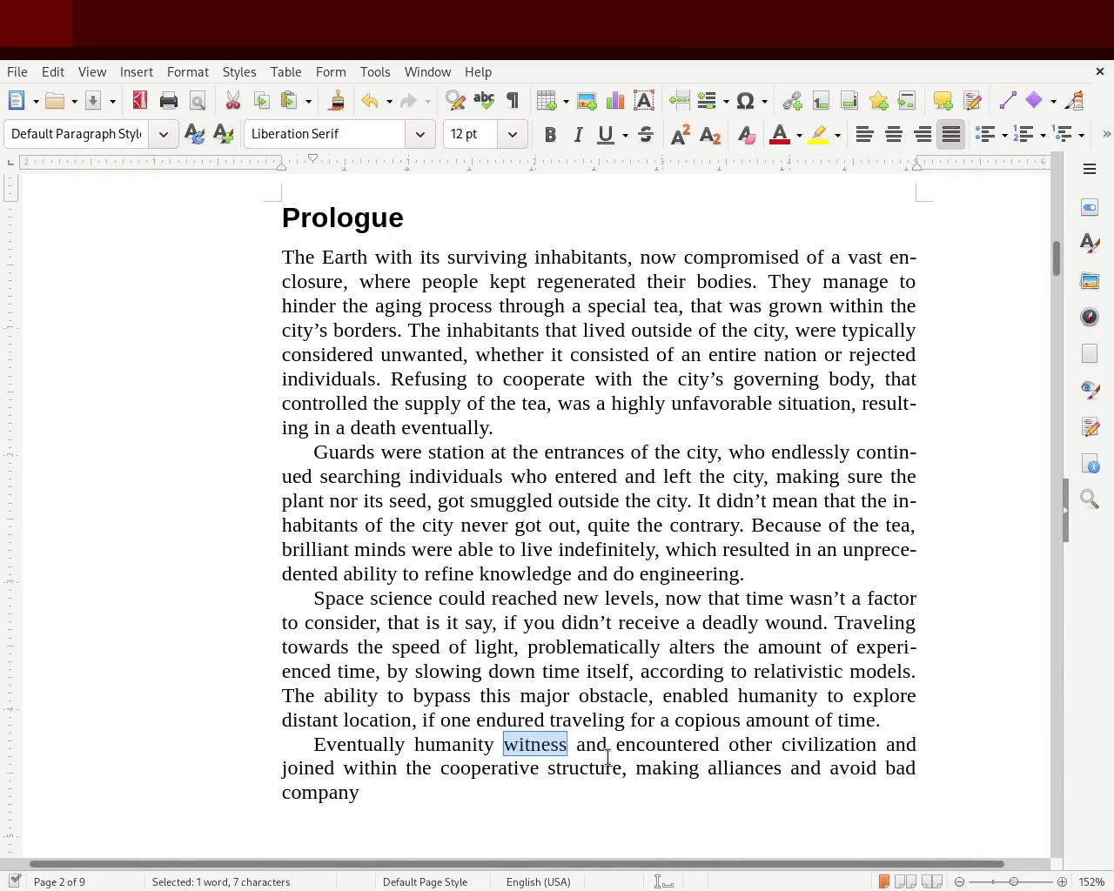
pyautogui.press('Right')
pyautogui.write('ed')
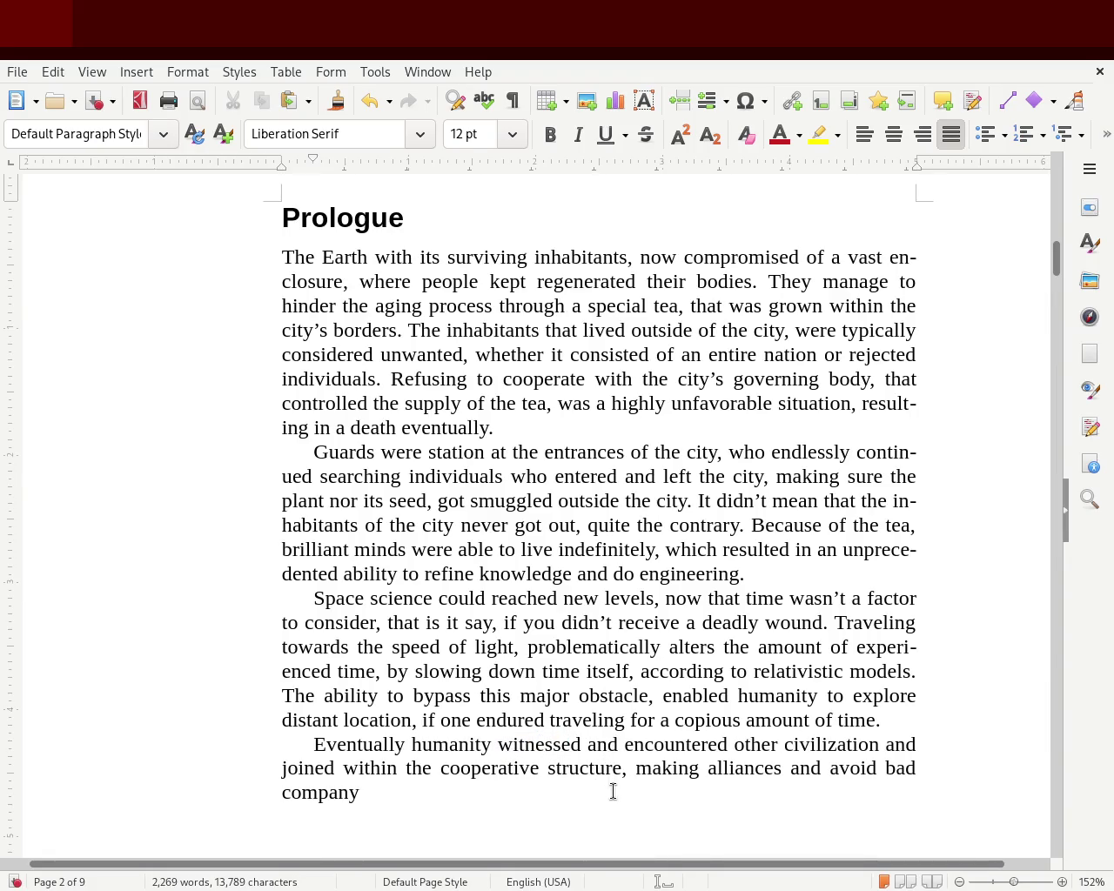
pyautogui.moveTo(623, 745); pyautogui.dragTo(498, 745)
pyautogui.press('Delete')
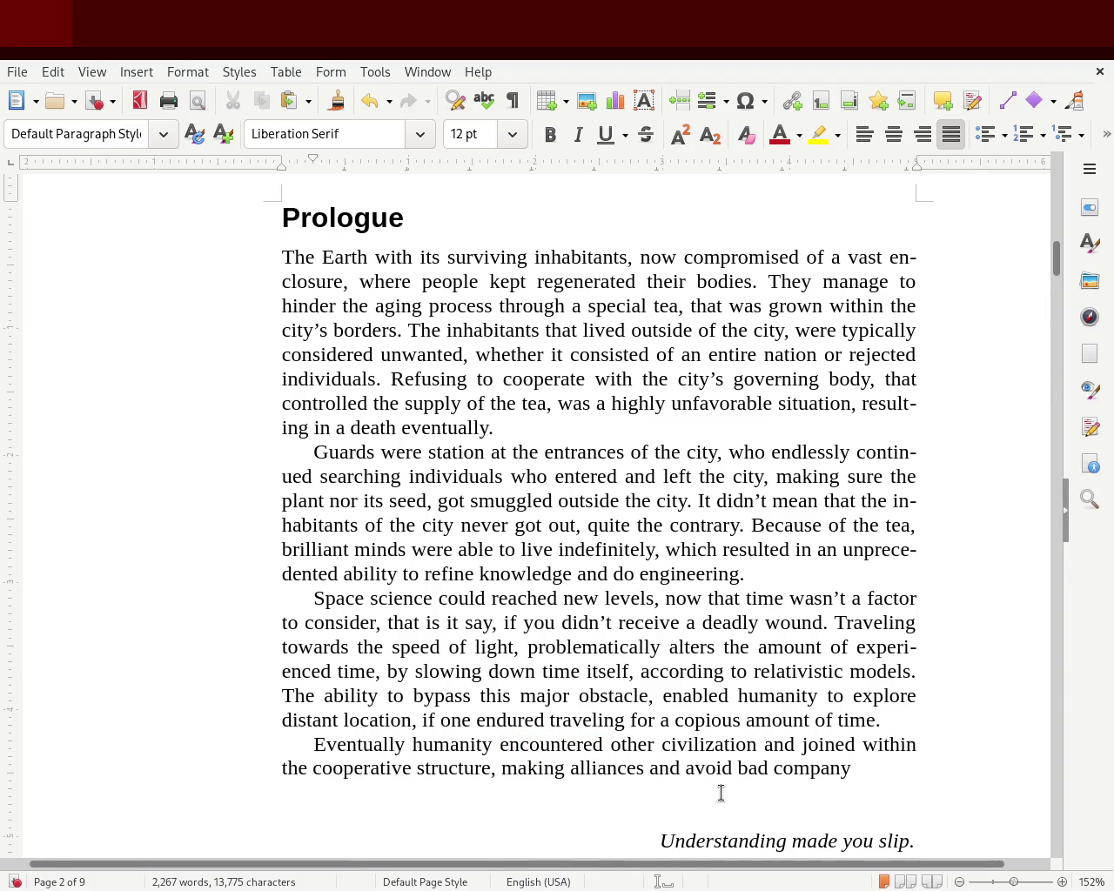
# - Change 'within the cooperative structure' to 'and formed cooperative structures'
pyautogui.doubleClick(772, 745)
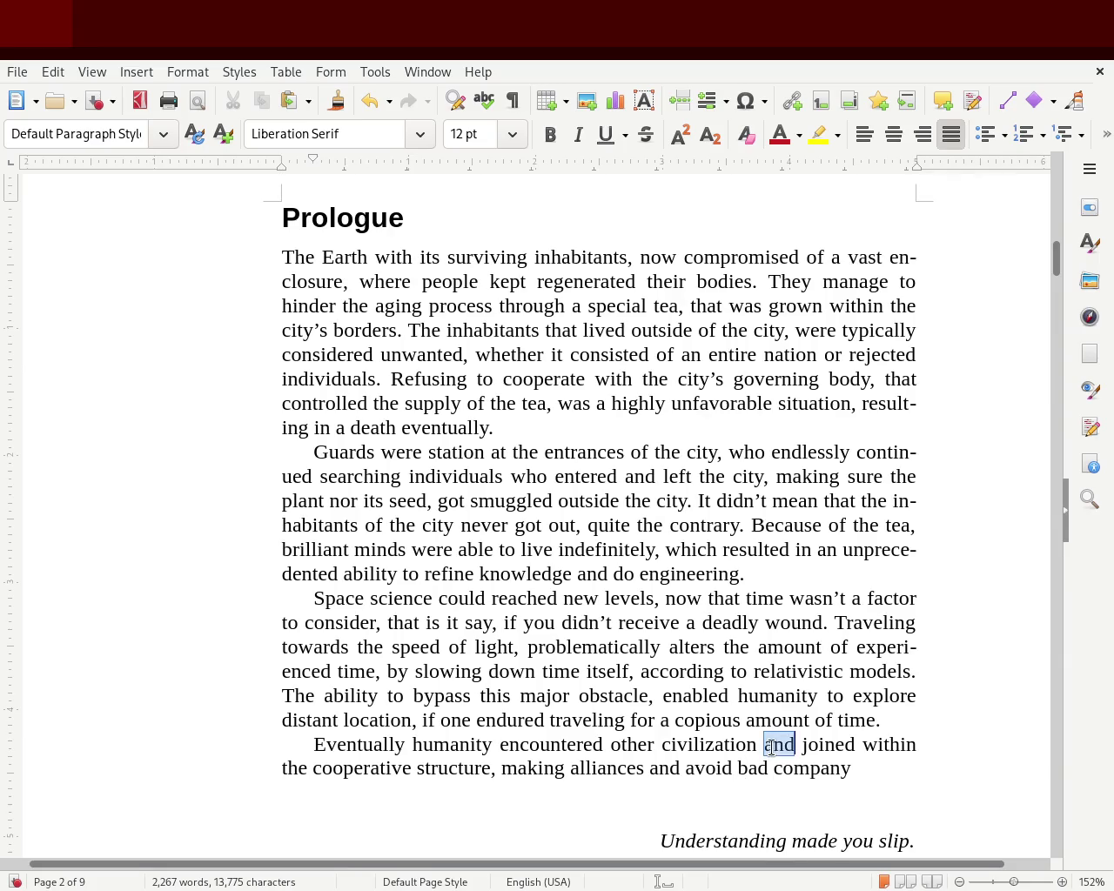
pyautogui.doubleClick(885, 747)
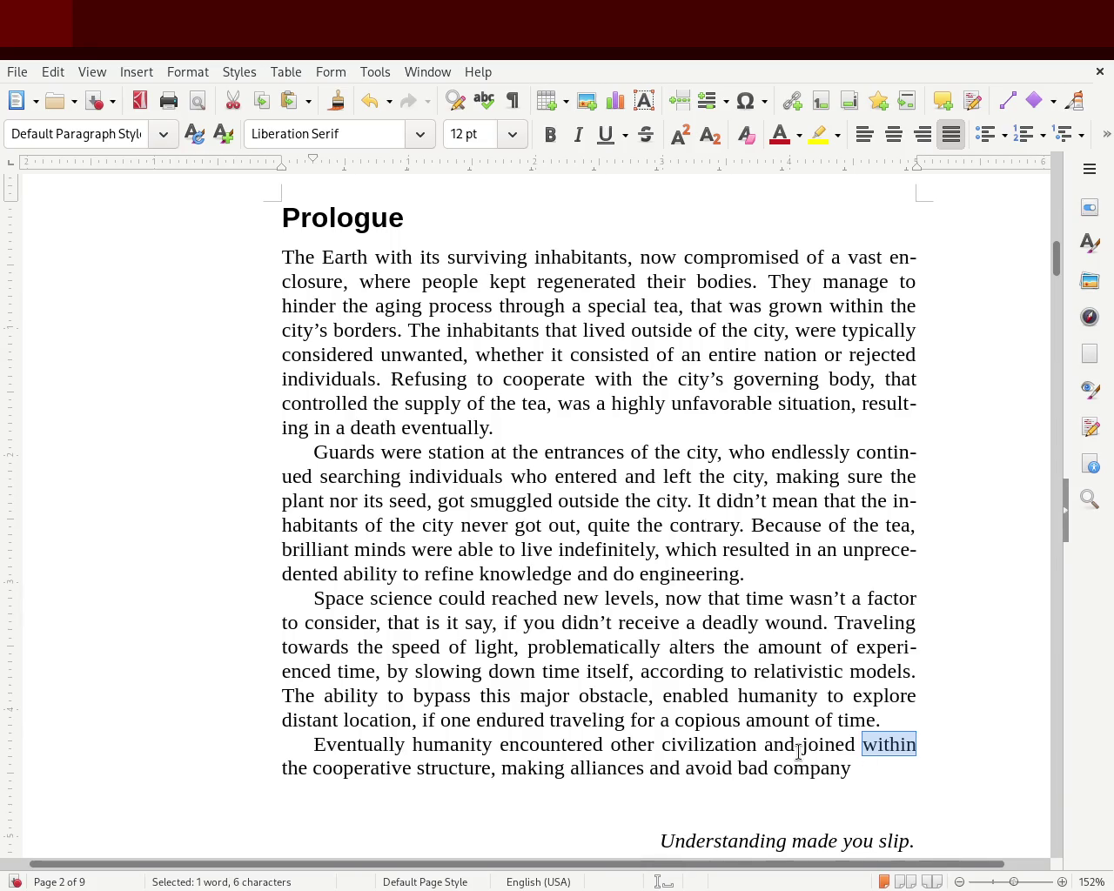
pyautogui.click(865, 741)
pyautogui.doubleClick(883, 742)
pyautogui.write('and foo')
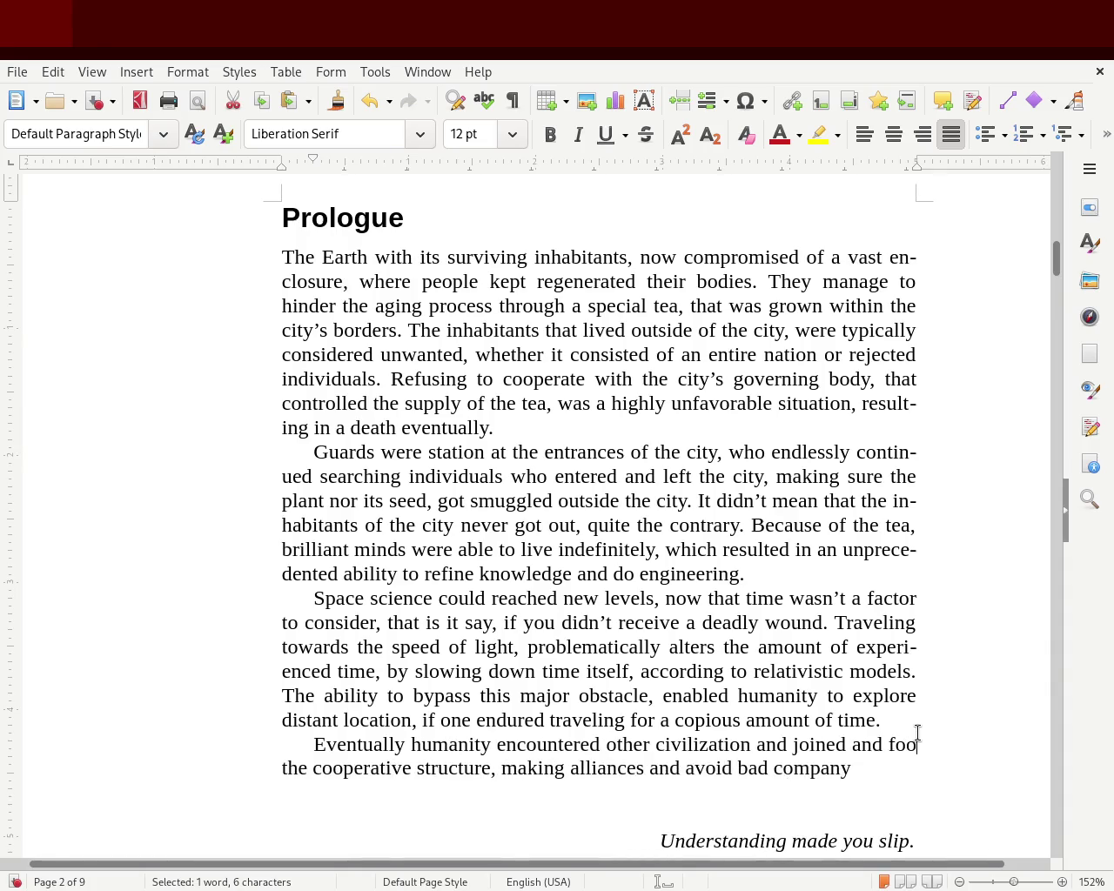
pyautogui.write('rmed')
pyautogui.press('Delete')
pyautogui.press('Delete')
pyautogui.press('Delete')
pyautogui.press('Delete')
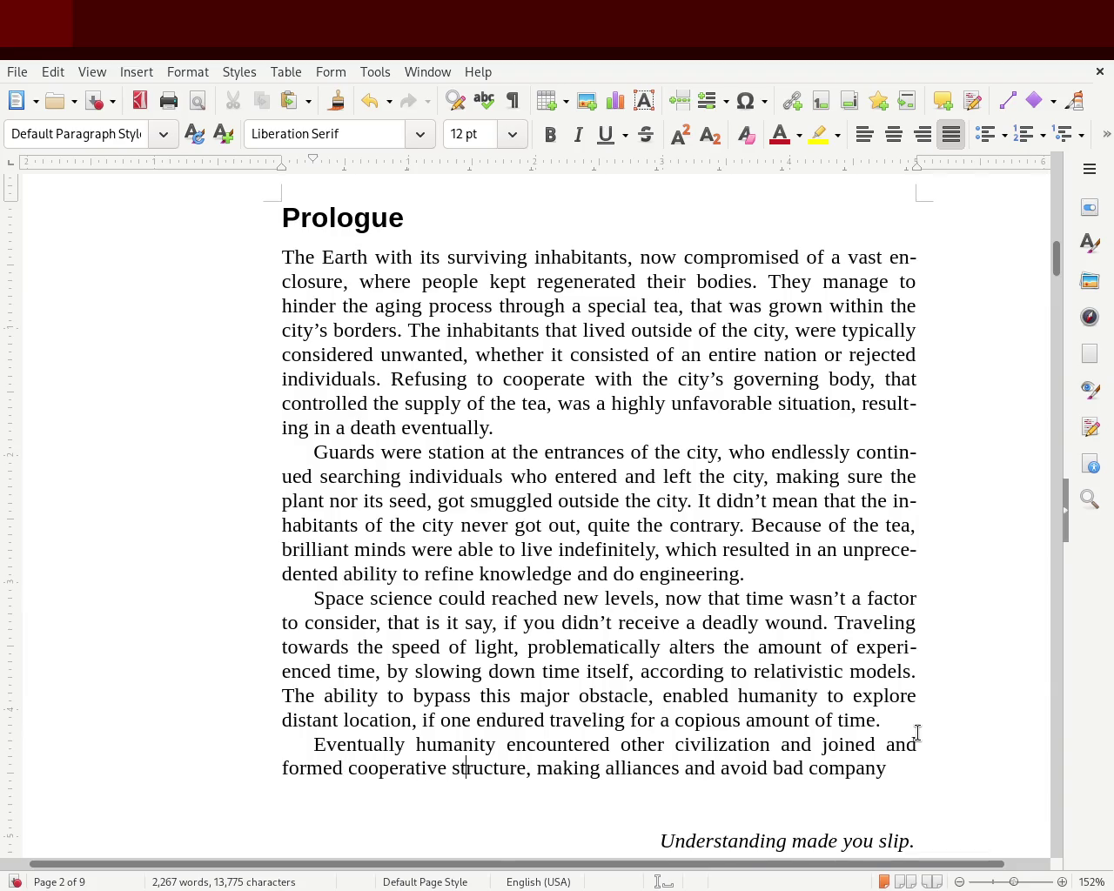
pyautogui.press('Right')
pyautogui.write('s')
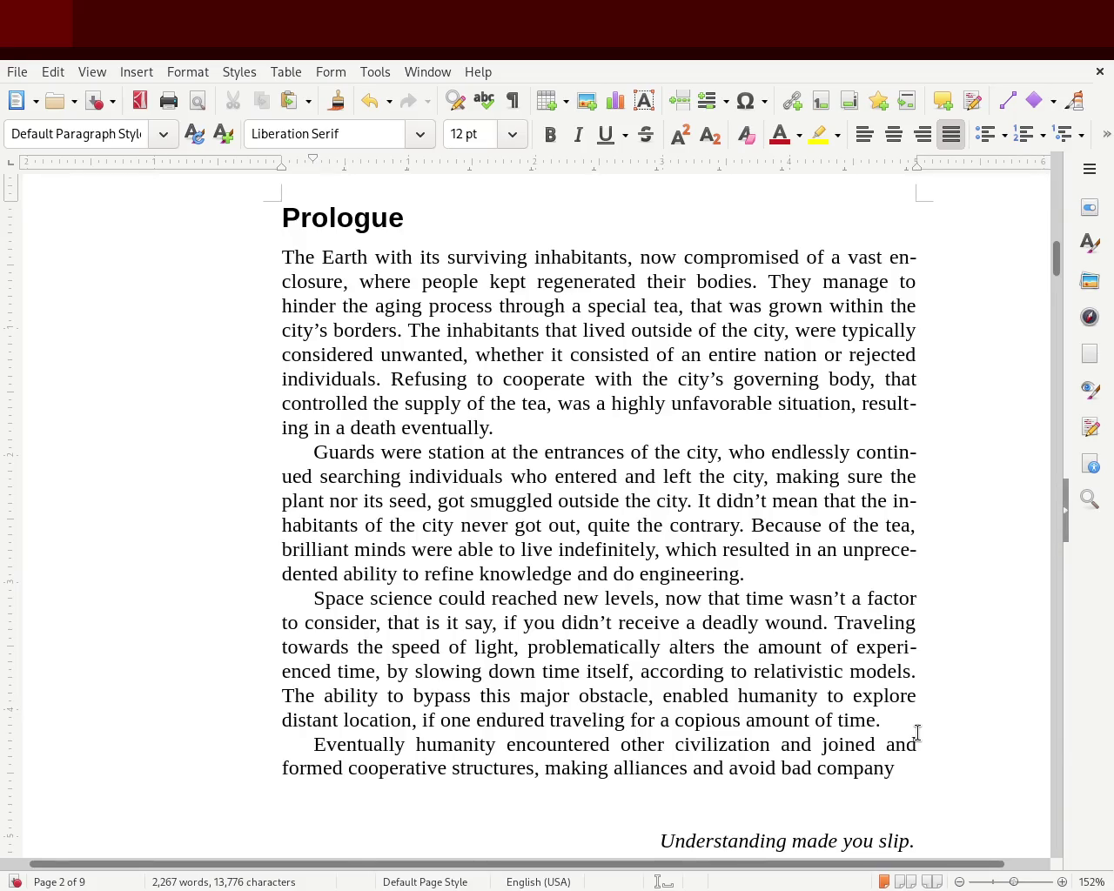
# - Insert 'friendly' and 'but also', change 'avoid' to 'avoided', and save
pyautogui.write('friendly')
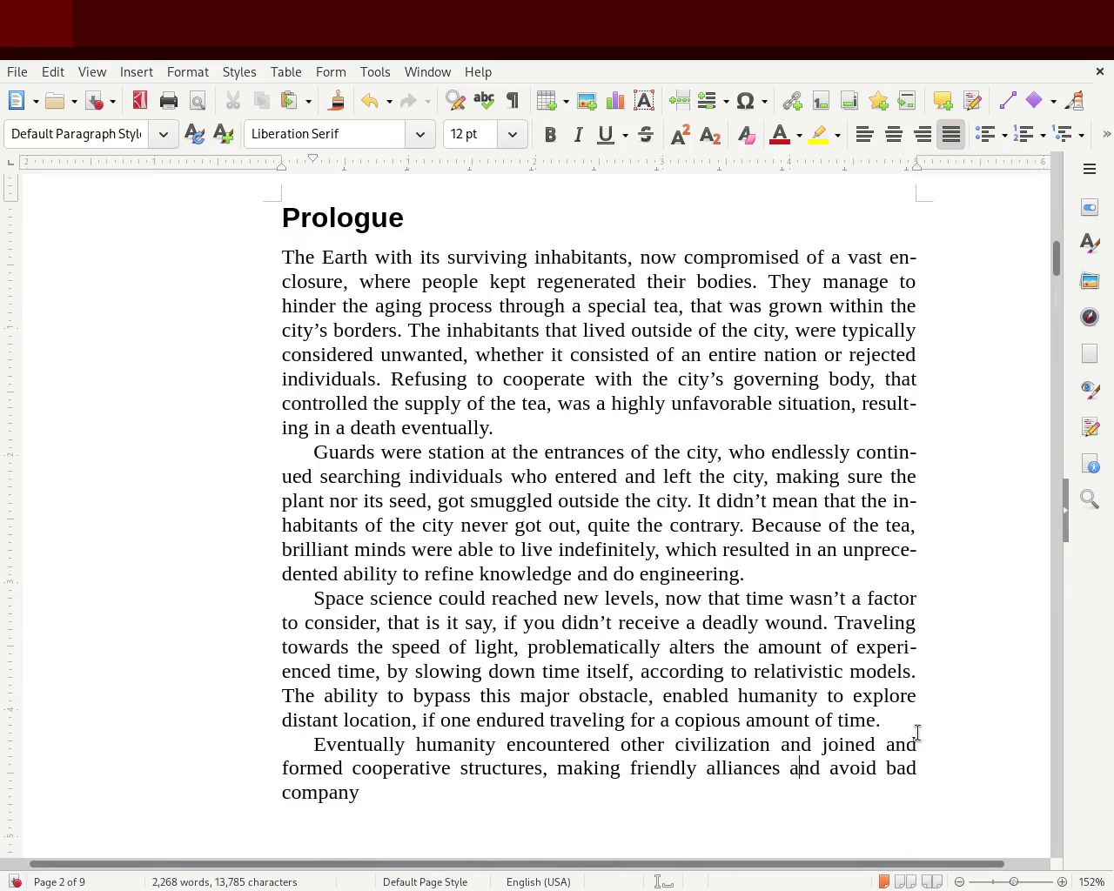
pyautogui.press('Right')
pyautogui.write('but also')
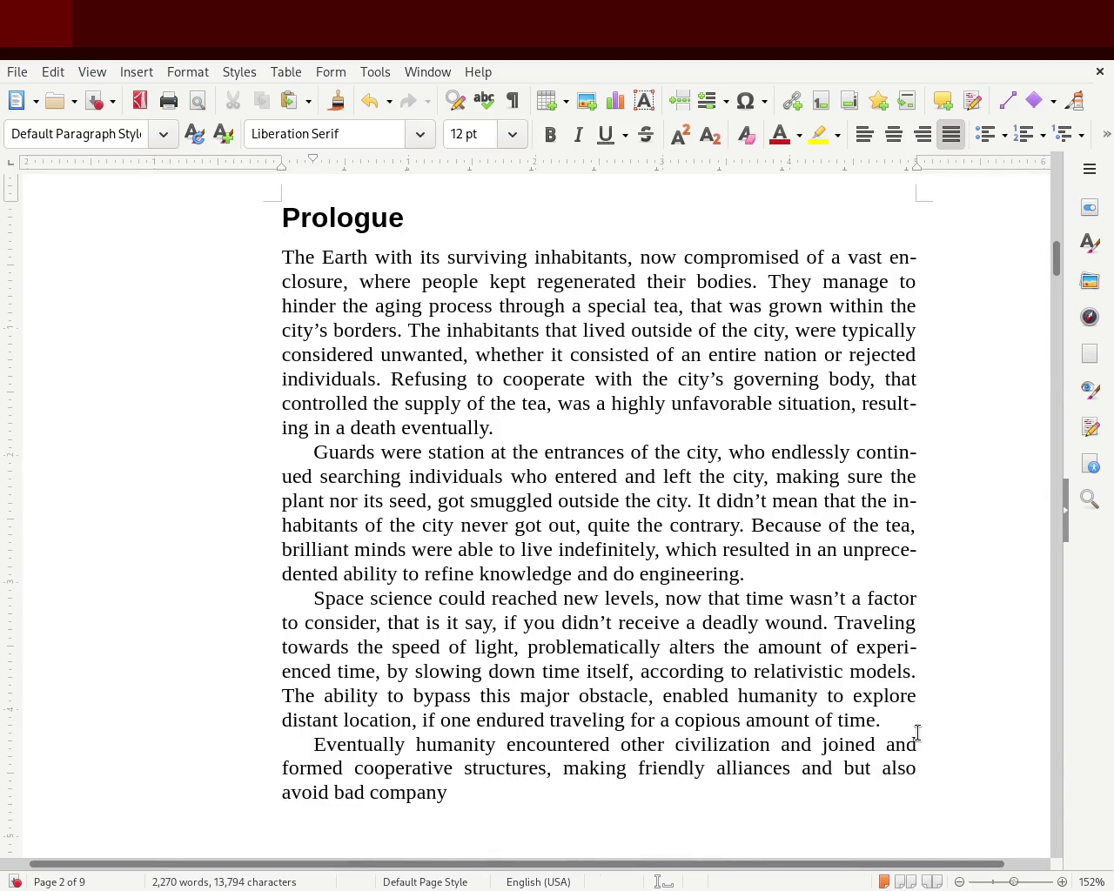
pyautogui.press('Left')
pyautogui.write('ed')
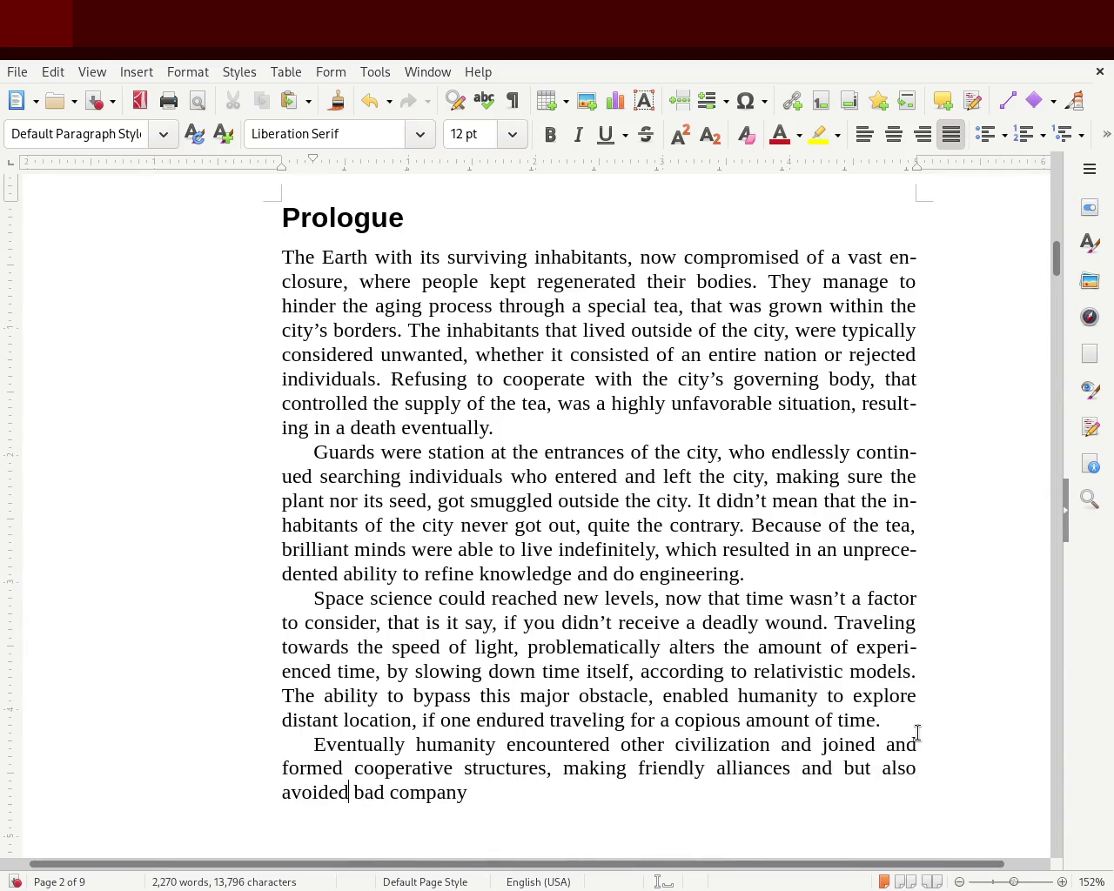
pyautogui.hotkey('ctrl', 's')
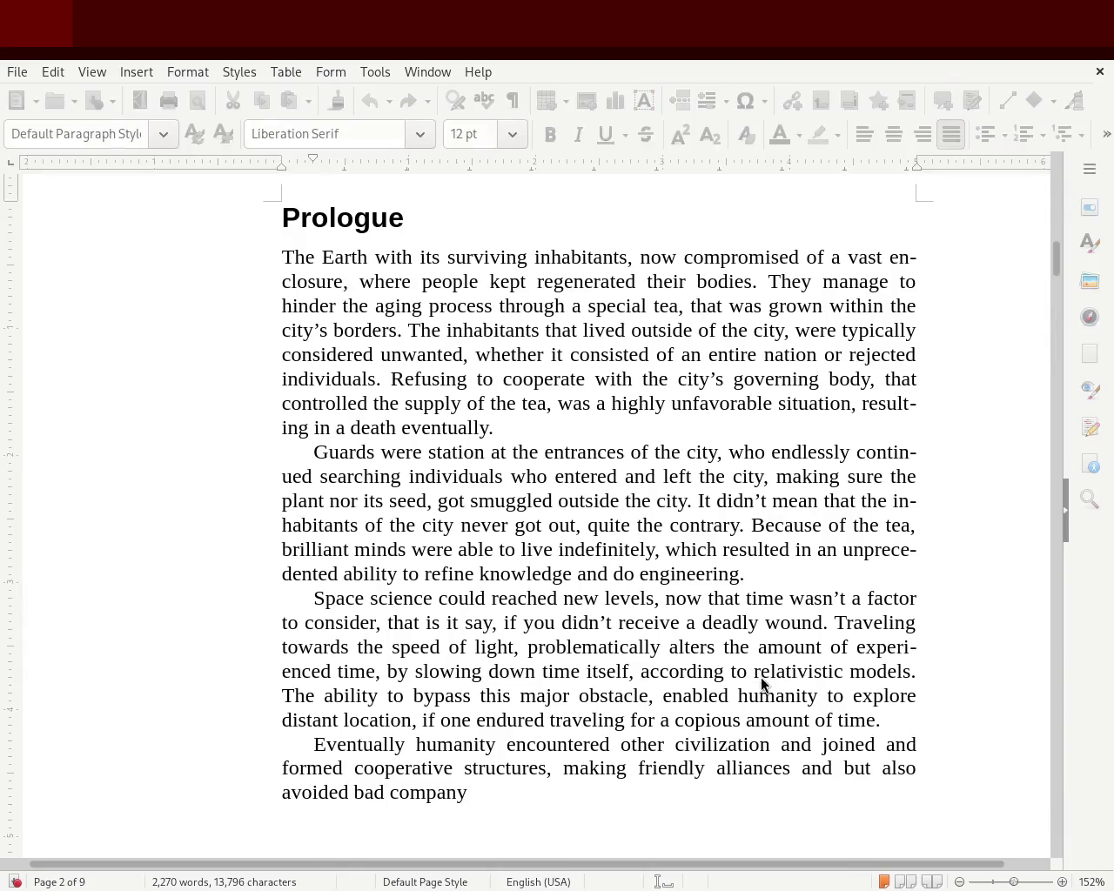
# - Replace 'bad' with 'mischievous' and delete 'joined and'
pyautogui.doubleClick(379, 787)
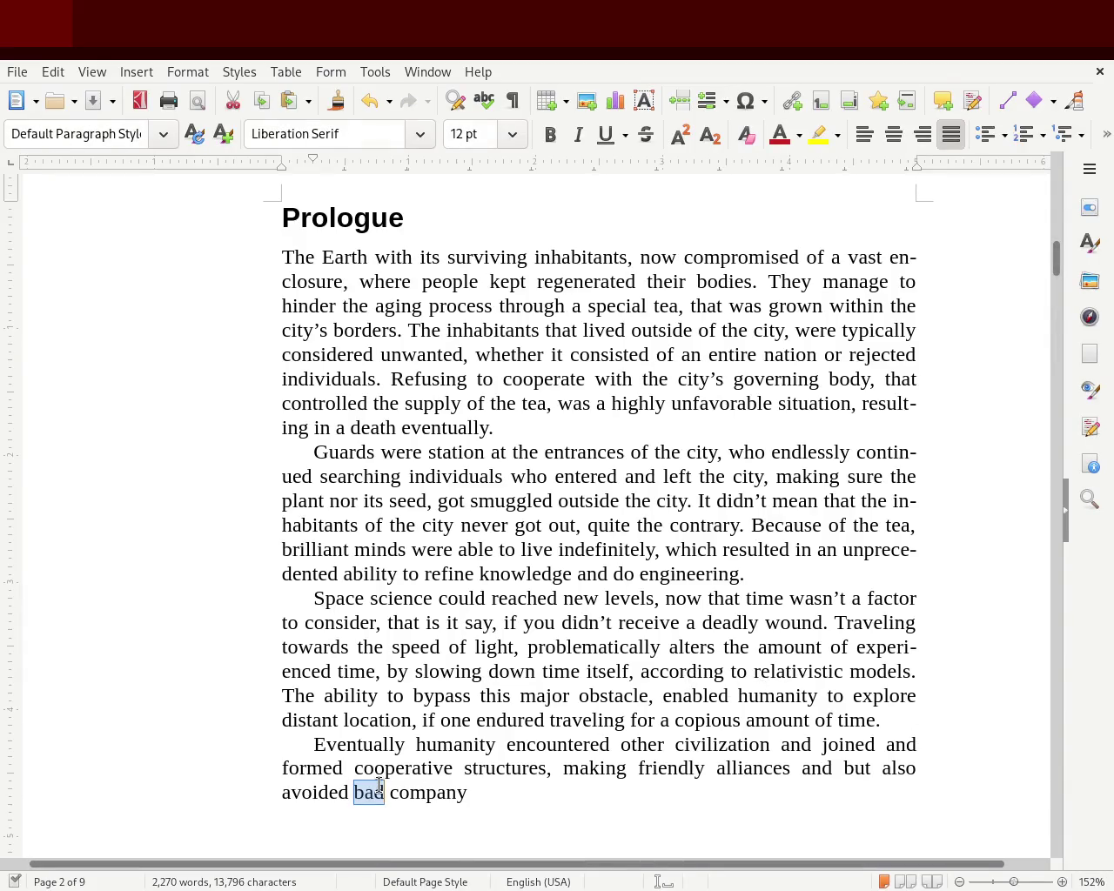
pyautogui.write('mischevious')
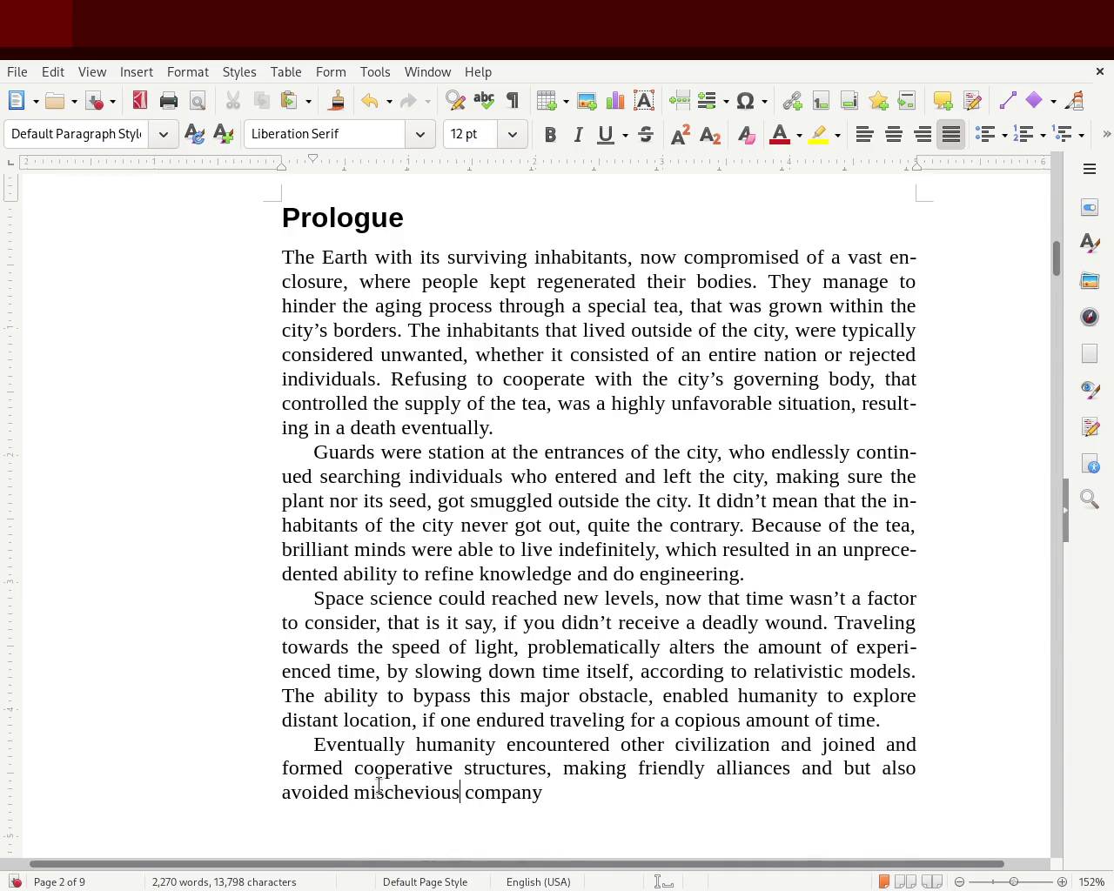
pyautogui.click(402, 720)
pyautogui.doubleClick(414, 788)
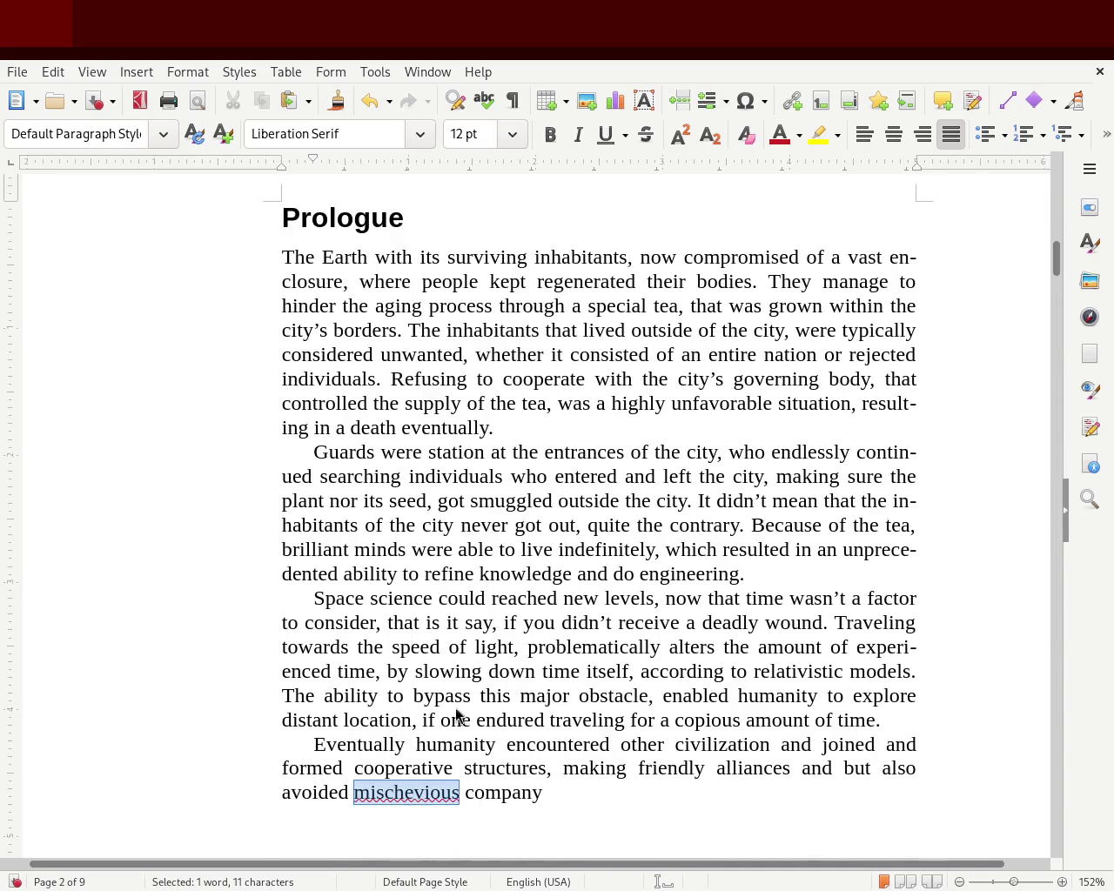
pyautogui.write('mischievous')
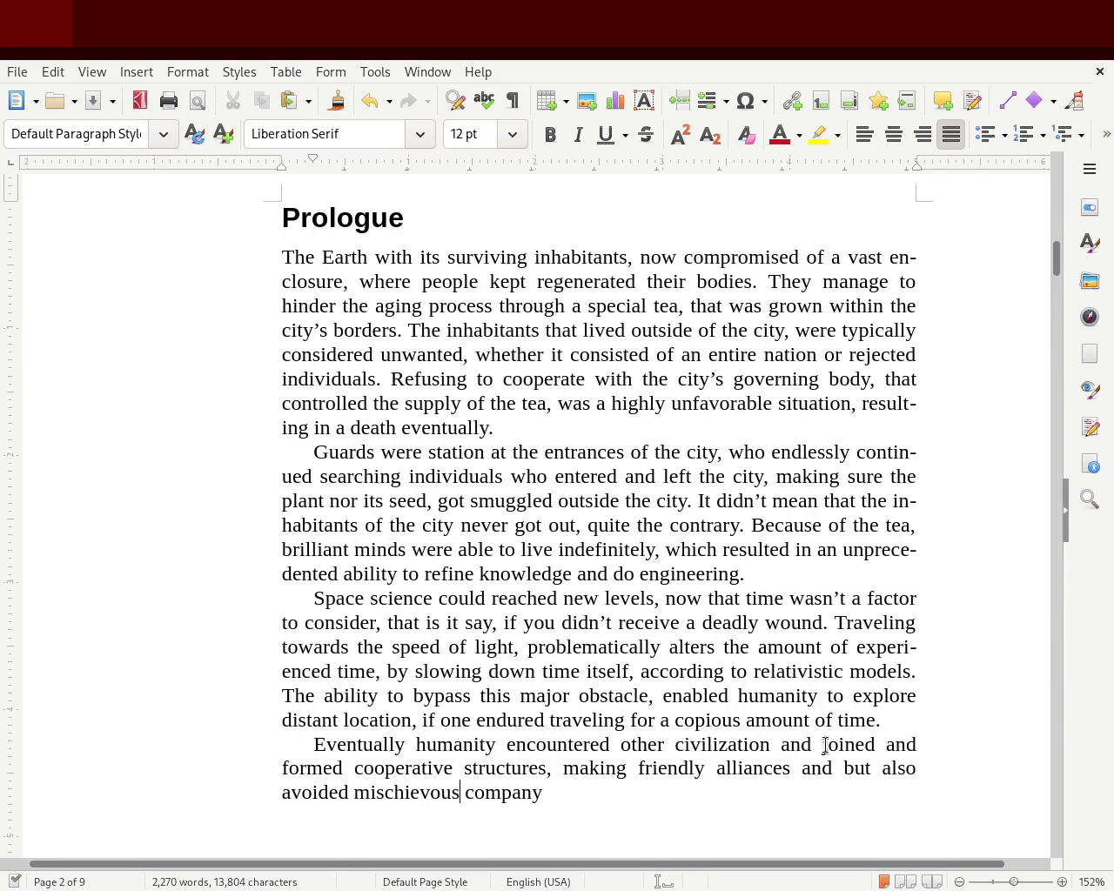
pyautogui.moveTo(824, 745); pyautogui.dragTo(919, 745)
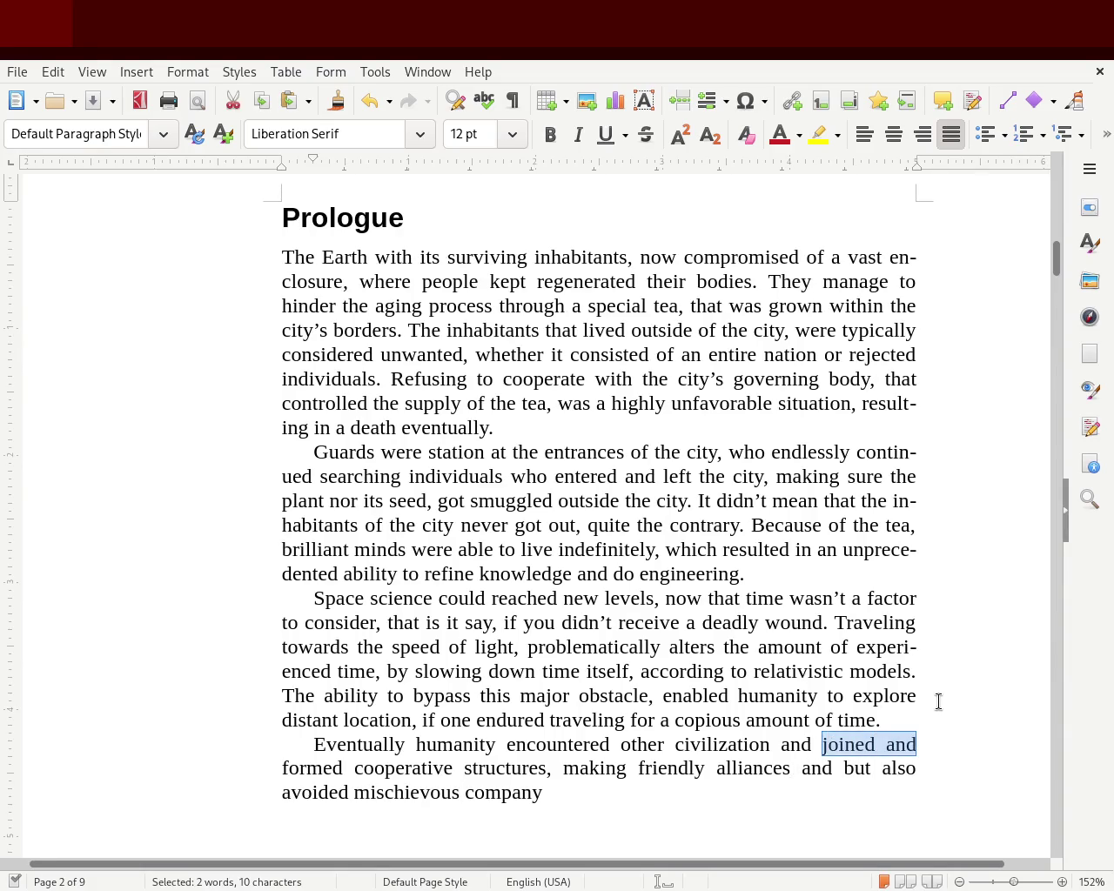
pyautogui.press('Delete')
pyautogui.press('Delete')
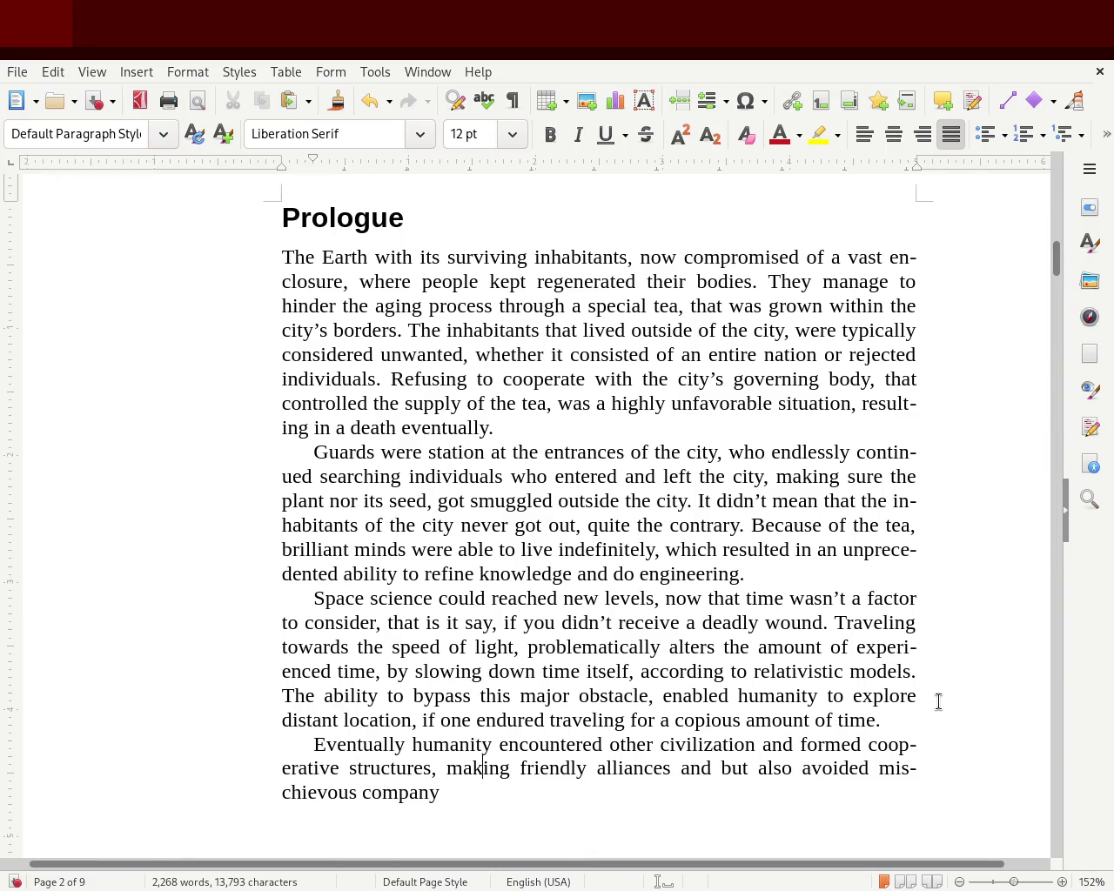
# - Change 'making' to 'bonding' and 'and but' to 'while', then save
pyautogui.press('BackSpace')
pyautogui.press('BackSpace')
pyautogui.press('BackSpace')
pyautogui.press('BackSpace')
pyautogui.press('BackSpace')
pyautogui.press('BackSpace')
pyautogui.write('b')
pyautogui.write('o')
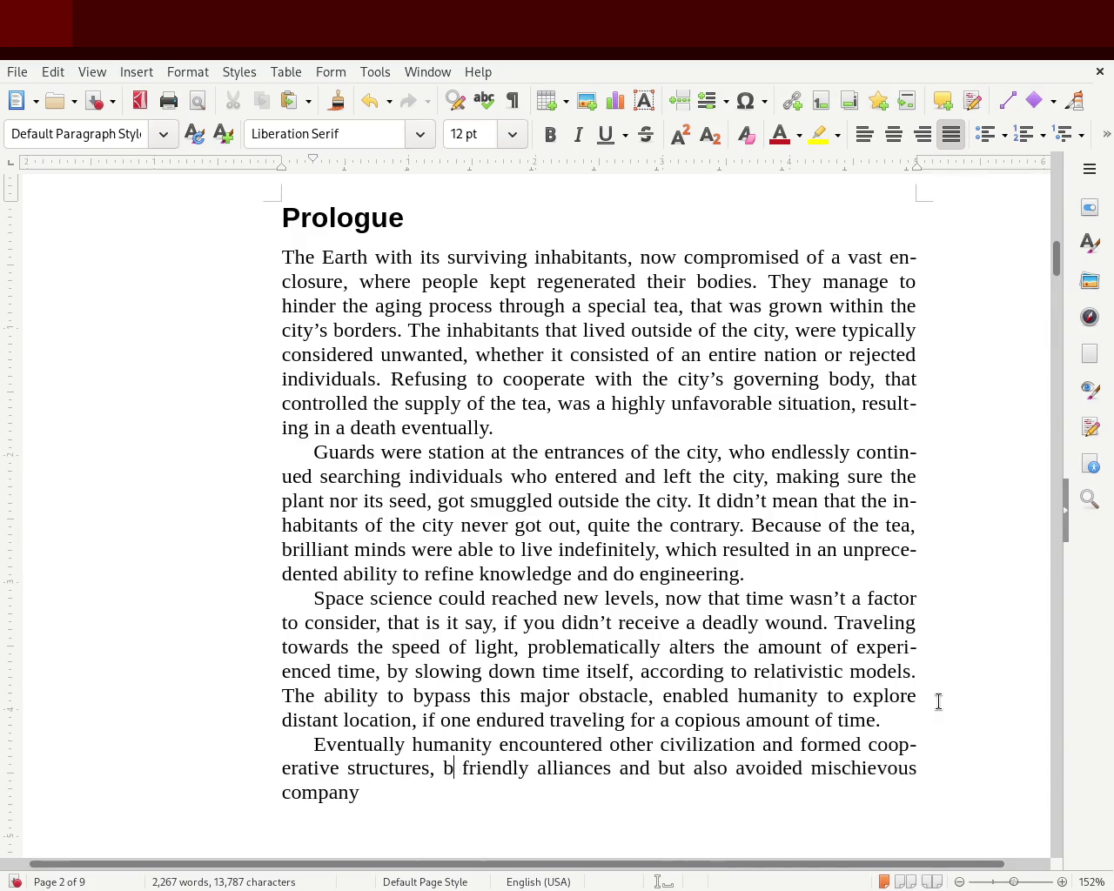
pyautogui.write('nding')
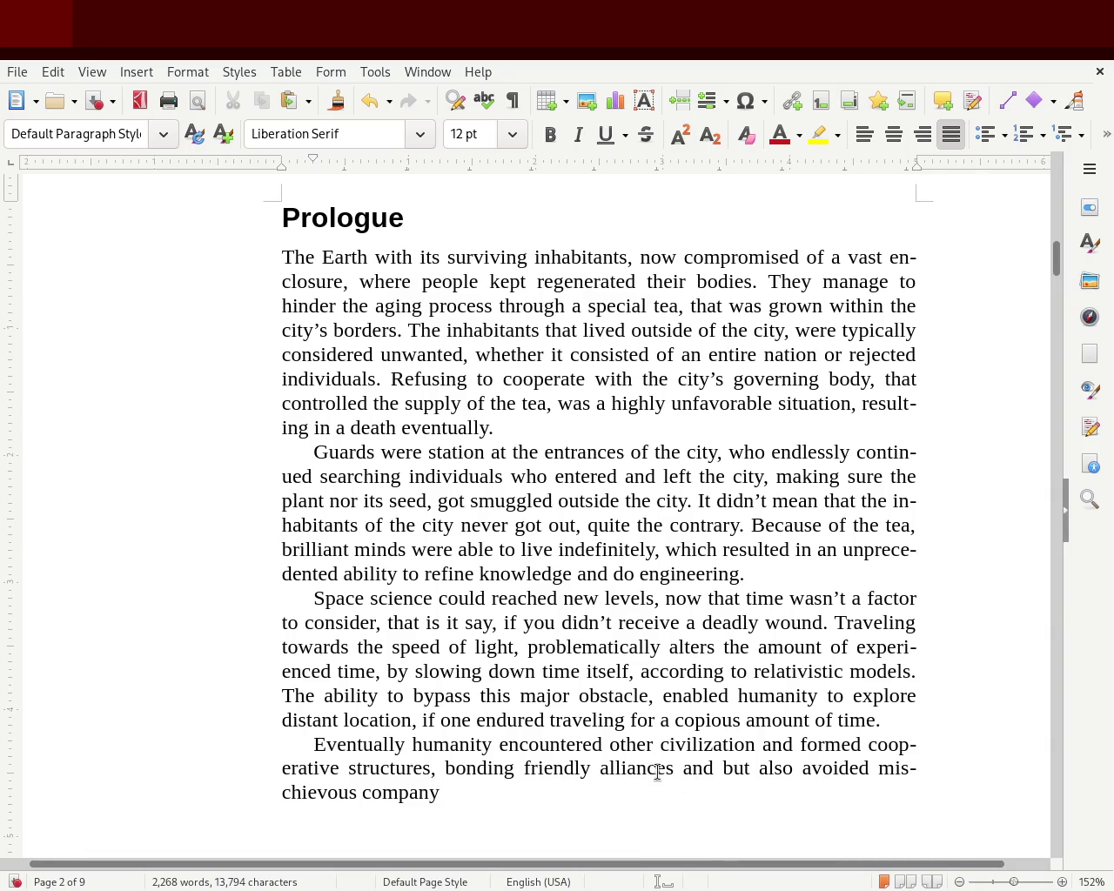
pyautogui.doubleClick(700, 770)
pyautogui.press('BackSpace')
pyautogui.write('whi')
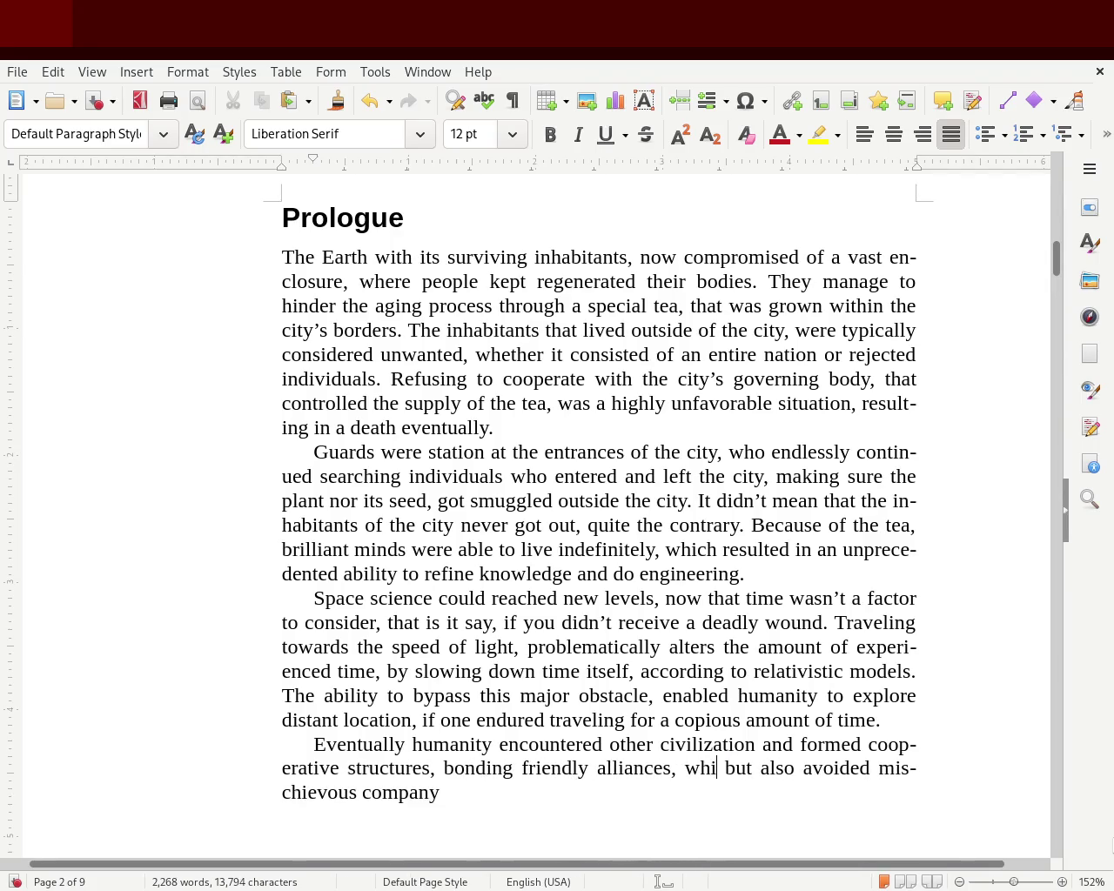
pyautogui.write('le')
pyautogui.press('Delete')
pyautogui.press('Delete')
pyautogui.press('Delete')
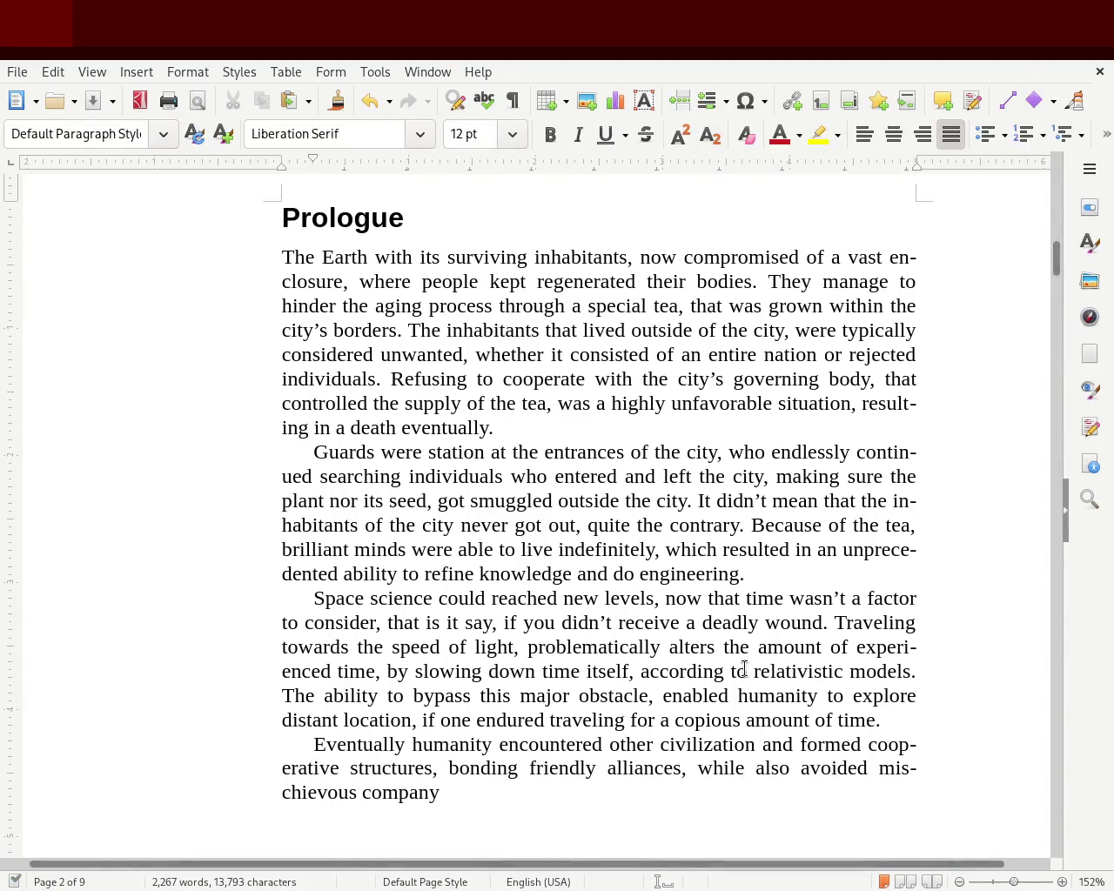
pyautogui.hotkey('ctrl', 's')
# - Change 'avoided' back to 'avoiding' and 'while' to 'but', saving after each change
pyautogui.doubleClick(814, 769)
pyautogui.write('avoiding')
pyautogui.hotkey('ctrl', 's')
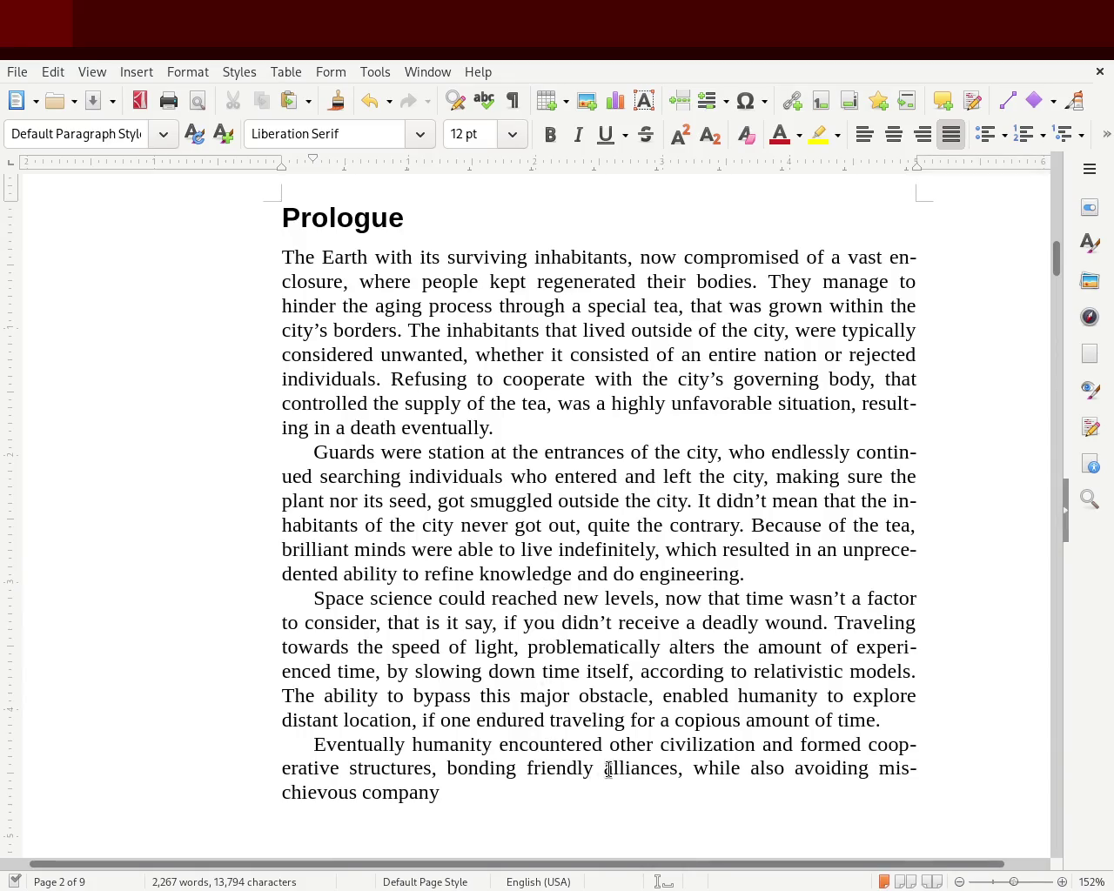
pyautogui.doubleClick(758, 767)
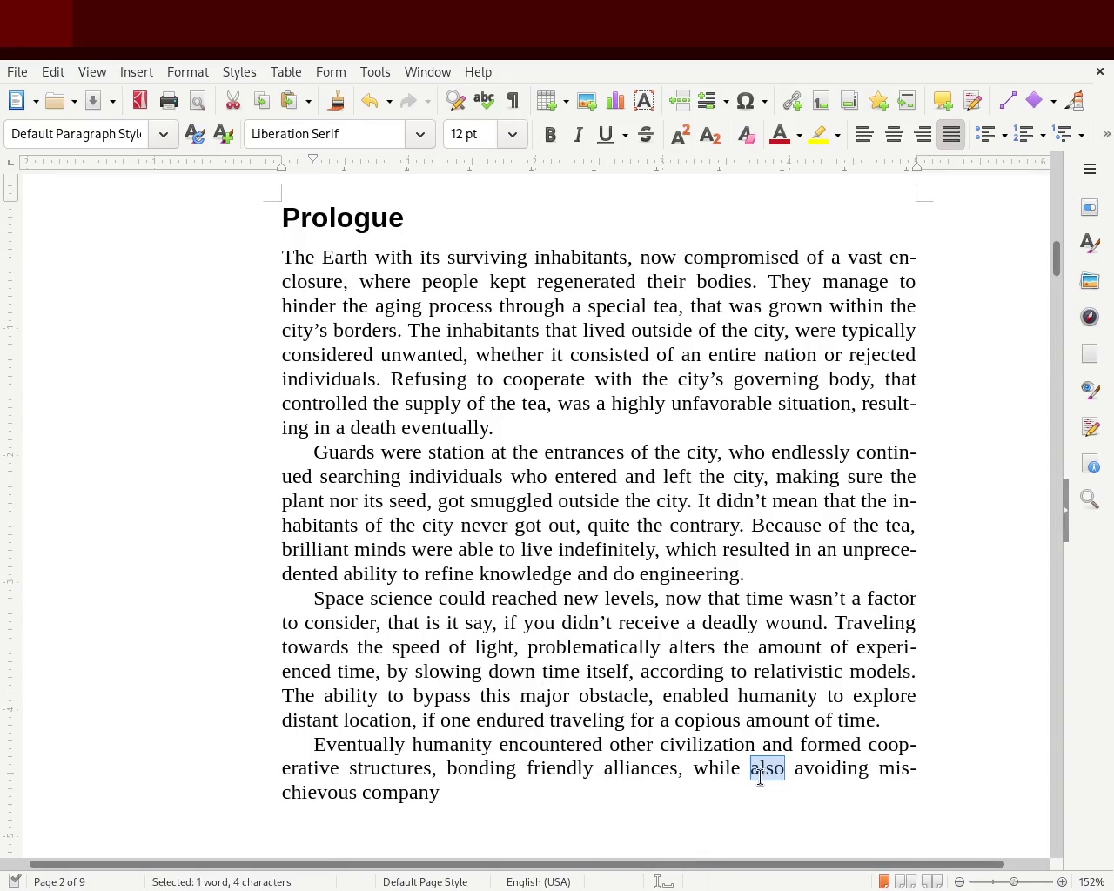
pyautogui.doubleClick(714, 768)
pyautogui.write('but')
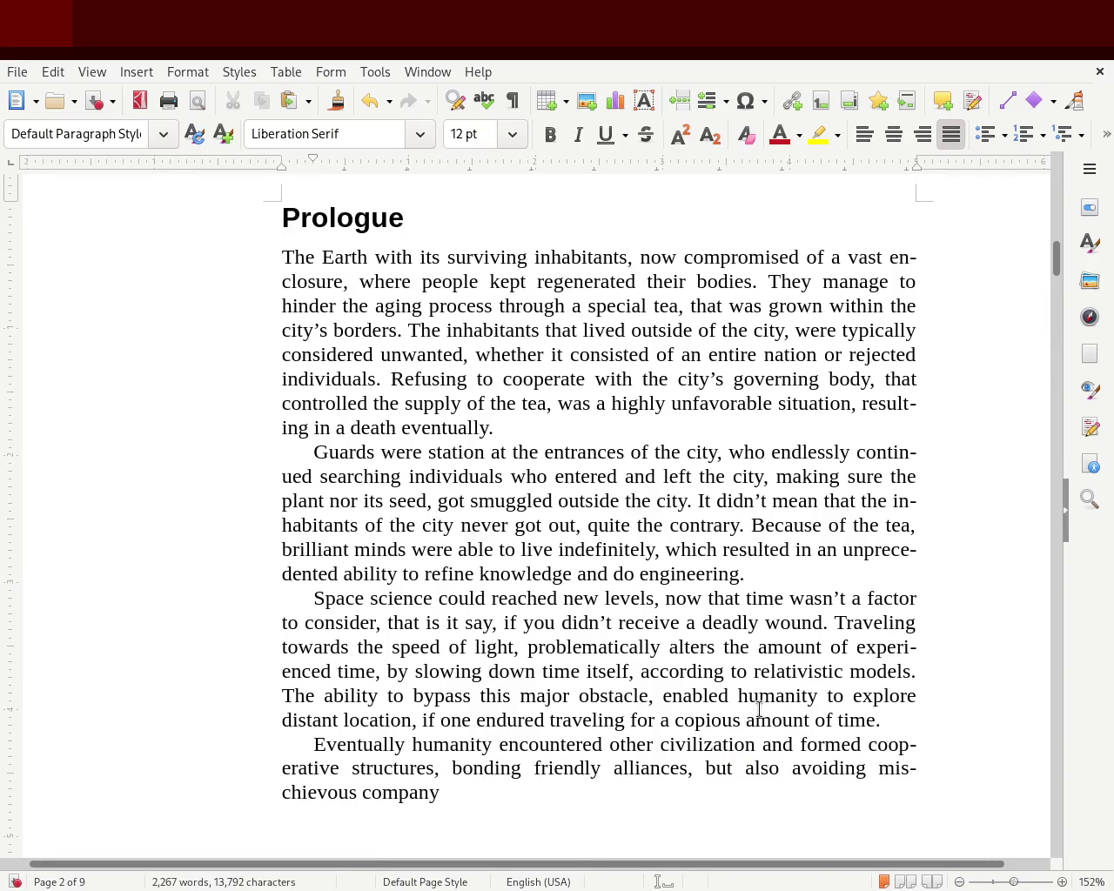
pyautogui.hotkey('ctrl', 's')
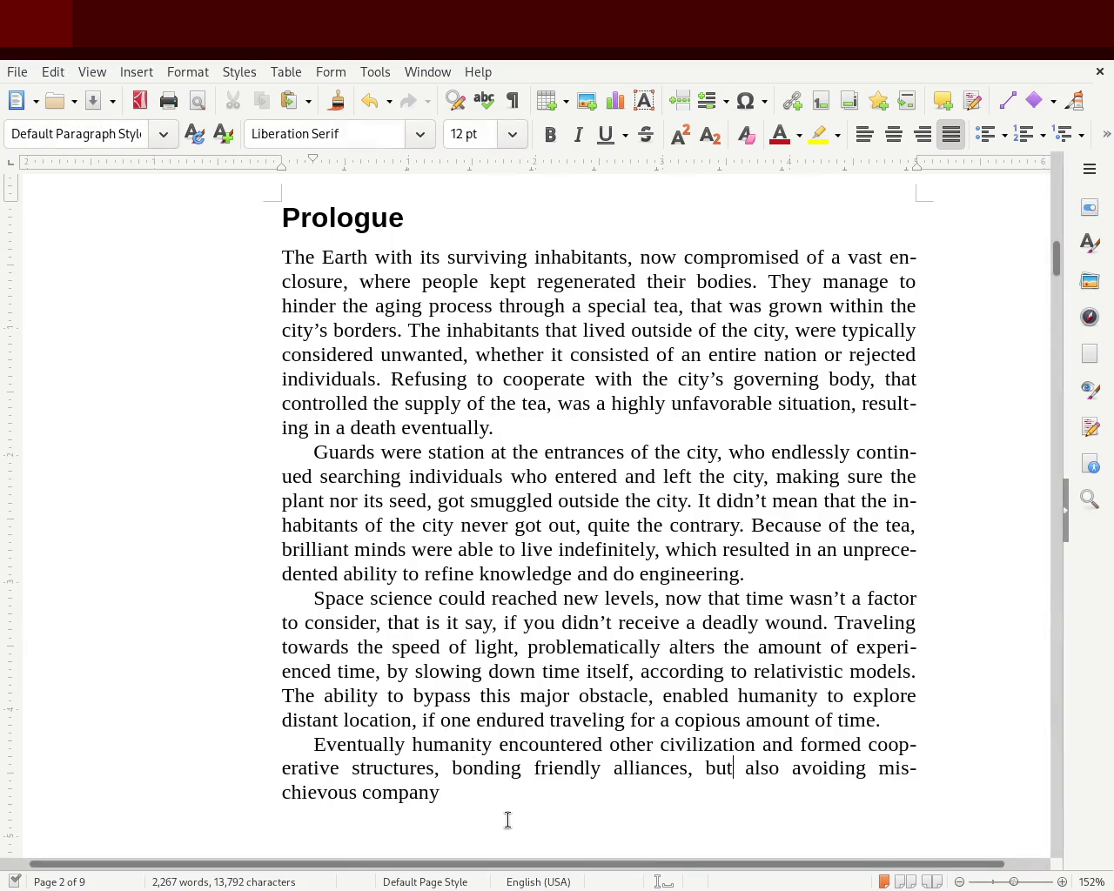
# - Change 'bonding friendly' to 'establishing military'
pyautogui.doubleClick(480, 766)
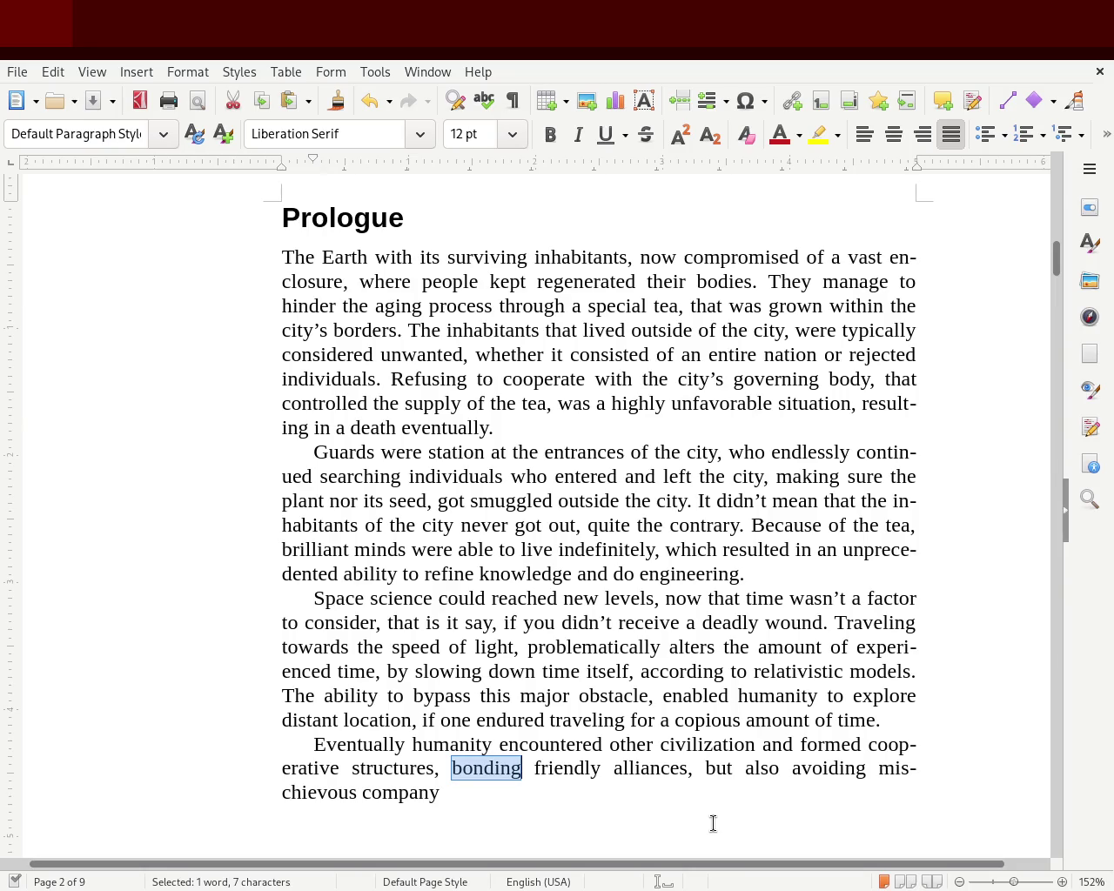
pyautogui.write('establishing')
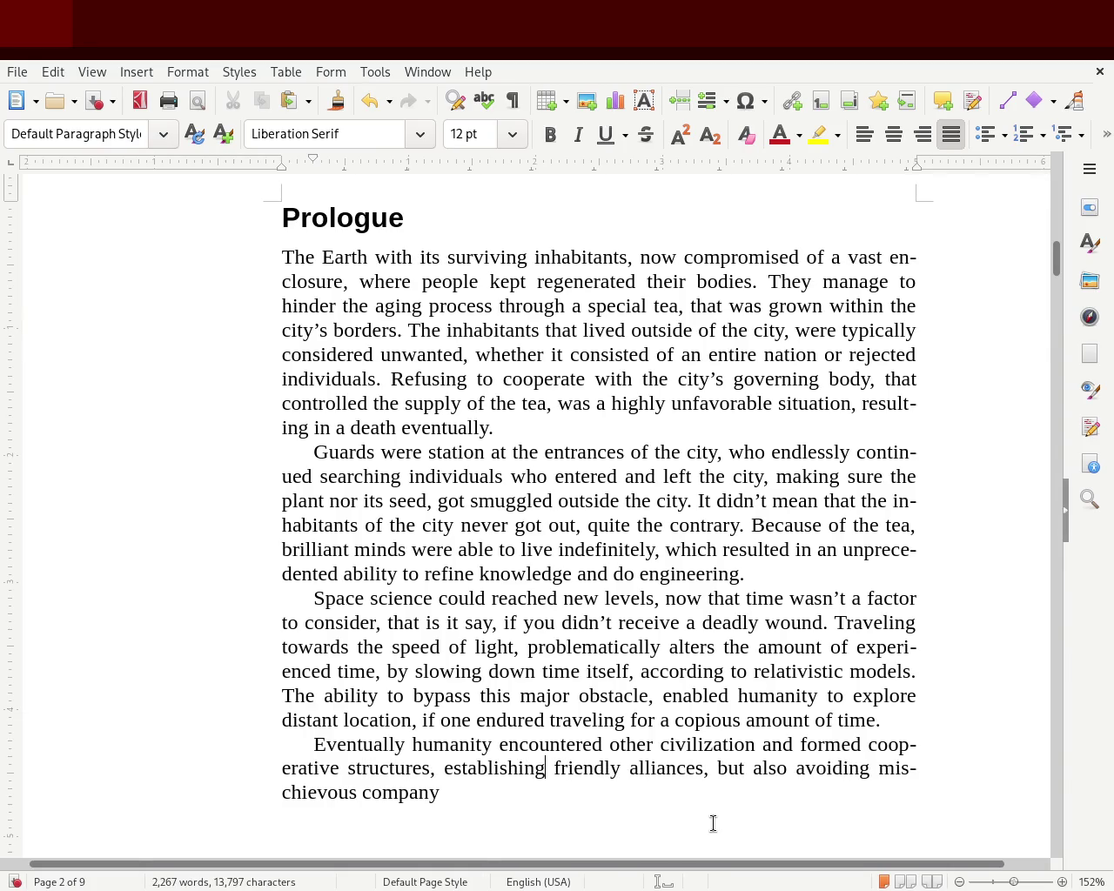
pyautogui.press('Delete')
pyautogui.press('Delete')
pyautogui.press('Delete')
pyautogui.press('Delete')
pyautogui.press('Delete')
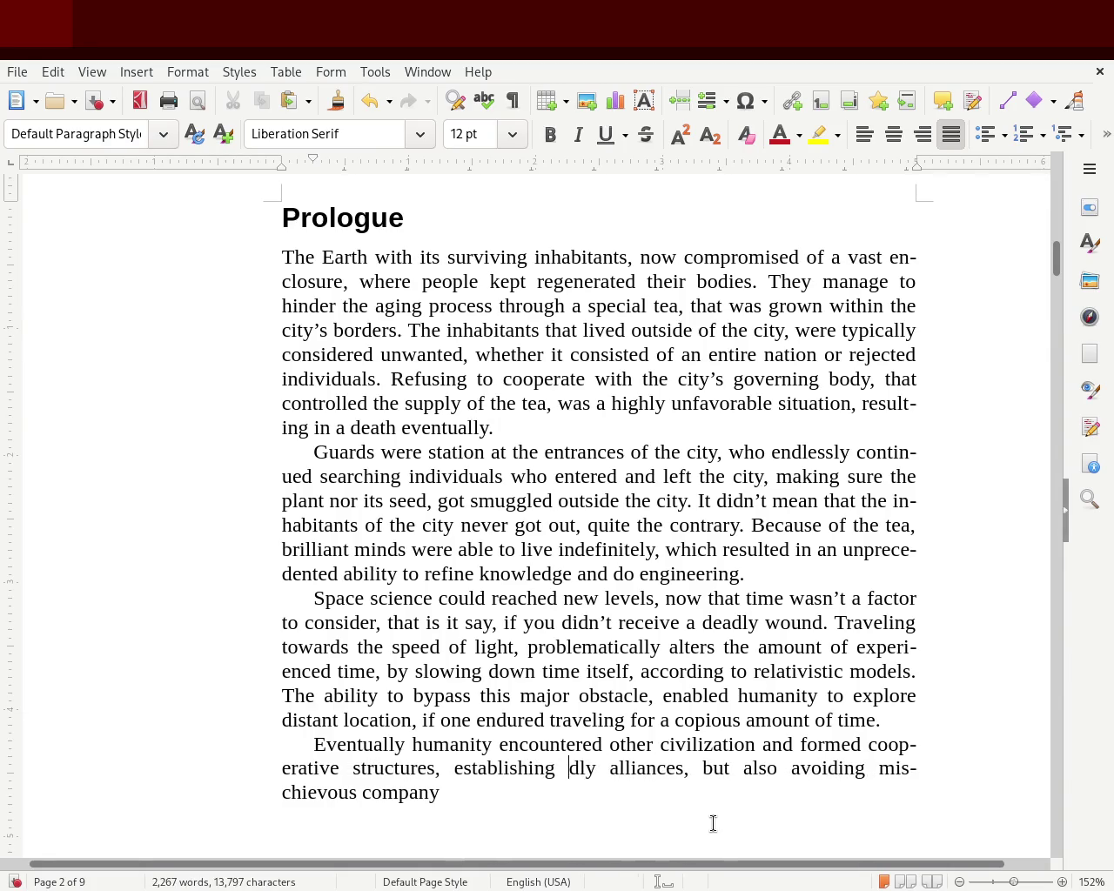
pyautogui.press('Delete')
pyautogui.press('Delete')
pyautogui.press('Delete')
pyautogui.write('military')
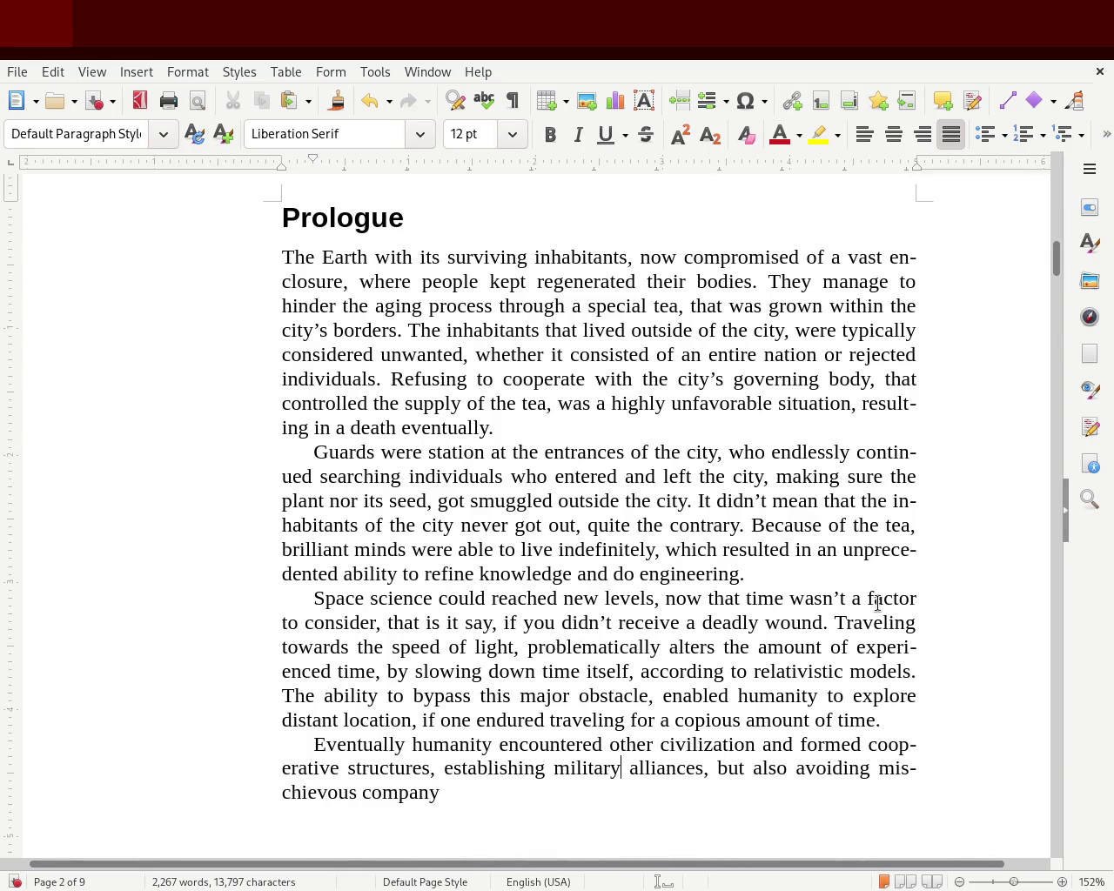
# - Replace 'but also avoiding' with 'to fend off' and save
pyautogui.doubleClick(719, 771)
pyautogui.write('while')
pyautogui.doubleClick(722, 769)
pyautogui.write('to')
pyautogui.press('Delete')
pyautogui.press('Delete')
pyautogui.press('Delete')
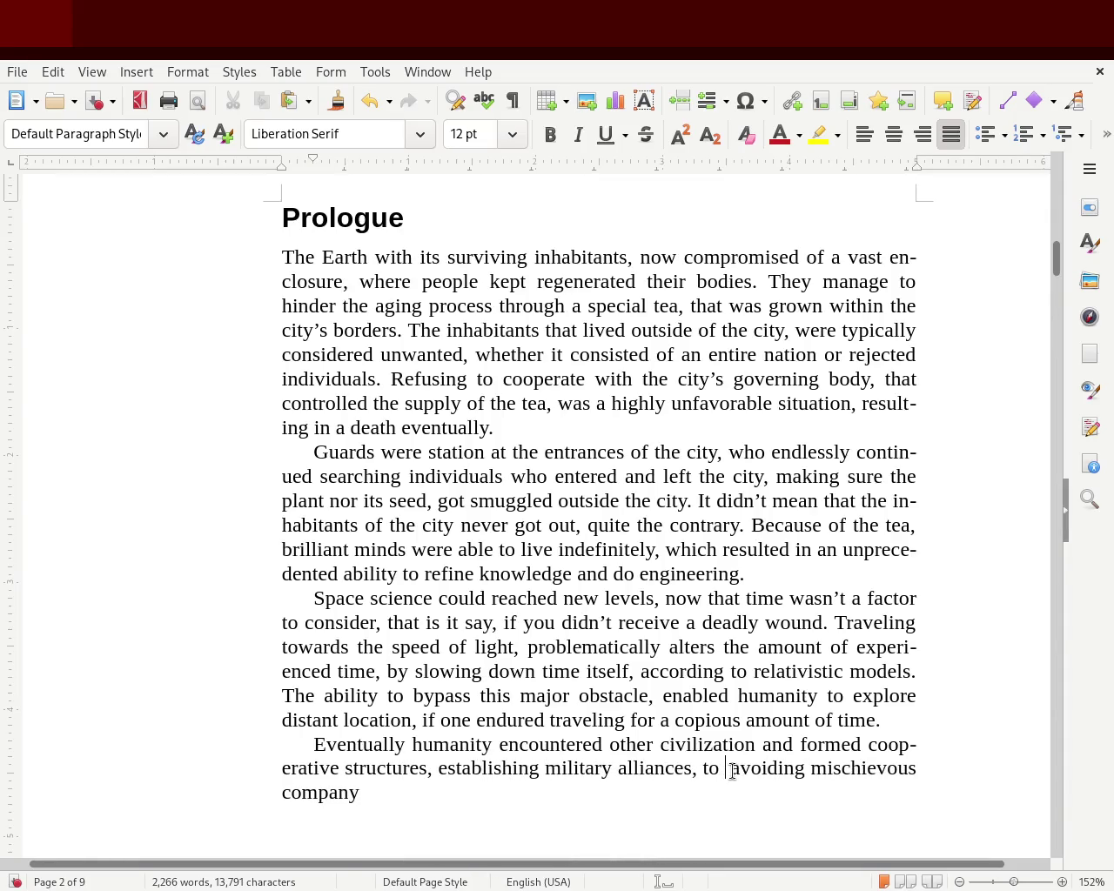
pyautogui.write('fend off')
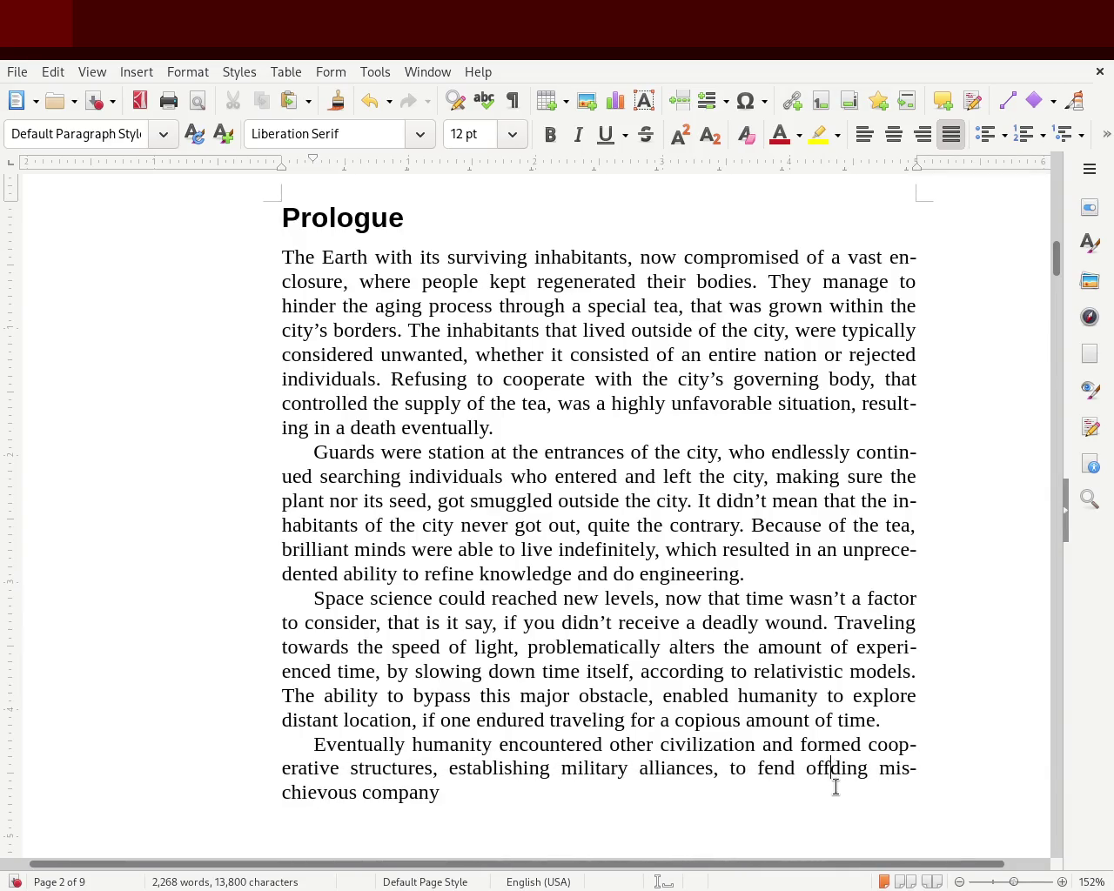
pyautogui.press('Delete')
pyautogui.press('Delete')
pyautogui.press('Delete')
pyautogui.hotkey('ctrl', 's')
# - End the sentence with 'mischievous nations.' instead of 'company', and save
pyautogui.click(384, 802)
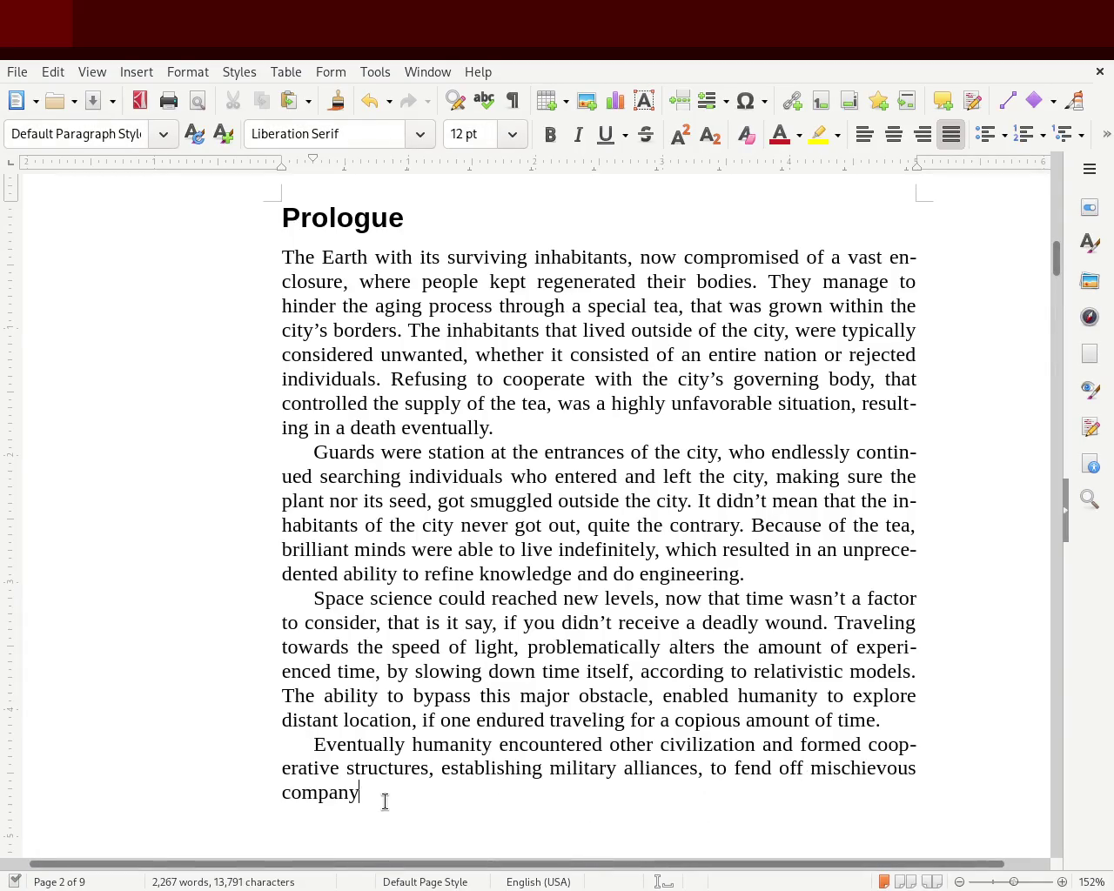
pyautogui.write('.')
pyautogui.hotkey('ctrl', 's')
pyautogui.doubleClick(290, 793)
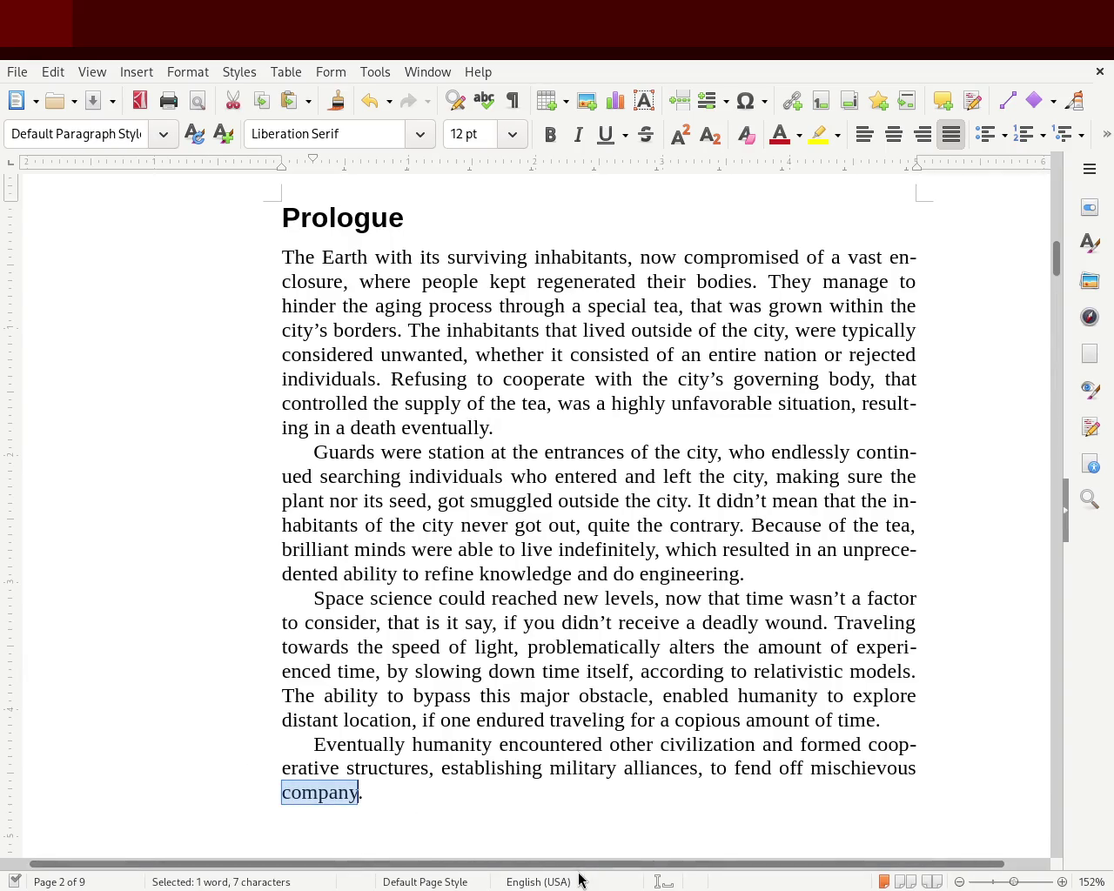
pyautogui.write('er')
pyautogui.write('elements .')
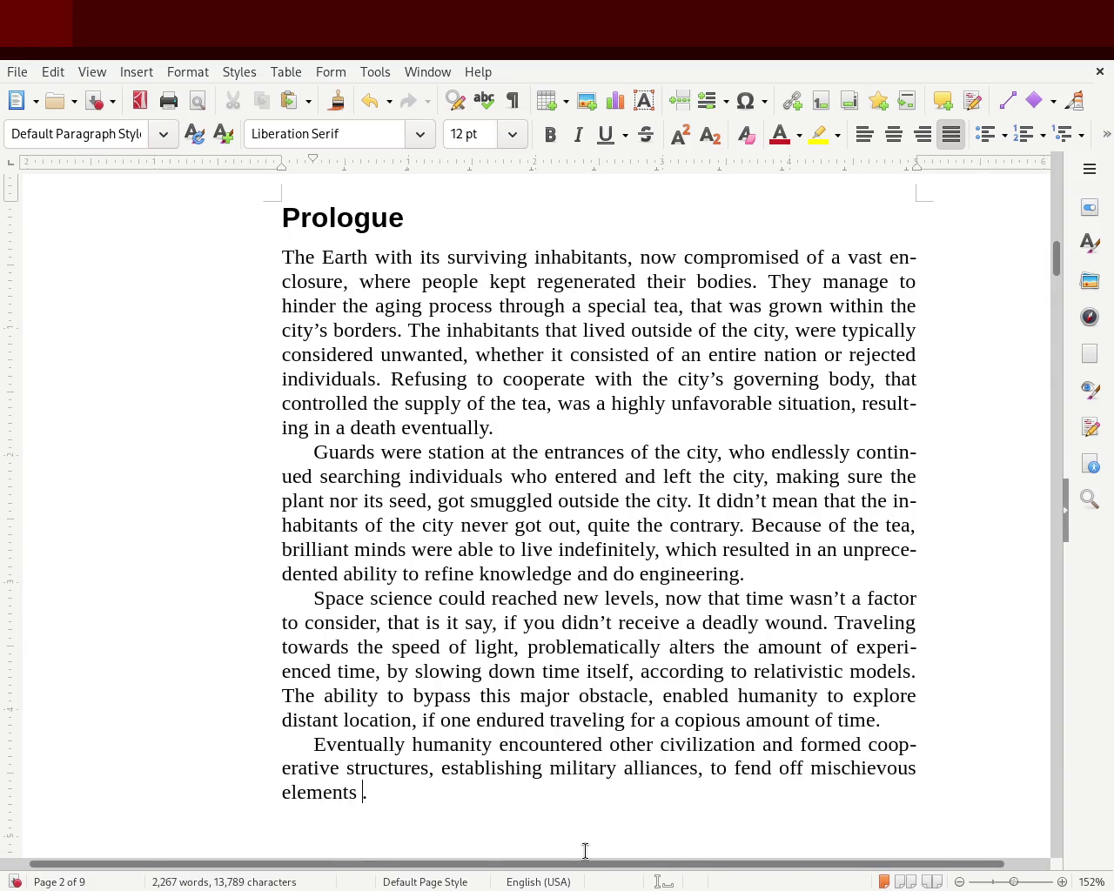
pyautogui.press('BackSpace')
pyautogui.write('hin the')
pyautogui.press('BackSpace')
pyautogui.press('BackSpace')
pyautogui.press('BackSpace')
pyautogui.press('BackSpace')
pyautogui.press('BackSpace')
pyautogui.press('BackSpace')
pyautogui.press('BackSpace')
pyautogui.press('BackSpace')
pyautogui.press('BackSpace')
pyautogui.press('BackSpace')
pyautogui.press('BackSpace')
pyautogui.write('natio')
pyautogui.write('ns')
pyautogui.hotkey('ctrl', 's')
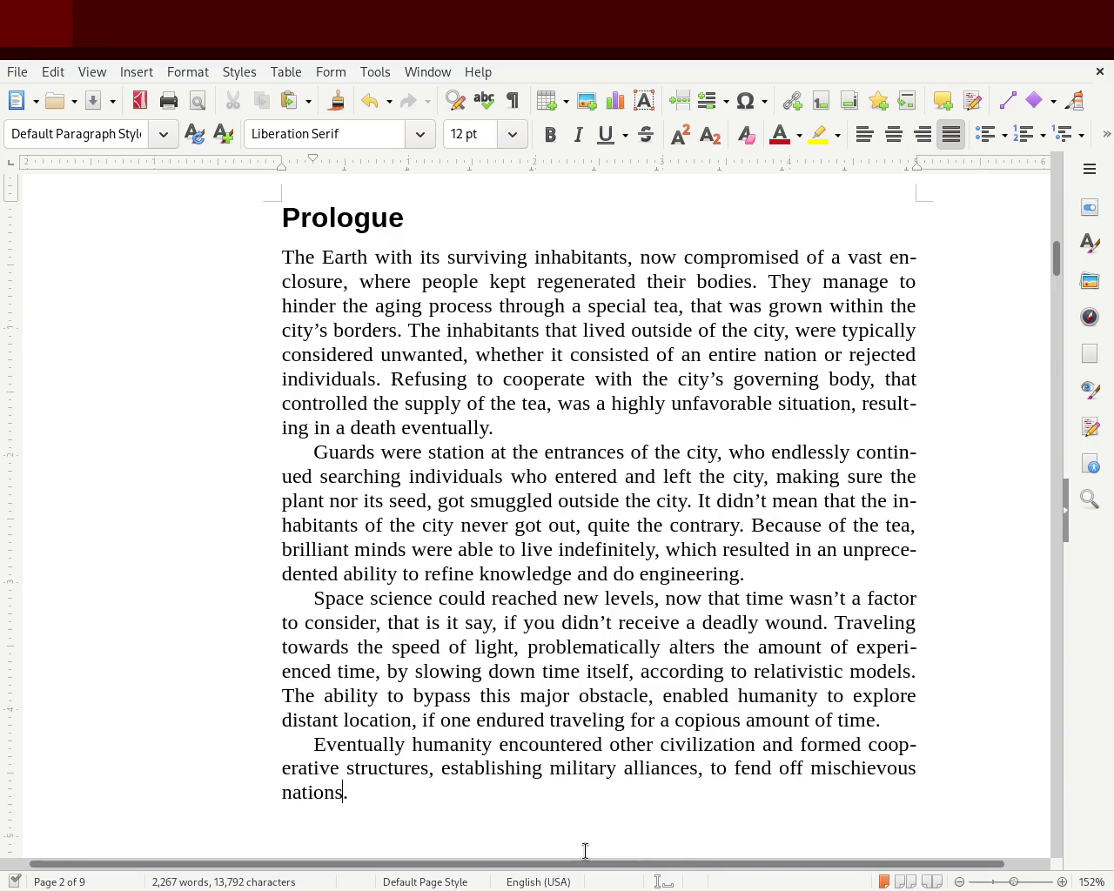
# - Insert 'in order' after 'alliances,' and save
pyautogui.click(705, 770)
pyautogui.write('in order')
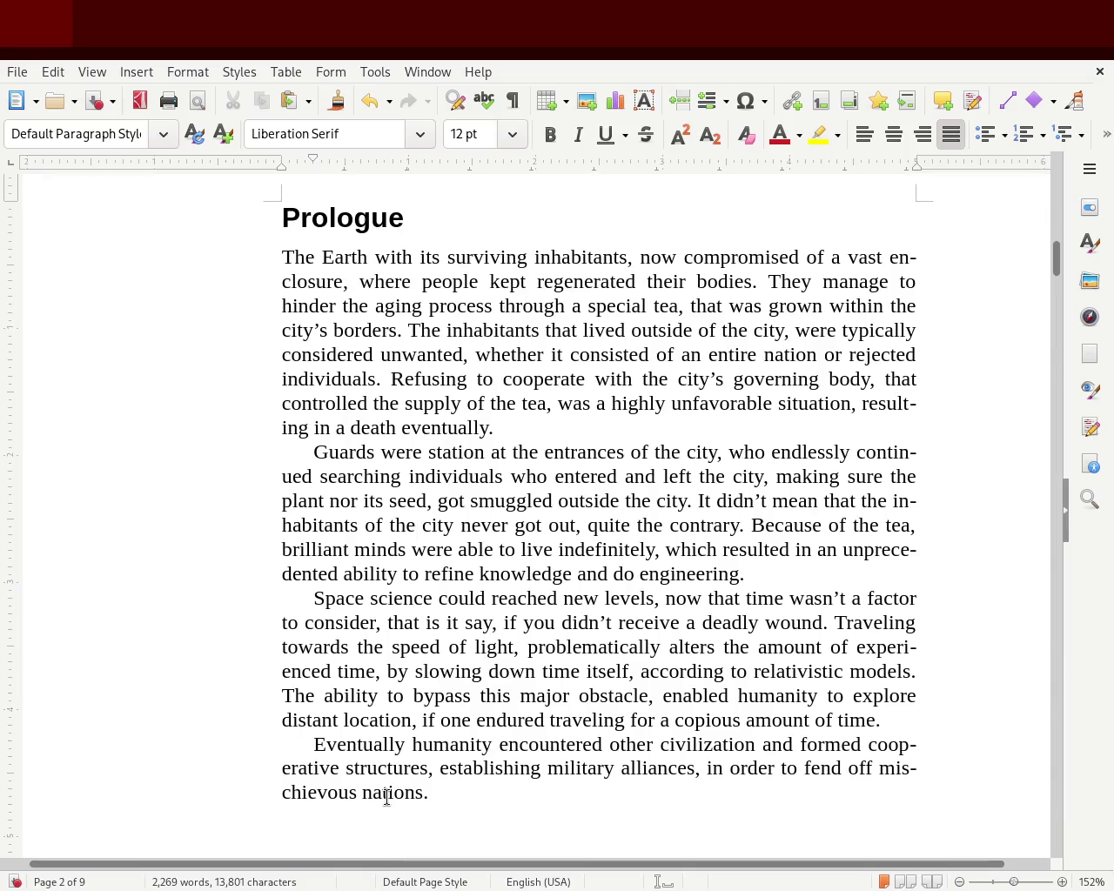
pyautogui.hotkey('ctrl', 's')
# - Delete the empty line above the Chapter 1 heading and save
pyautogui.moveTo(1055, 249)
pyautogui.mouseDown()
pyautogui.moveTo(1054, 194)
pyautogui.moveTo(1053, 306)
pyautogui.moveTo(1059, 263)
pyautogui.moveTo(1068, 348)
pyautogui.moveTo(1068, 339)
pyautogui.mouseUp()
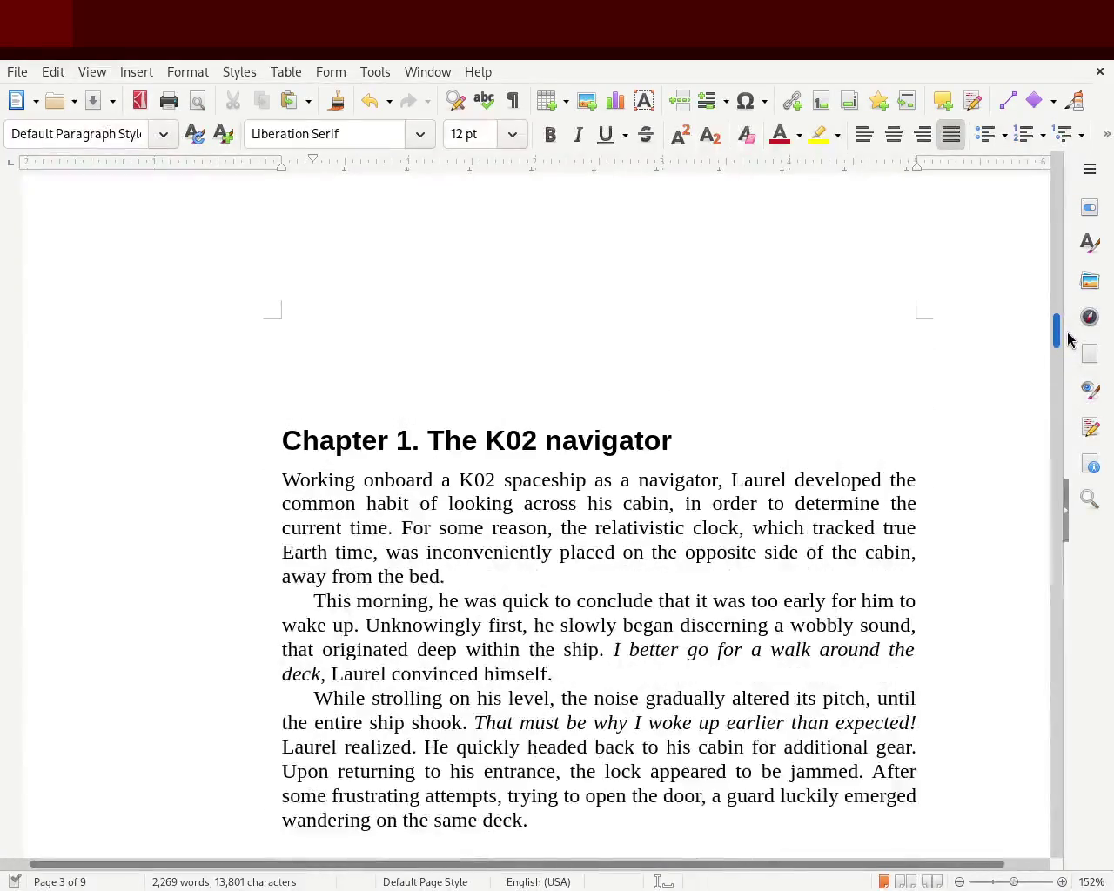
pyautogui.click(464, 355)
pyautogui.press('Delete')
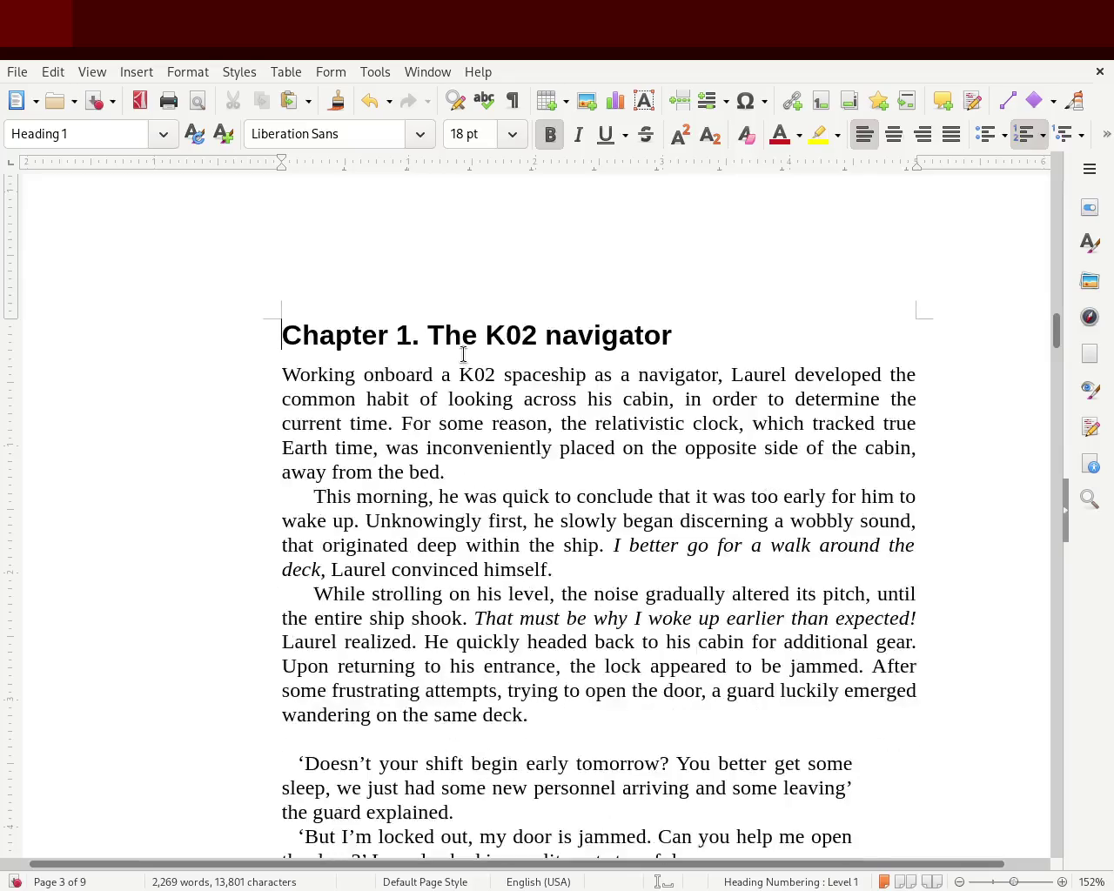
pyautogui.hotkey('ctrl', 's')
# - Insert 'one of' after 'by' in Chapter 2's opening line and save
pyautogui.moveTo(1060, 335)
pyautogui.mouseDown()
pyautogui.moveTo(1075, 213)
pyautogui.moveTo(1067, 259)
pyautogui.mouseUp()
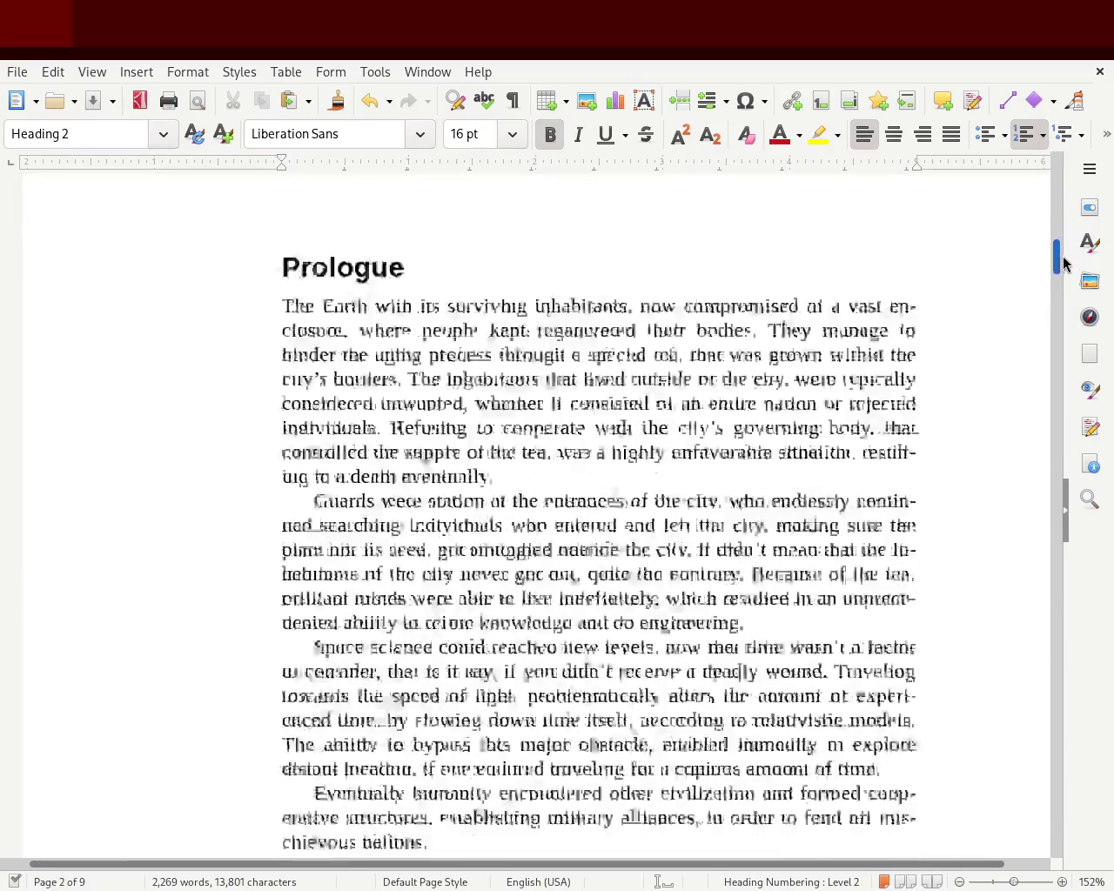
pyautogui.scroll(-1, 1068, 259)
pyautogui.scroll(-1, 1065, 256)
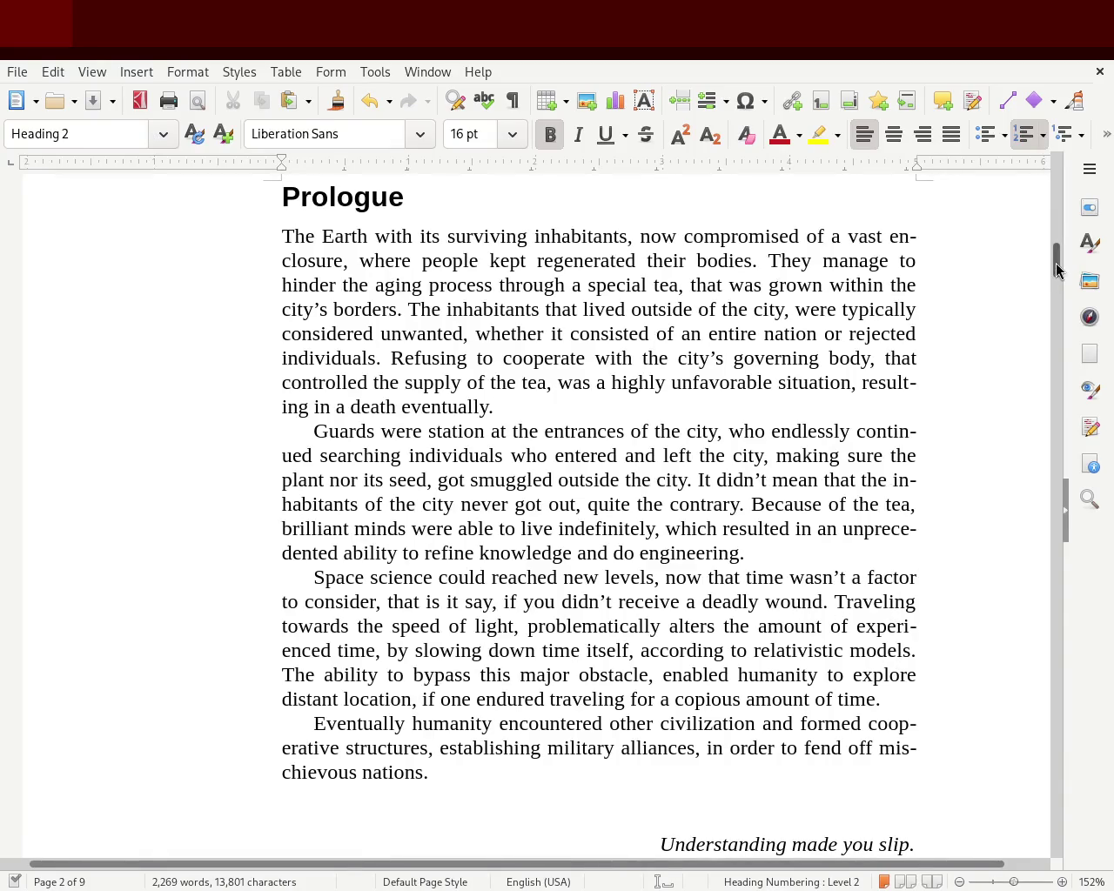
pyautogui.moveTo(1056, 261); pyautogui.dragTo(1051, 342)
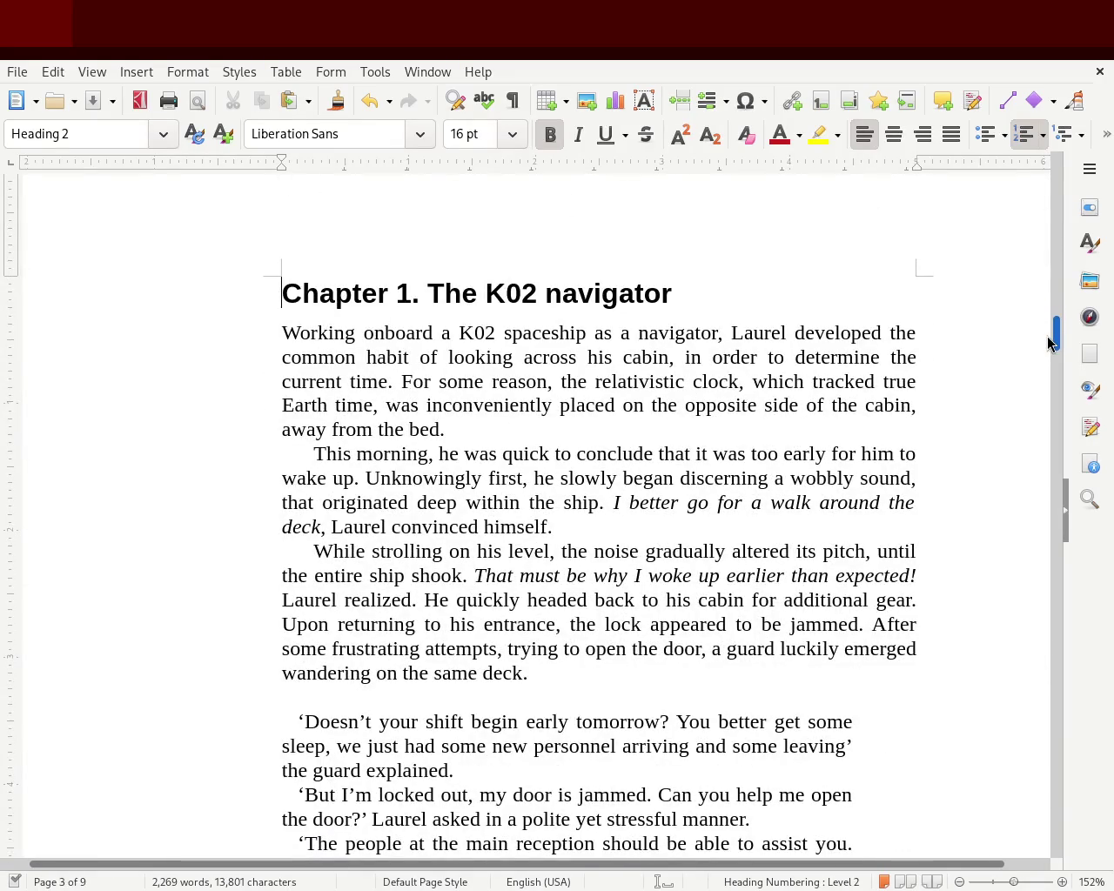
pyautogui.moveTo(1055, 343); pyautogui.dragTo(1074, 498)
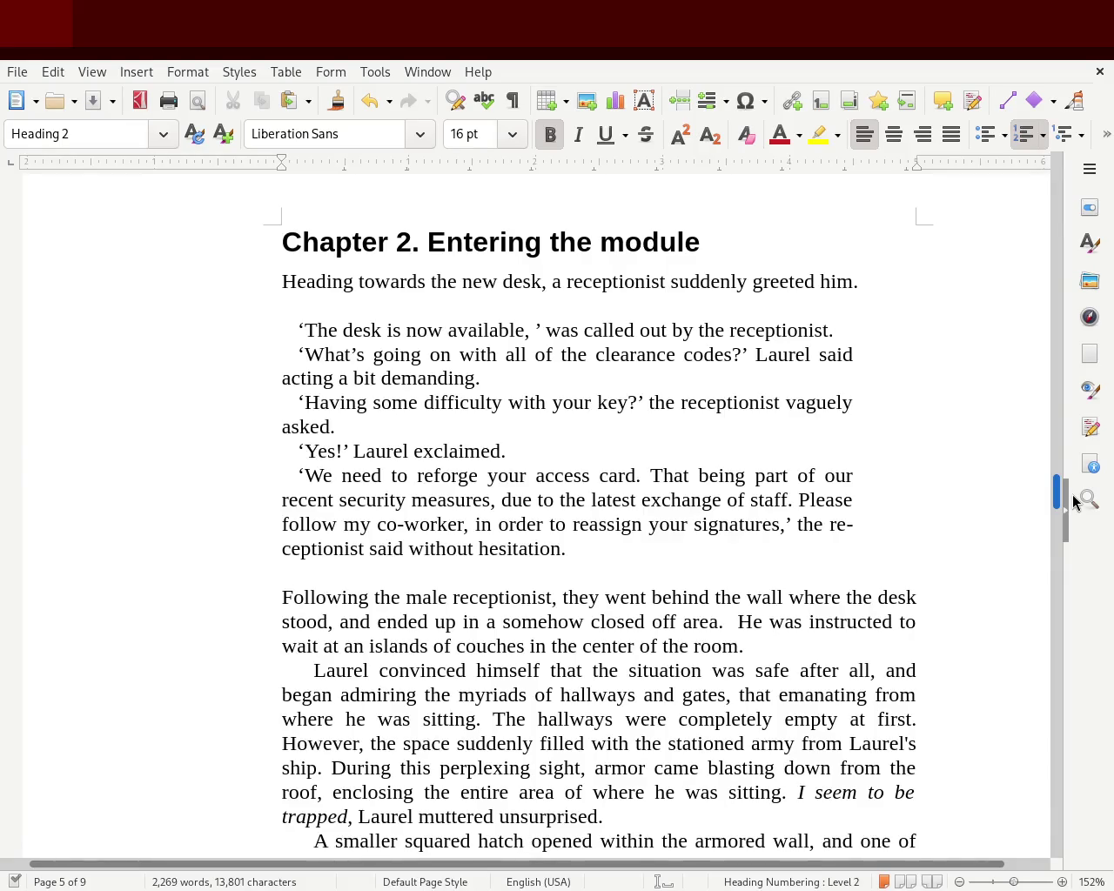
pyautogui.scroll(-1, 1075, 503)
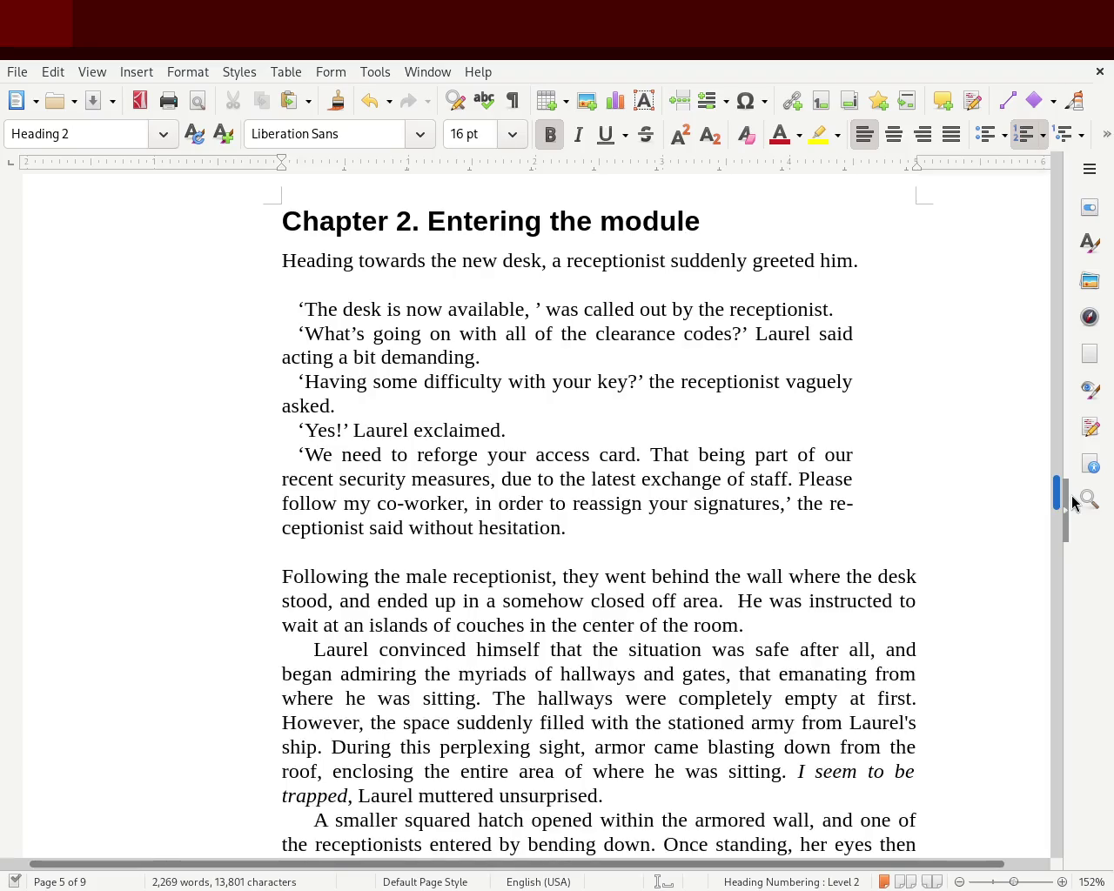
pyautogui.press('Right')
pyautogui.write('one')
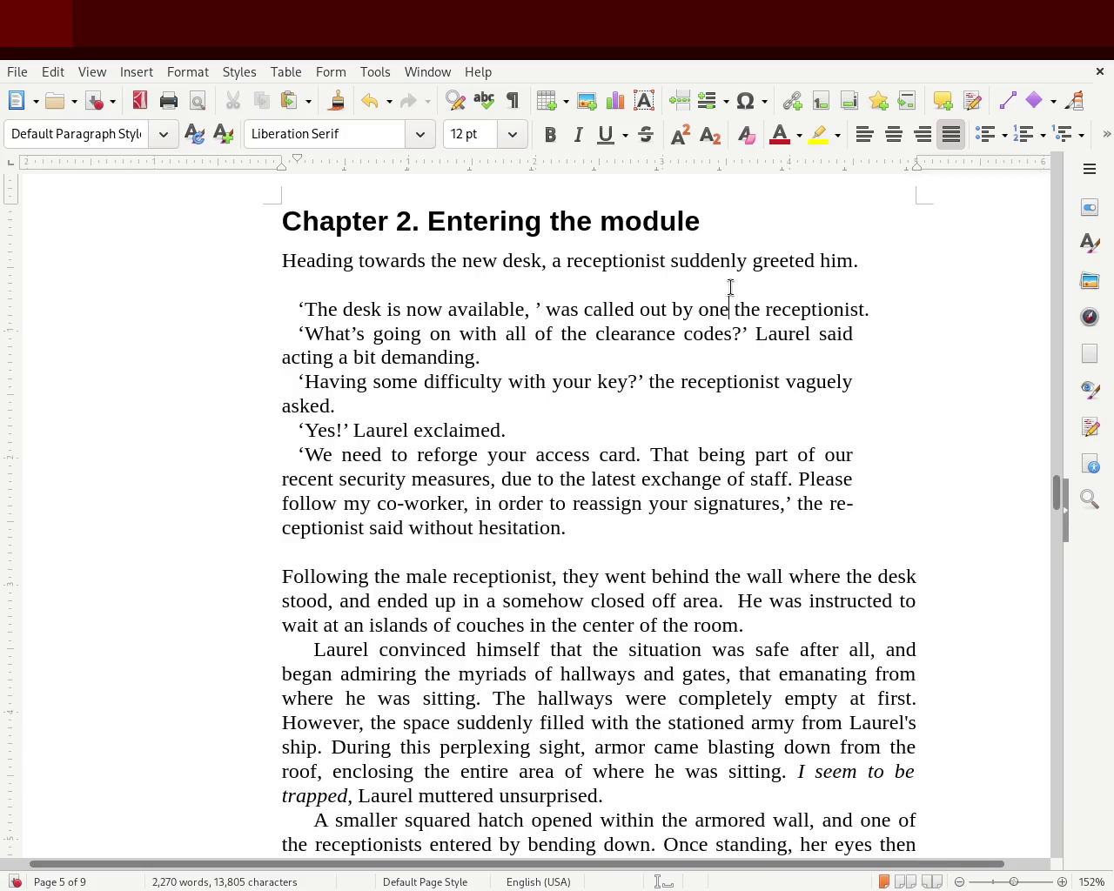
pyautogui.write(' of')
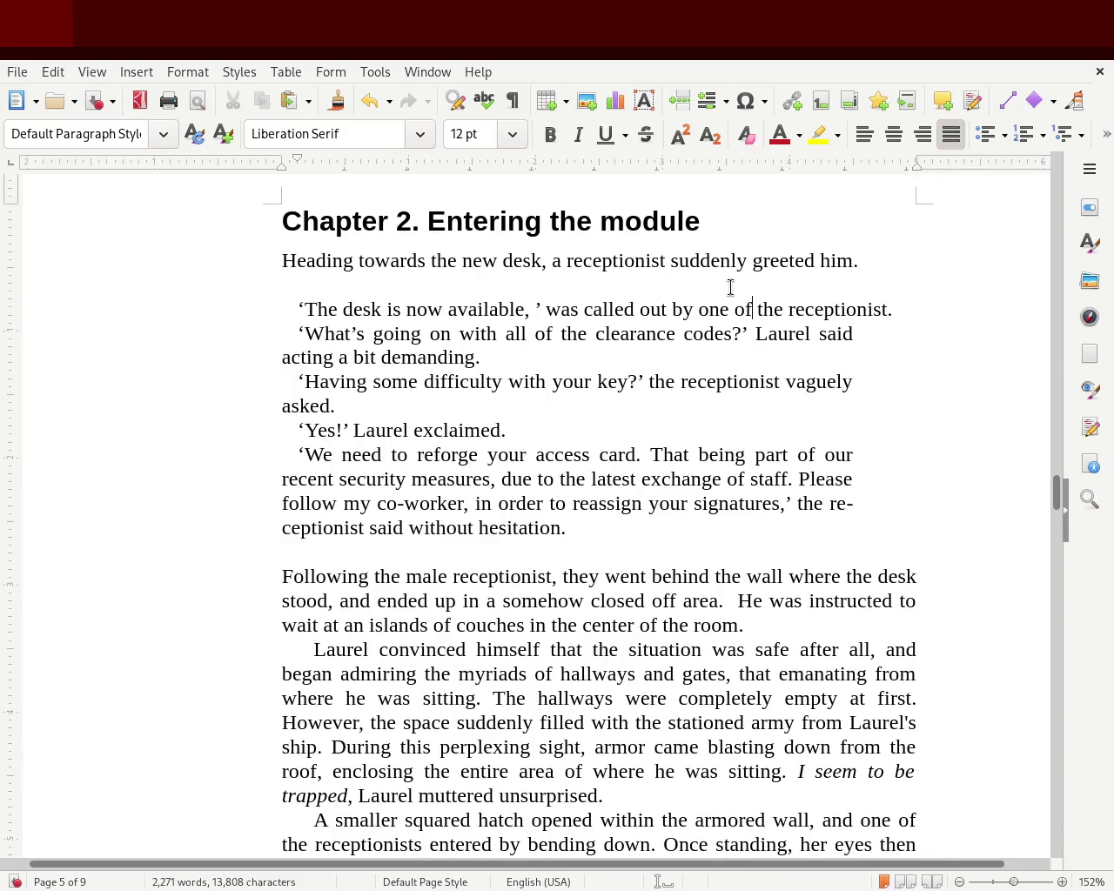
pyautogui.hotkey('ctrl', 's')
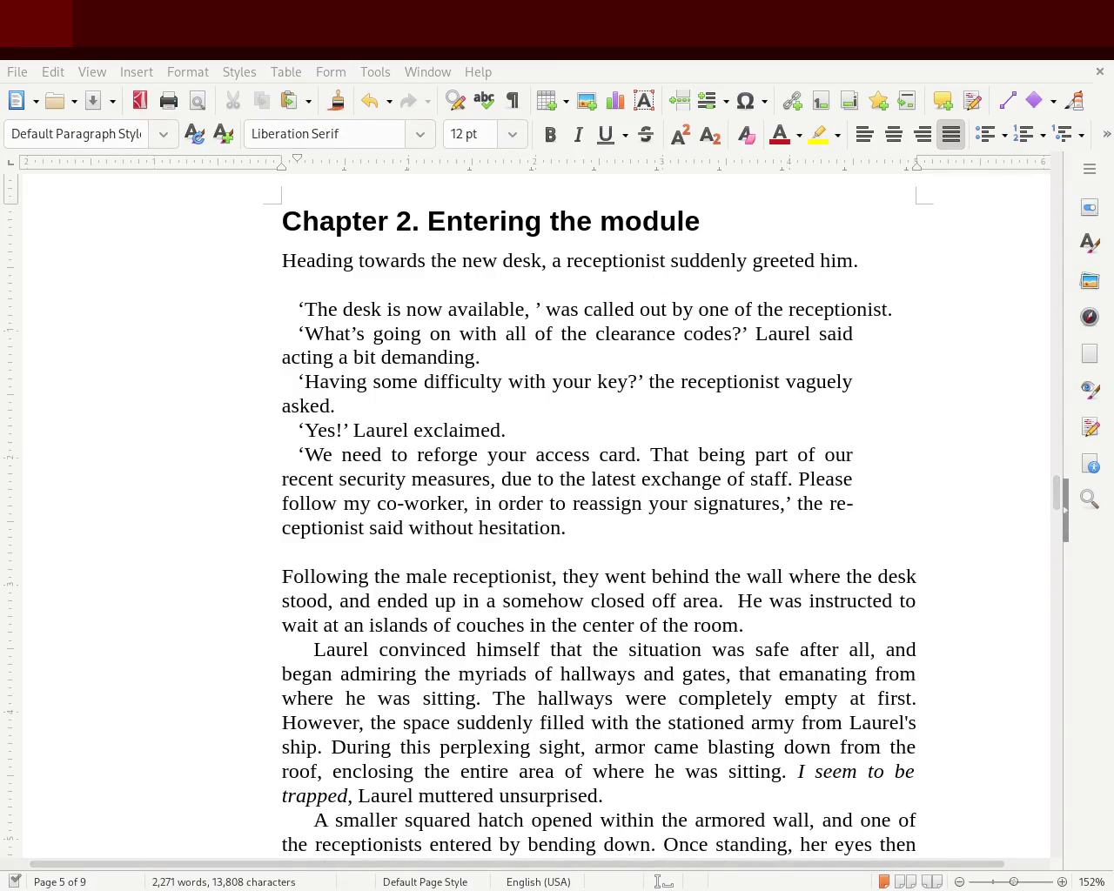
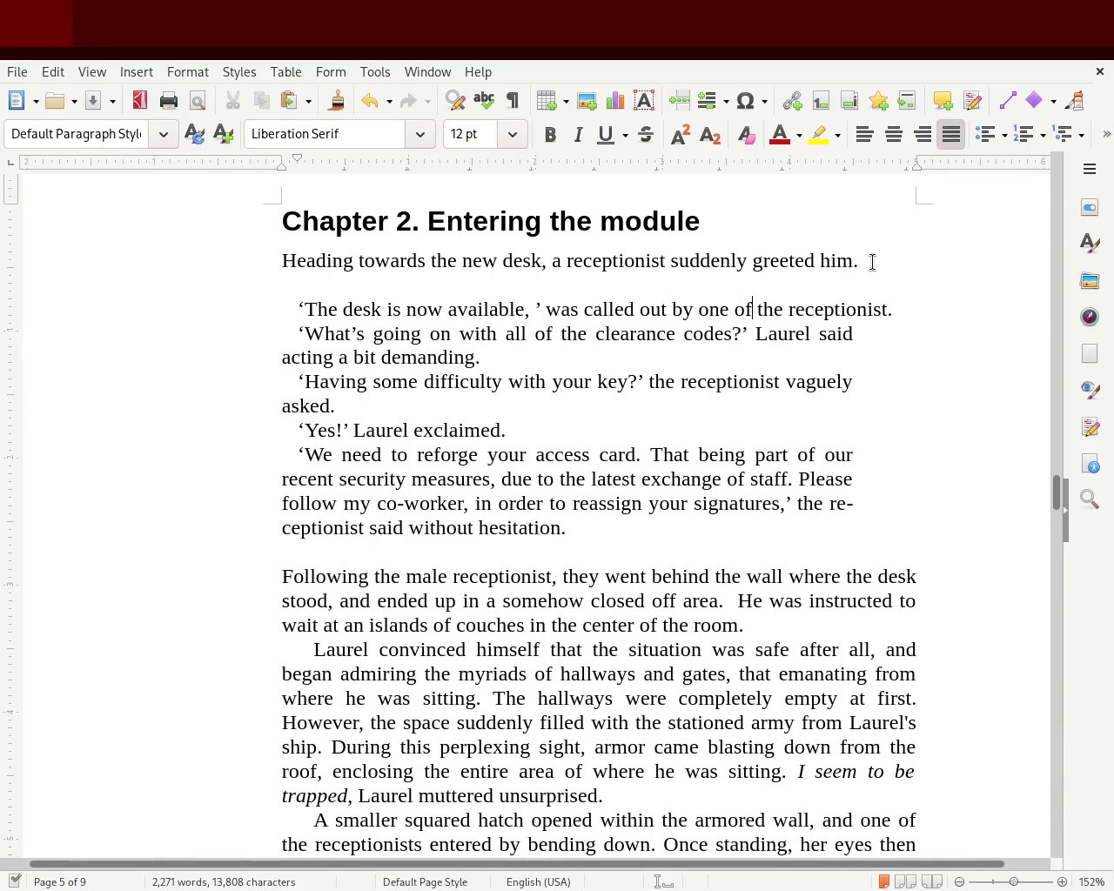
# - Select and deselect the first Chapter 2 sentence, then scroll up to the Prologue on page 2
pyautogui.moveTo(869, 262); pyautogui.dragTo(247, 267)
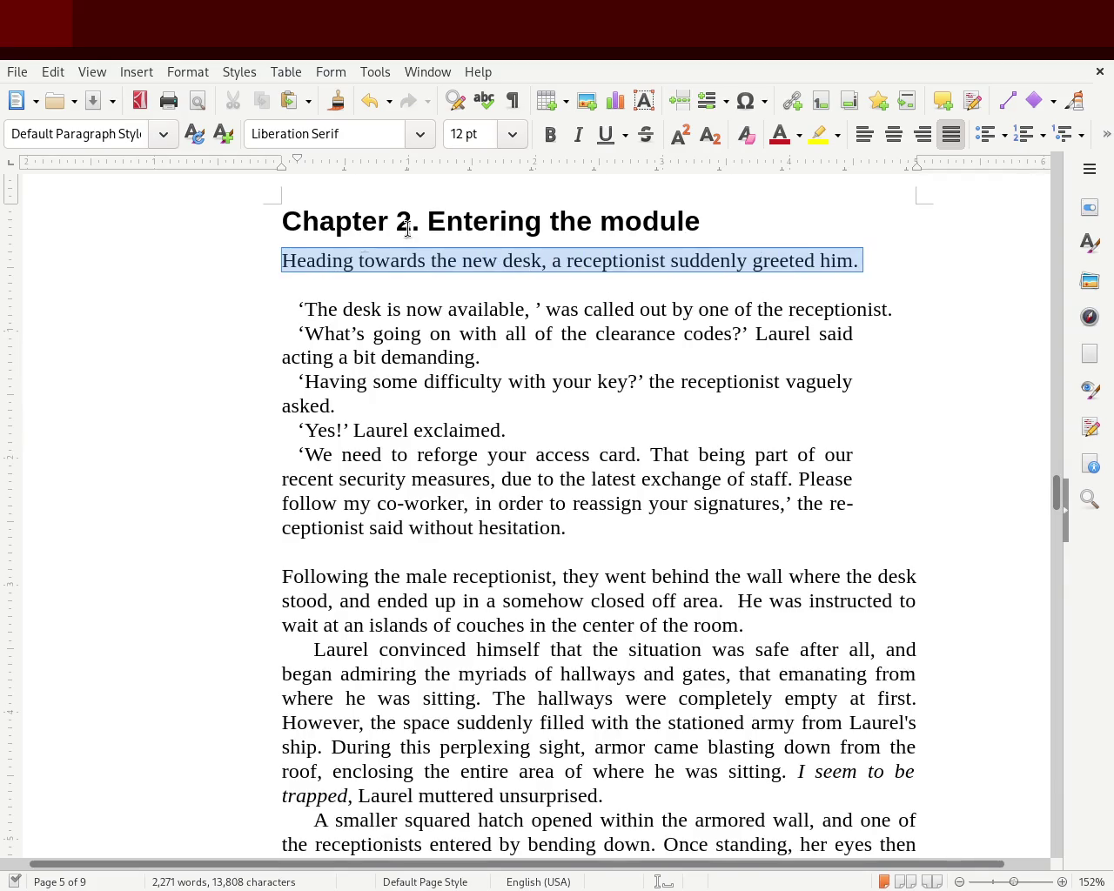
pyautogui.click(342, 283)
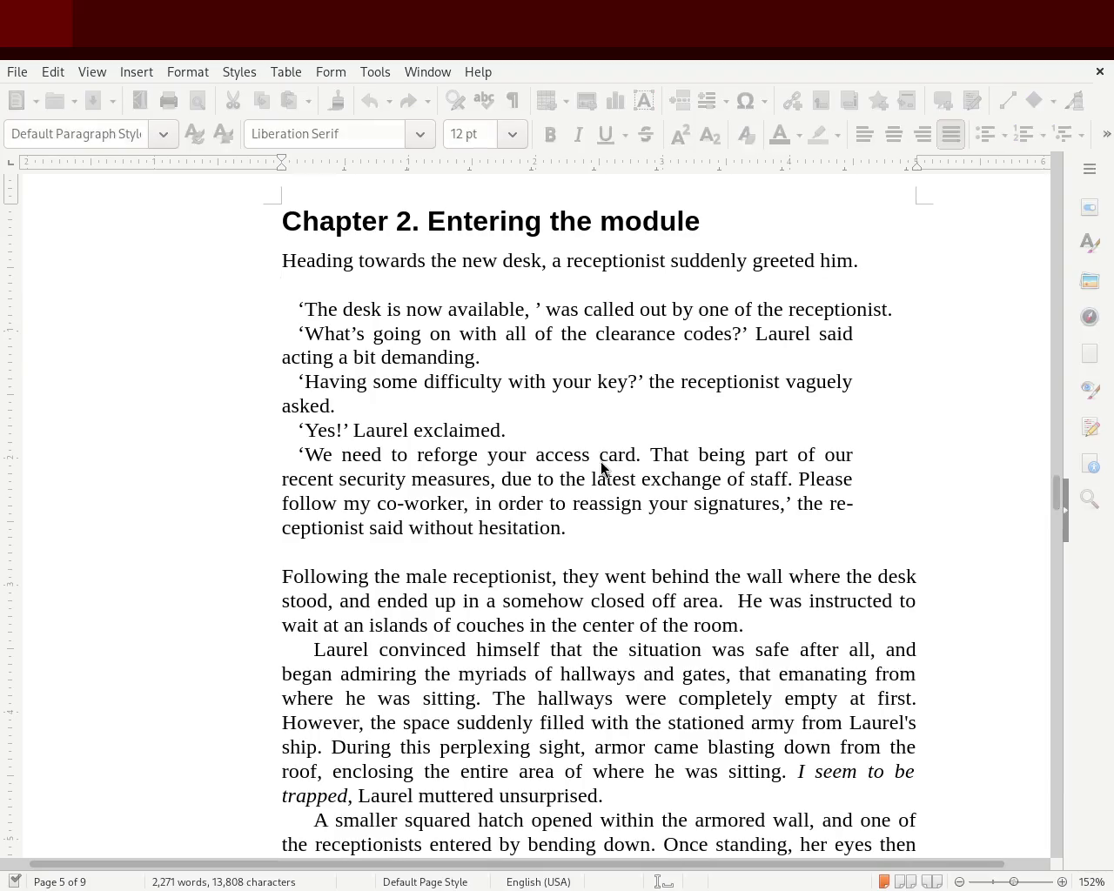
pyautogui.click(889, 265)
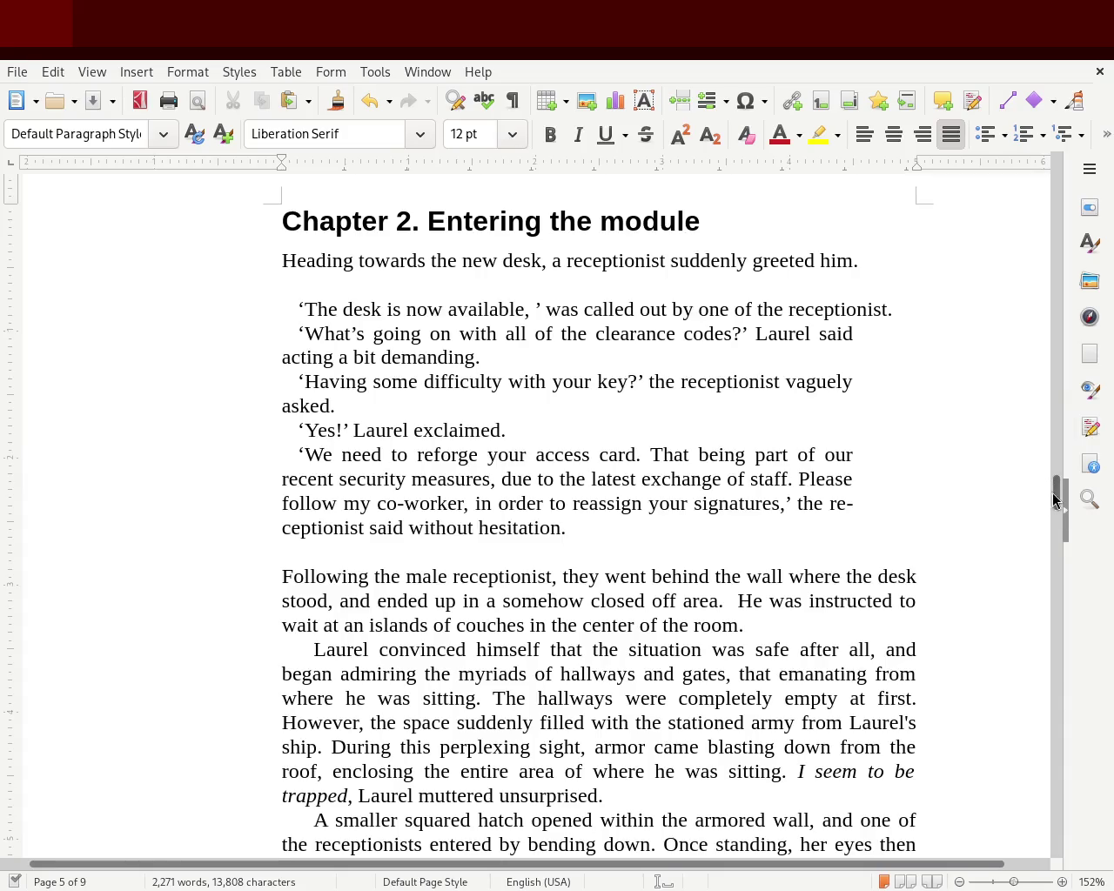
pyautogui.moveTo(1058, 503); pyautogui.dragTo(1061, 494)
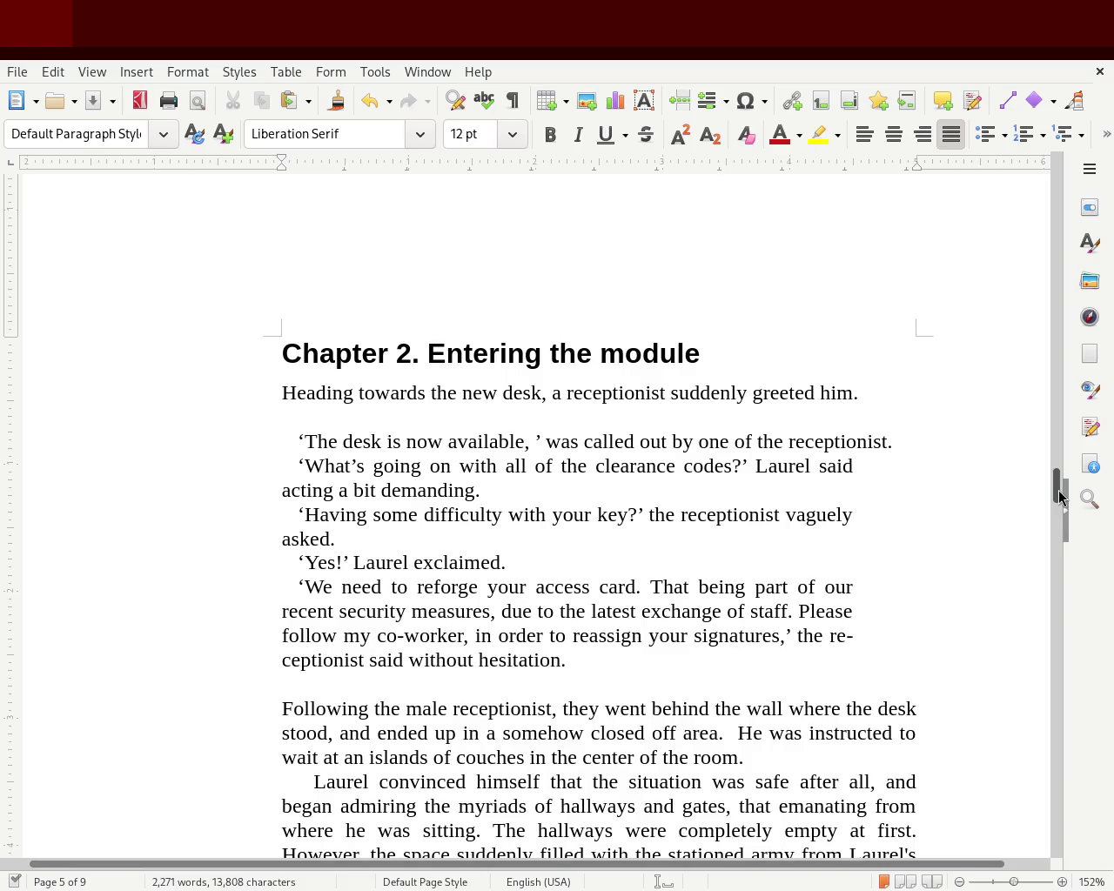
pyautogui.moveTo(1059, 496)
pyautogui.mouseDown()
pyautogui.moveTo(1076, 235)
pyautogui.moveTo(1075, 258)
pyautogui.mouseUp()
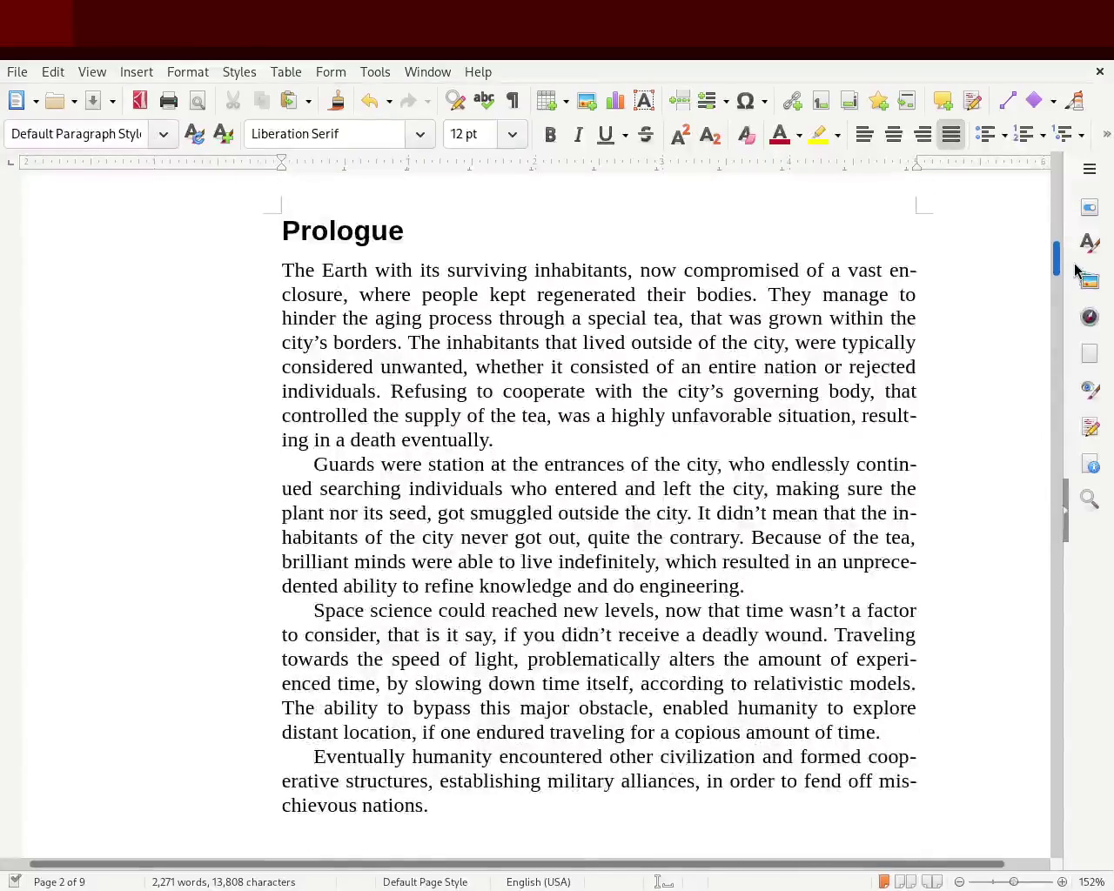
# - Zoom to 100% and add a comma after 'death' so the line reads 'a death, eventually.'
pyautogui.click(1009, 882)
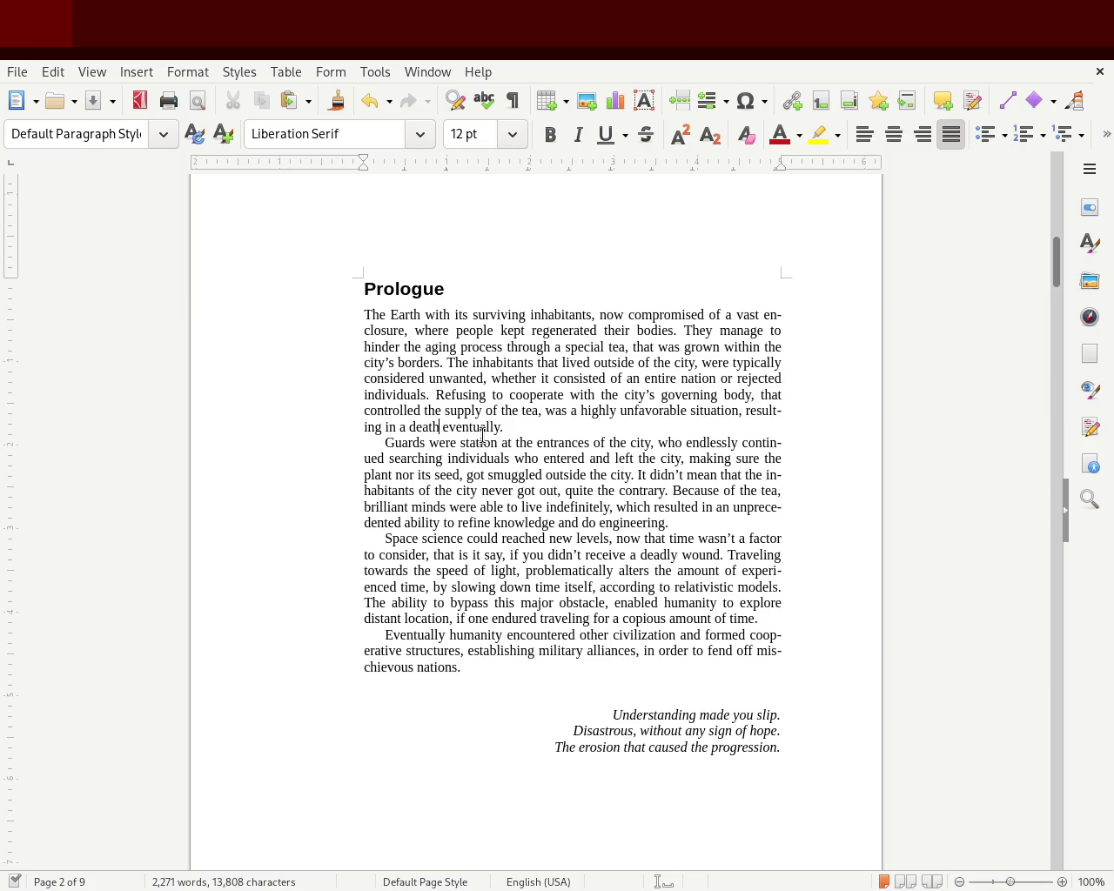
pyautogui.write(',')
pyautogui.doubleClick(404, 631)
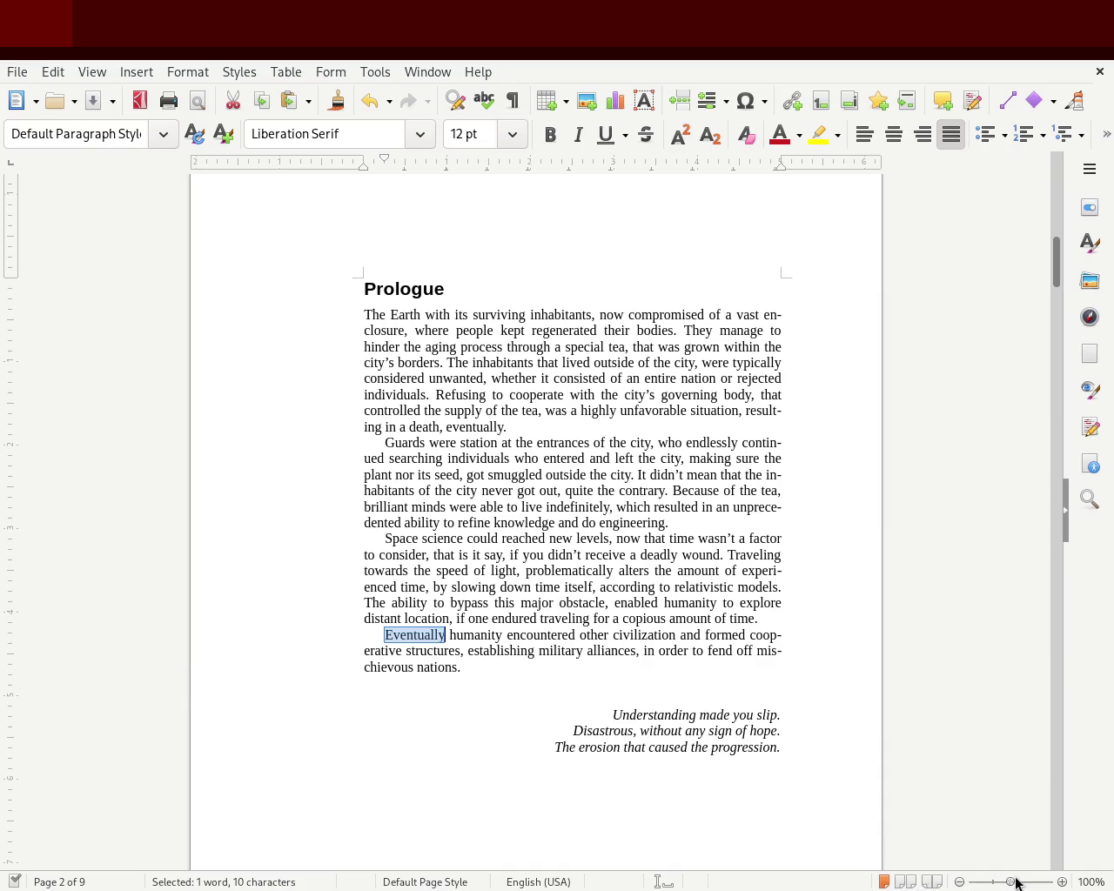
# - Zoom to about 214%, adjust the horizontal scroll, and overtype 'Eventually' with 'By time'
pyautogui.moveTo(1012, 882); pyautogui.dragTo(1020, 882)
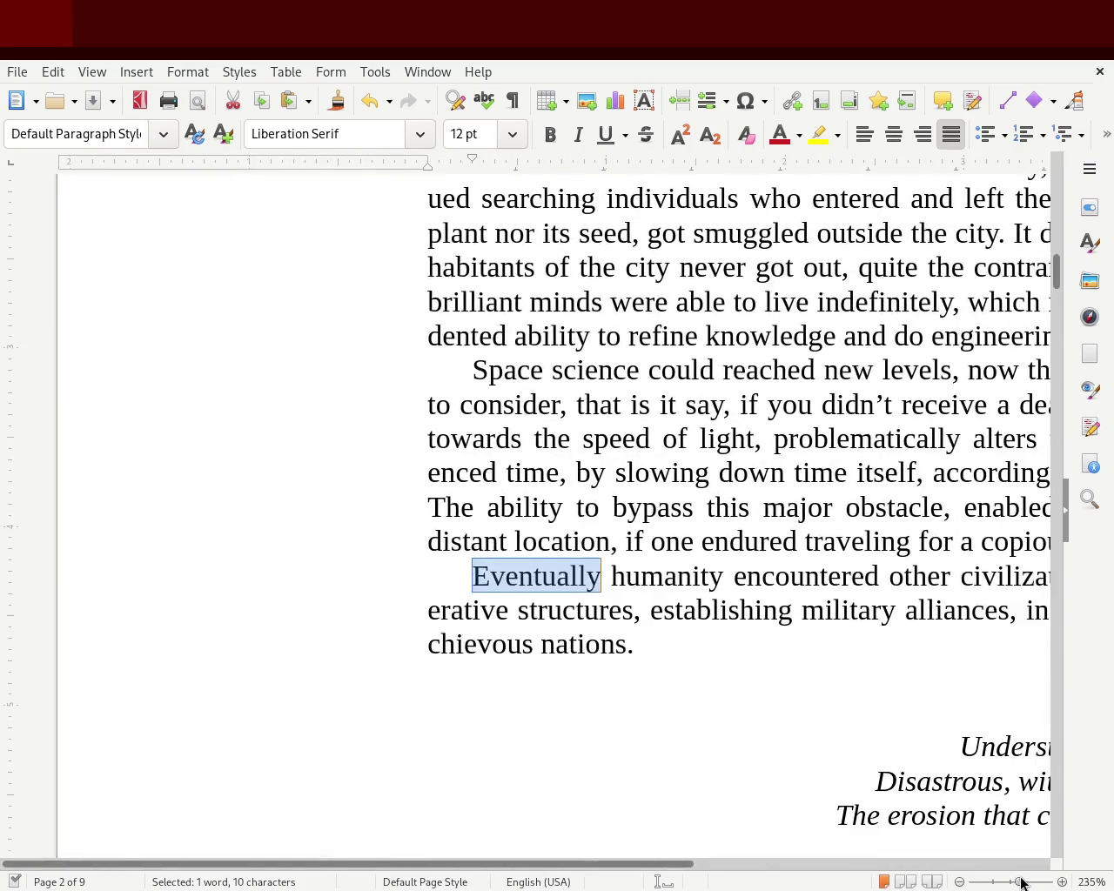
pyautogui.moveTo(667, 864); pyautogui.dragTo(870, 865)
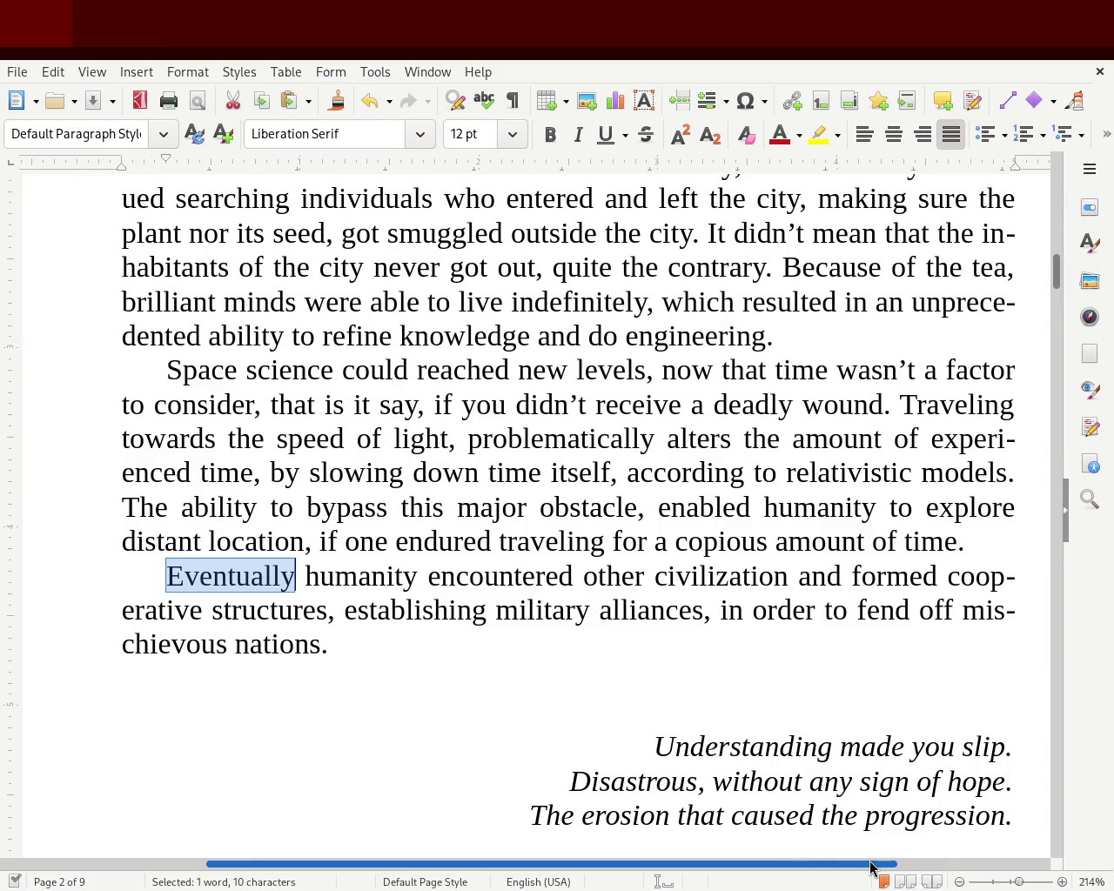
pyautogui.moveTo(870, 864); pyautogui.dragTo(847, 865)
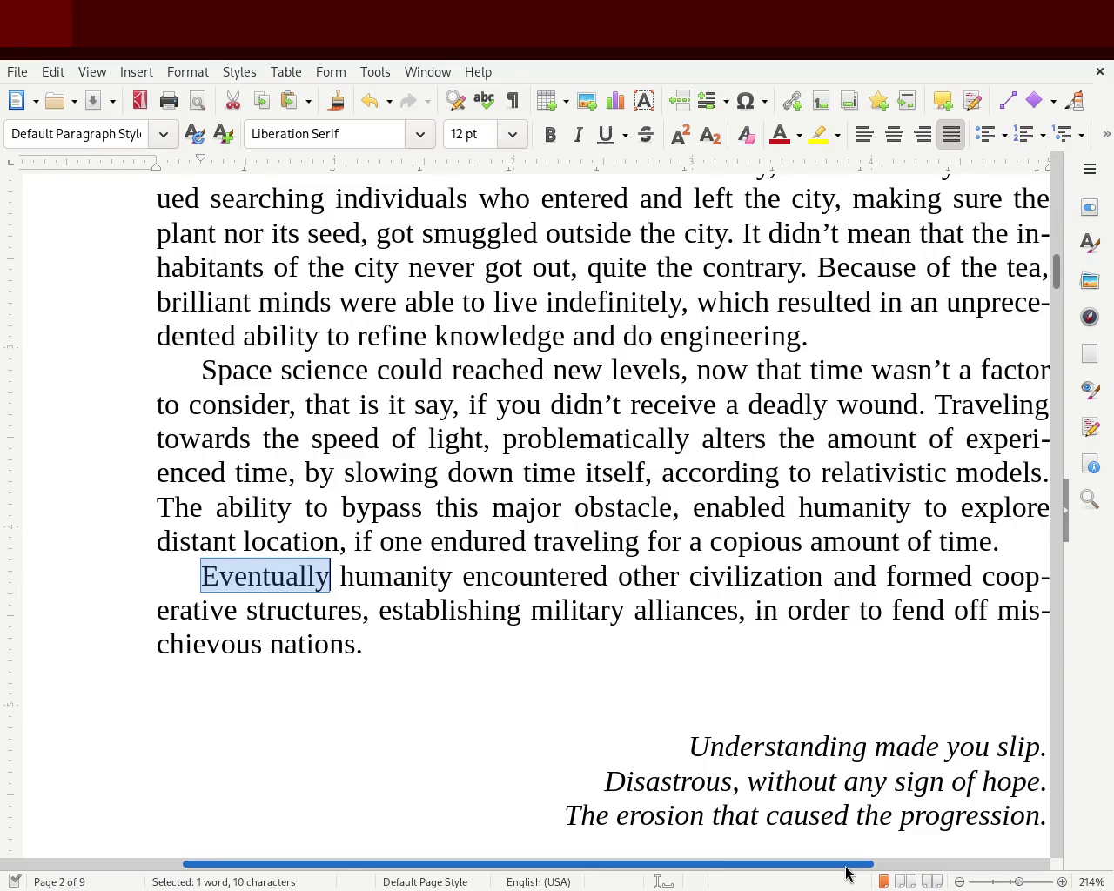
pyautogui.moveTo(846, 868)
pyautogui.mouseDown()
pyautogui.moveTo(882, 868)
pyautogui.moveTo(842, 868)
pyautogui.mouseUp()
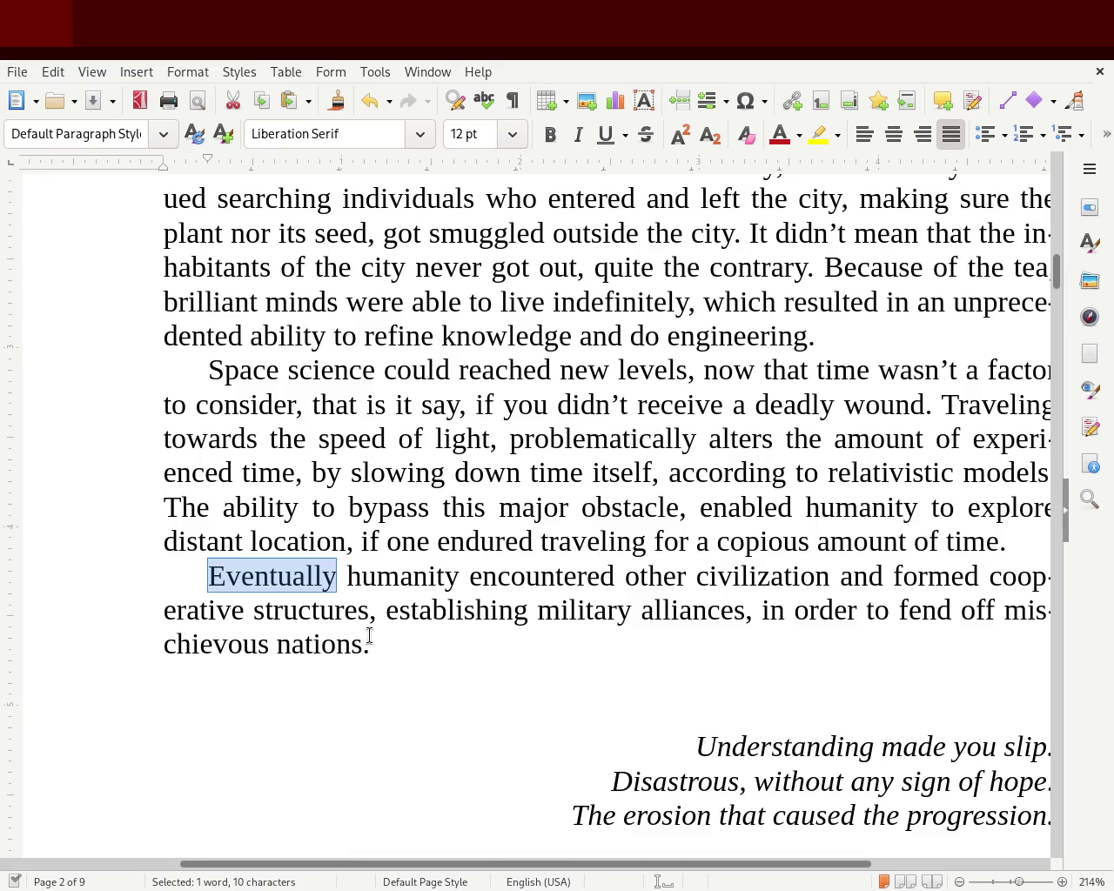
pyautogui.write('By t')
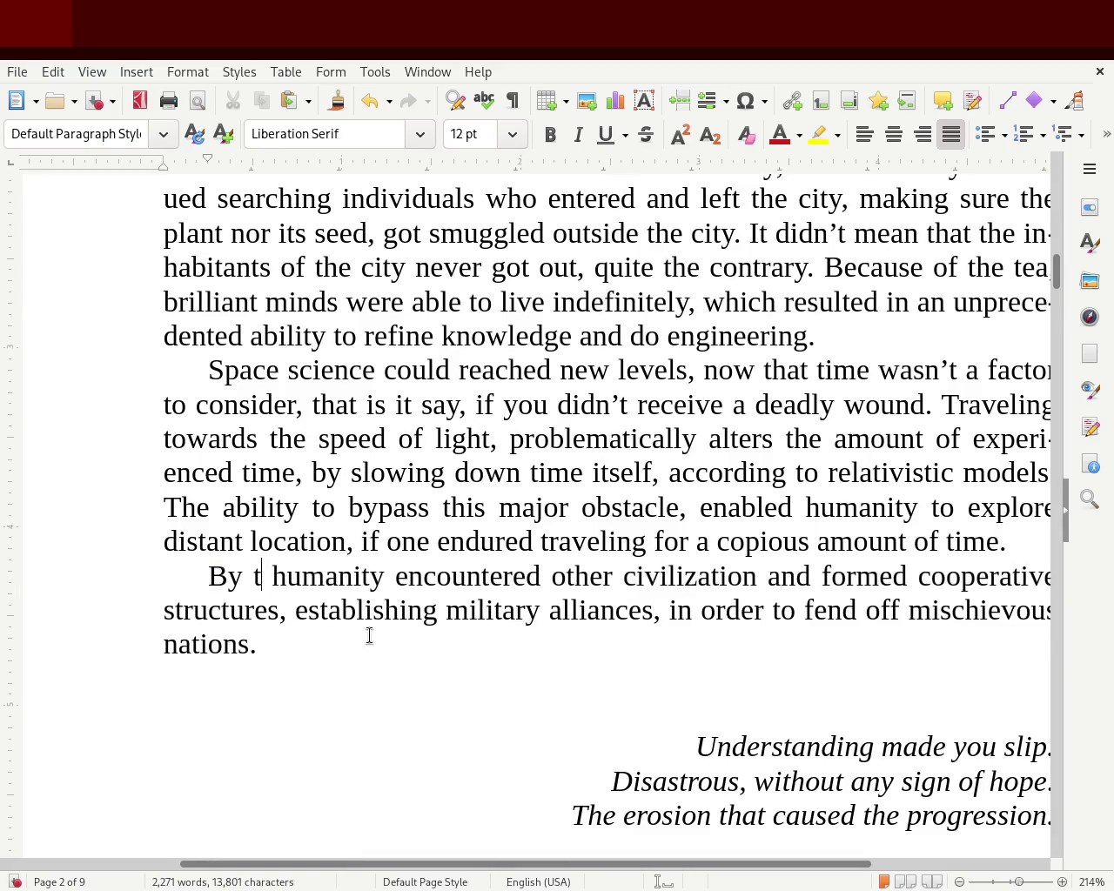
pyautogui.write('ime')
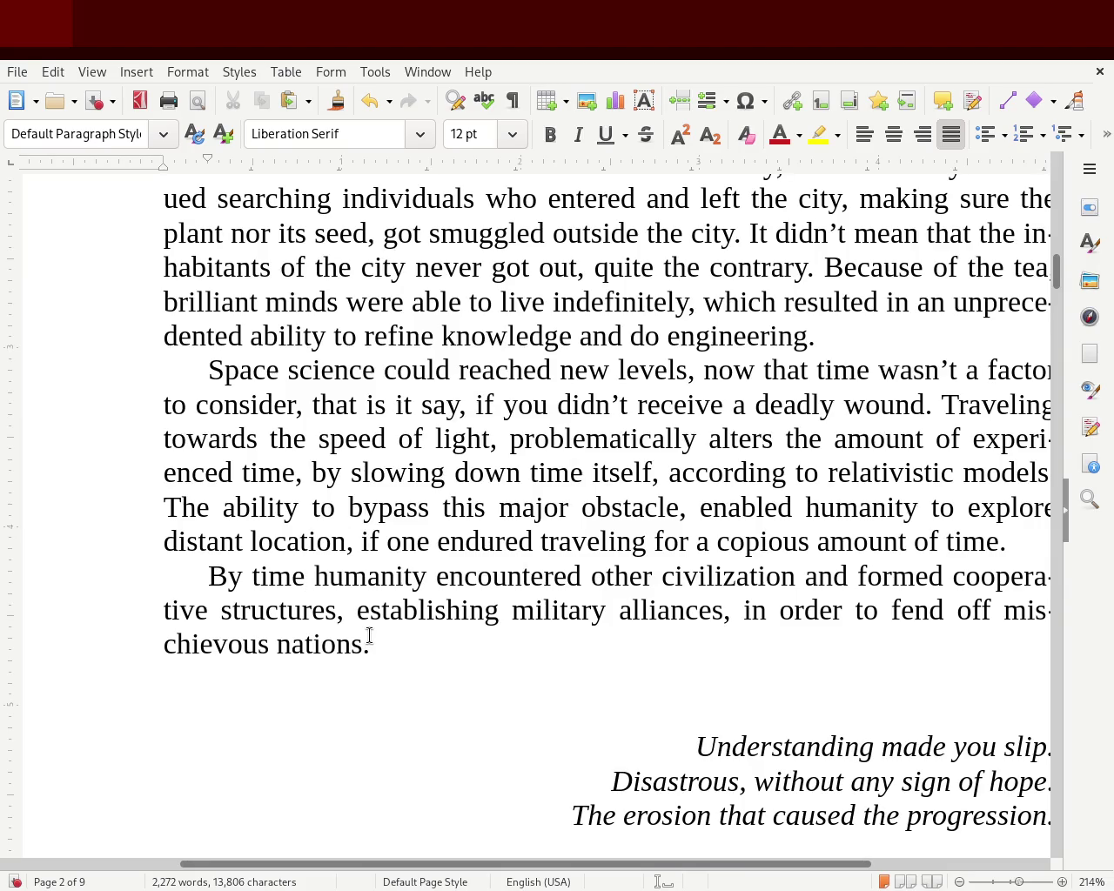
# - Try 'In time,' and 'By time,' as the paragraph opening, then delete the opening phrase
pyautogui.press('Left')
pyautogui.press('Left')
pyautogui.press('Left')
pyautogui.press('Left')
pyautogui.press('BackSpace')
pyautogui.press('BackSpace')
pyautogui.write('In')
pyautogui.press('Right')
pyautogui.press('Right')
pyautogui.press('Right')
pyautogui.press('Right')
pyautogui.press('Right')
pyautogui.write(',')
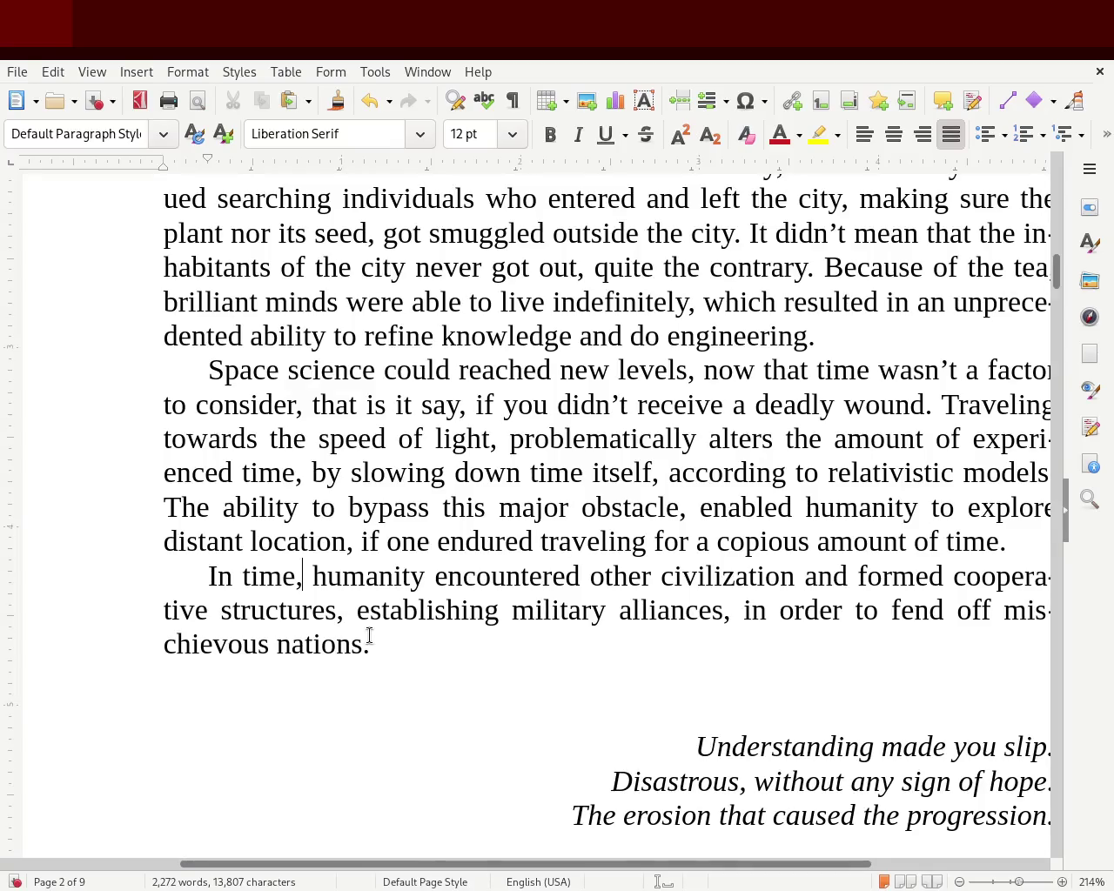
pyautogui.press('Left')
pyautogui.press('Left')
pyautogui.press('Left')
pyautogui.press('Left')
pyautogui.press('Left')
pyautogui.press('Left')
pyautogui.press('Left')
pyautogui.press('Left')
pyautogui.press('Delete')
pyautogui.press('Delete')
pyautogui.write('B')
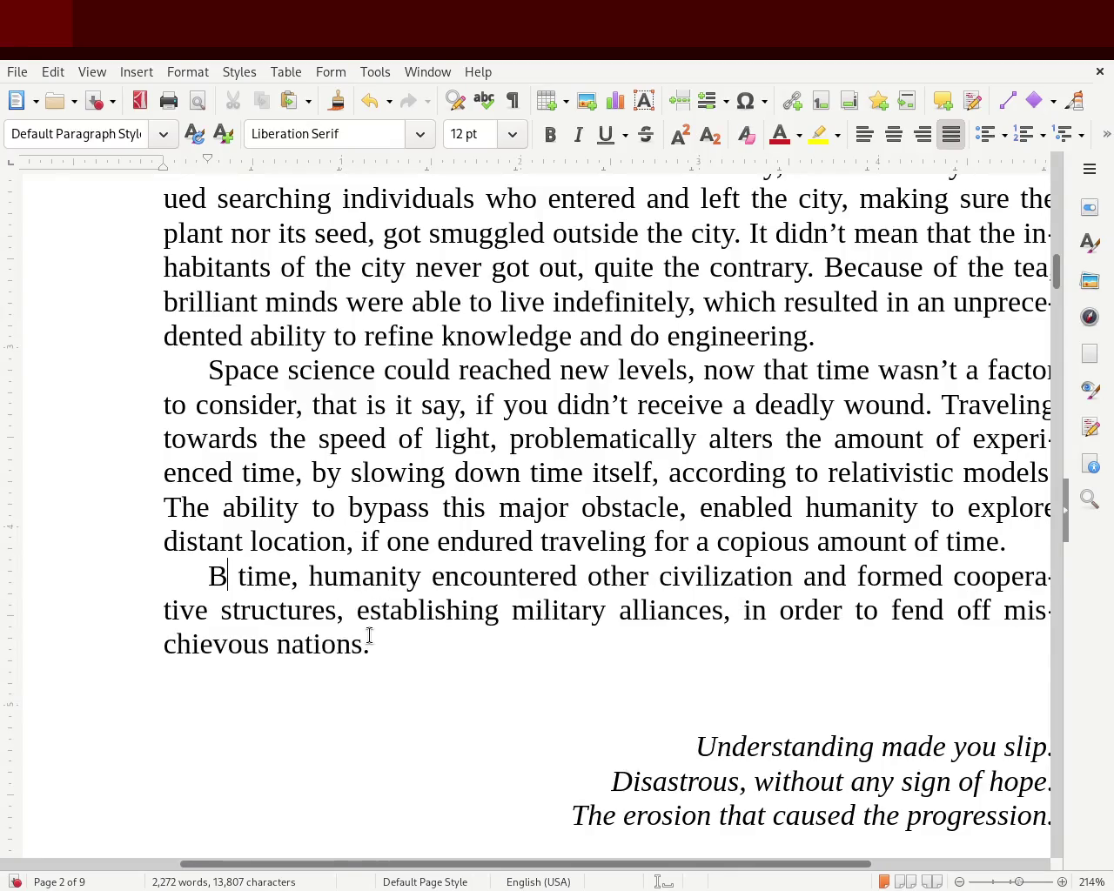
pyautogui.write('y')
pyautogui.press('Right')
pyautogui.press('Right')
pyautogui.press('Right')
pyautogui.press('Right')
pyautogui.press('Right')
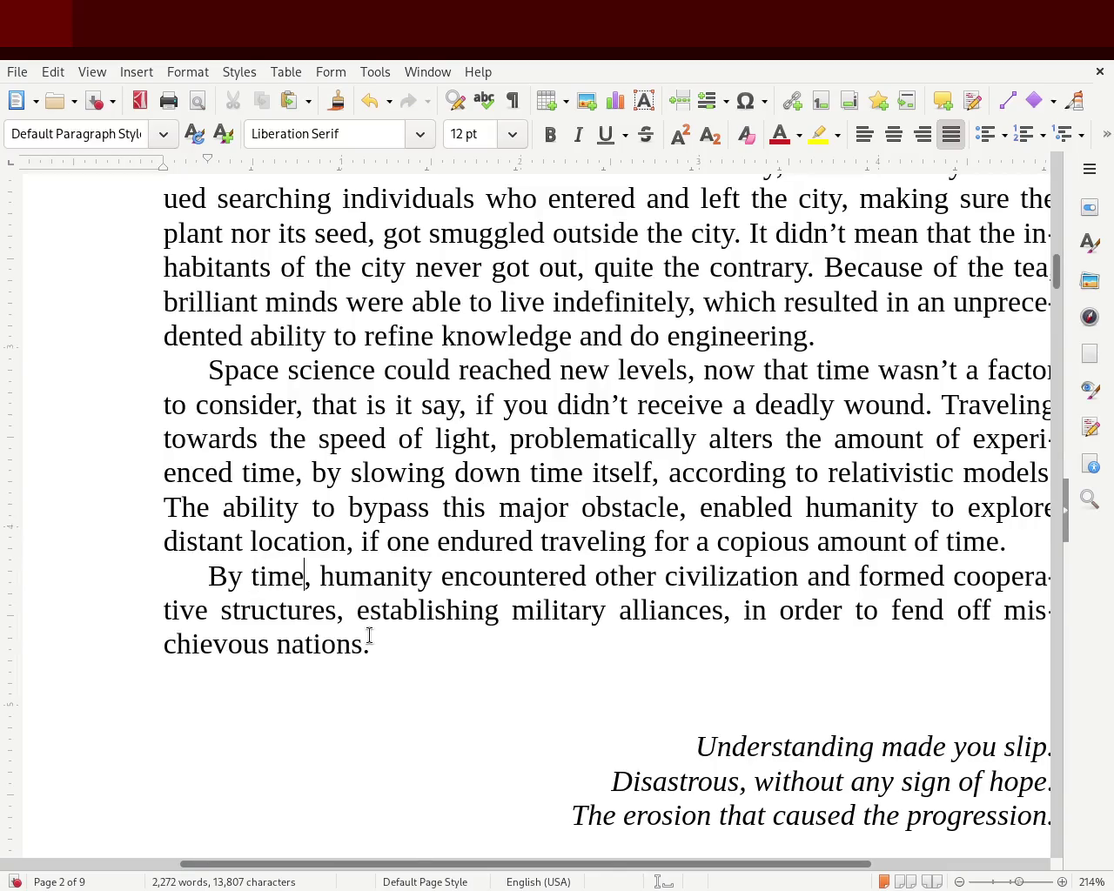
pyautogui.press('Delete')
pyautogui.press('BackSpace')
pyautogui.press('BackSpace')
pyautogui.press('BackSpace')
pyautogui.press('BackSpace')
pyautogui.press('BackSpace')
pyautogui.press('BackSpace')
pyautogui.press('BackSpace')
# - Change 'Humanity encountered' to 'The encountering' and give the paragraph a small ruler first-line indent
pyautogui.press('Tab')
pyautogui.press('Delete')
pyautogui.press('Delete')
pyautogui.write('H')
pyautogui.press('Left')
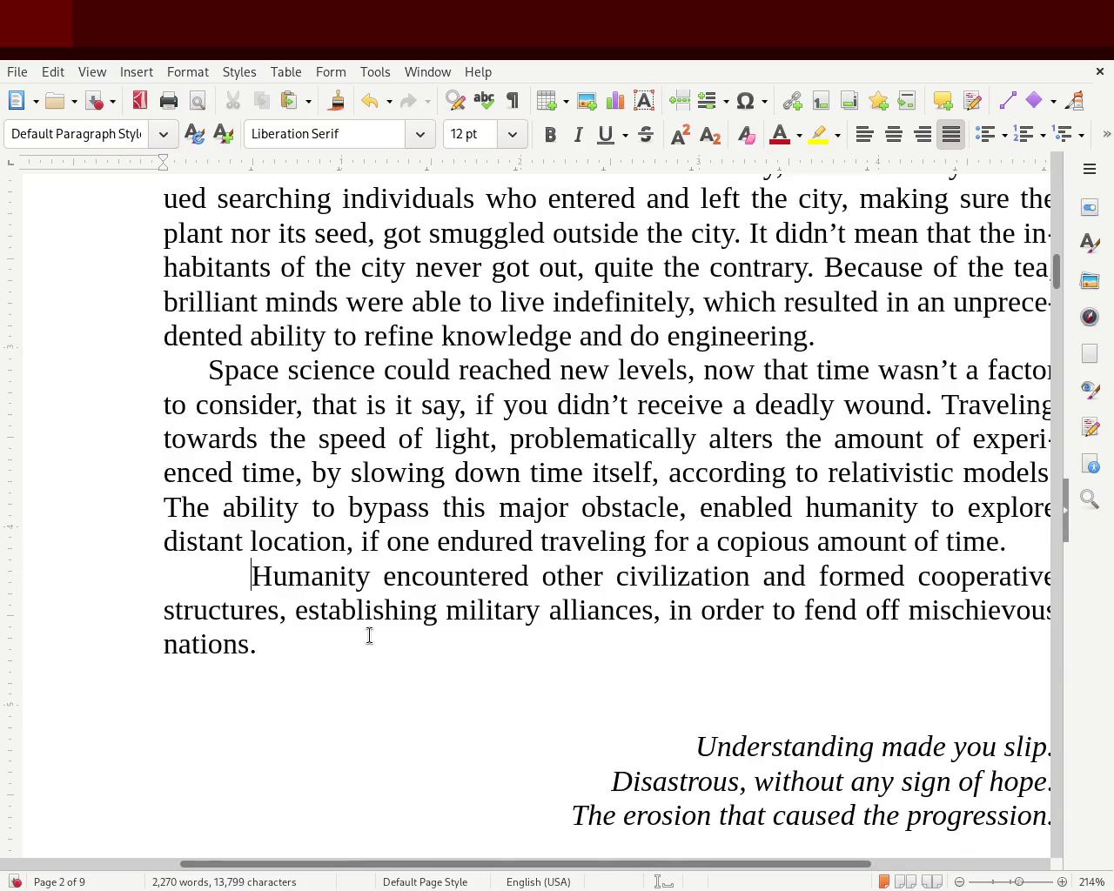
pyautogui.write('The')
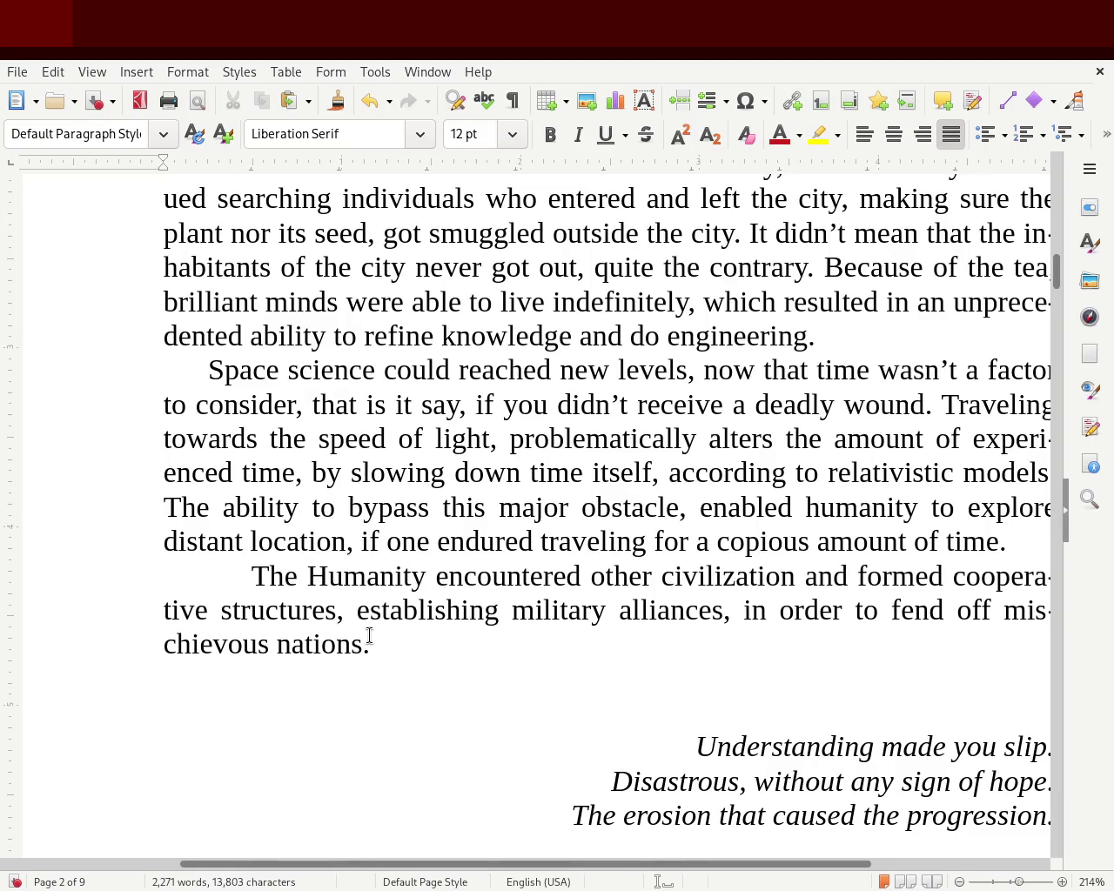
pyautogui.press('Delete')
pyautogui.press('Delete')
pyautogui.press('Delete')
pyautogui.press('Delete')
pyautogui.press('Delete')
pyautogui.press('Delete')
pyautogui.press('Right')
pyautogui.press('Right')
pyautogui.press('Right')
pyautogui.press('Right')
pyautogui.press('Right')
pyautogui.press('BackSpace')
pyautogui.press('BackSpace')
pyautogui.write('ing')
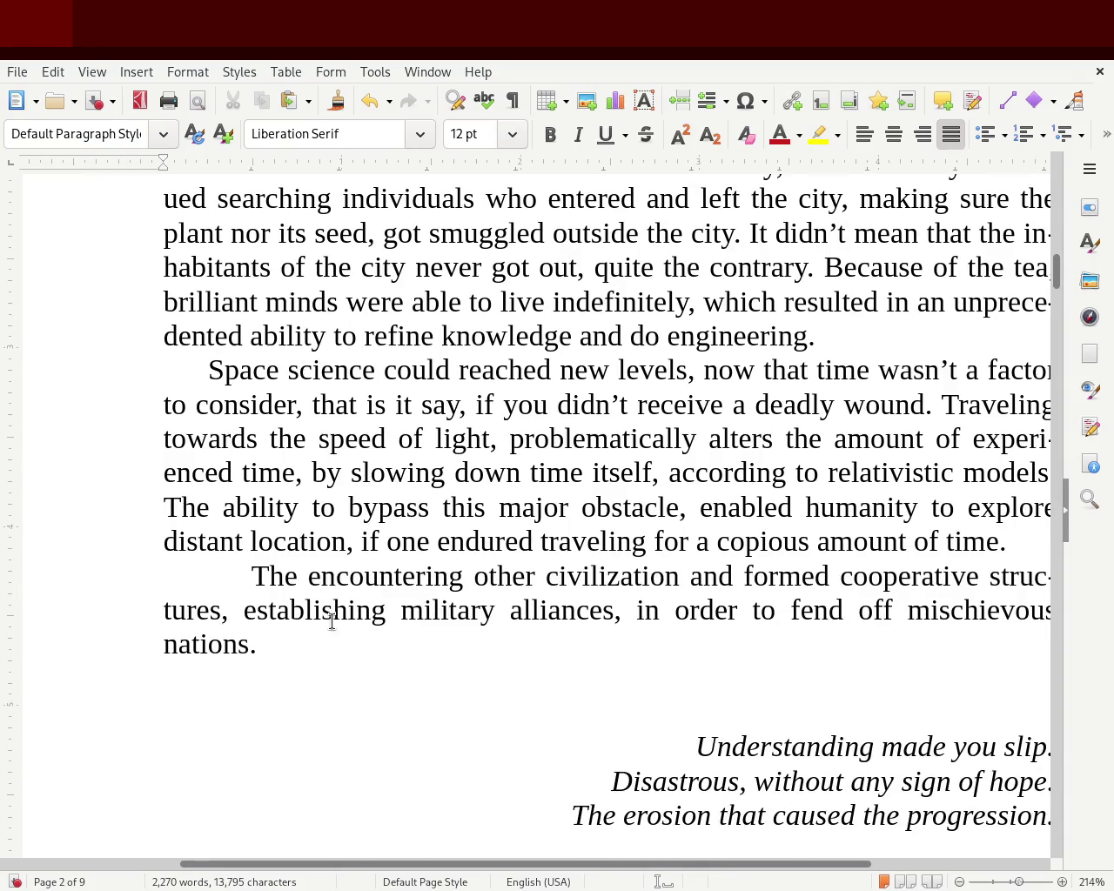
pyautogui.click(243, 562)
pyautogui.press('BackSpace')
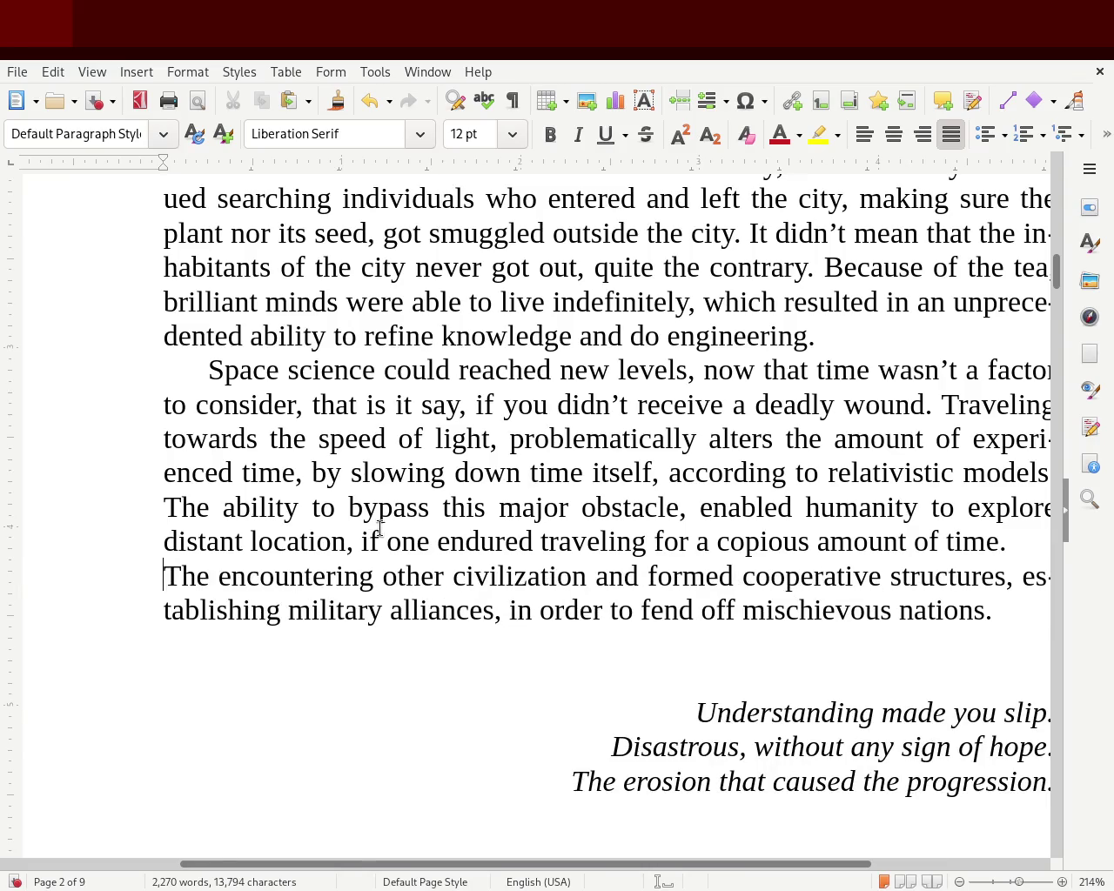
pyautogui.moveTo(163, 159); pyautogui.dragTo(184, 165)
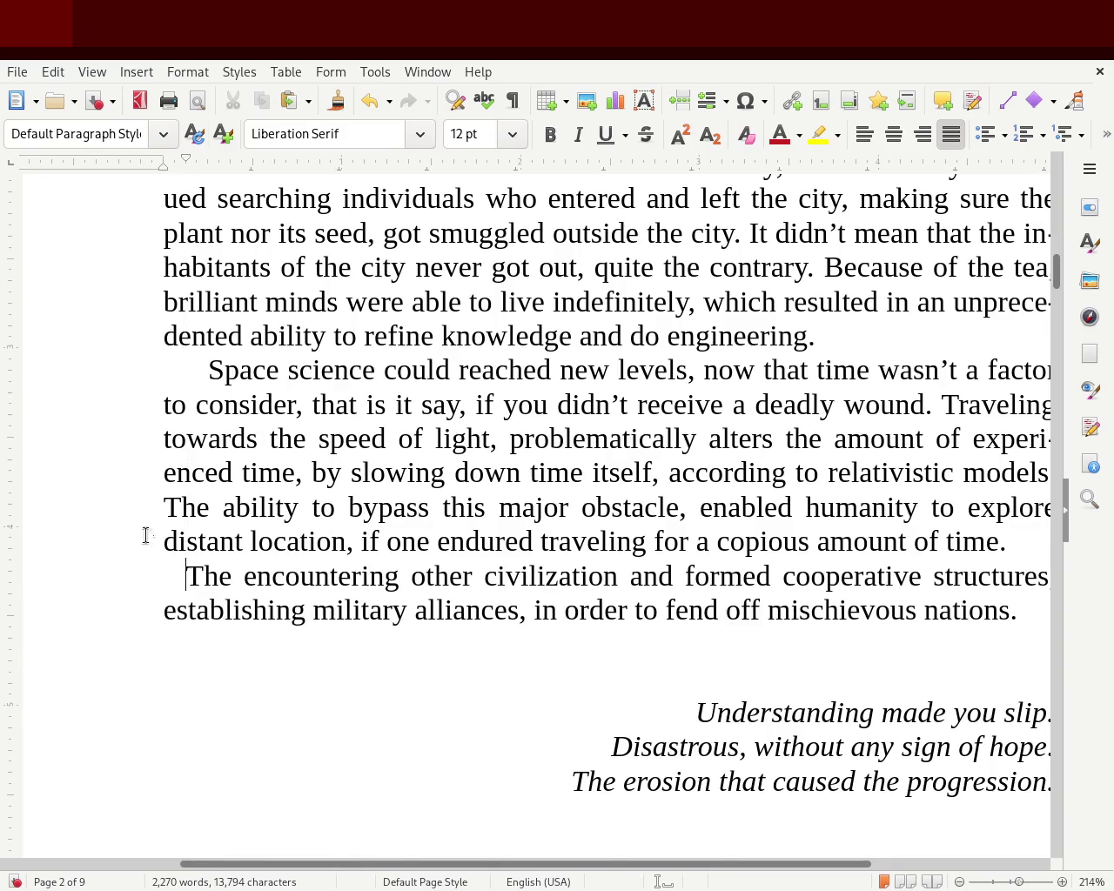
# - Insert 'of' and 'alien' so it reads 'The encountering of other alien civilization'
pyautogui.click(412, 574)
pyautogui.write('of')
pyautogui.click(518, 576)
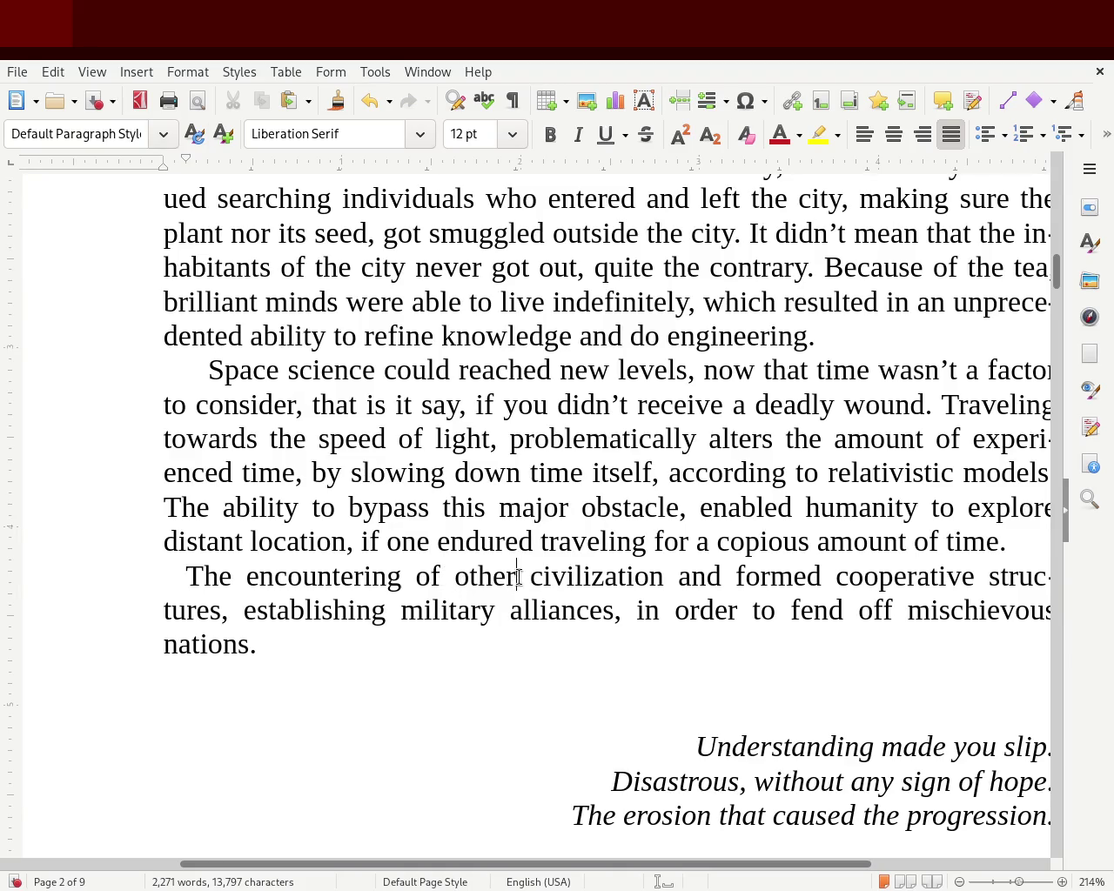
pyautogui.write('alien')
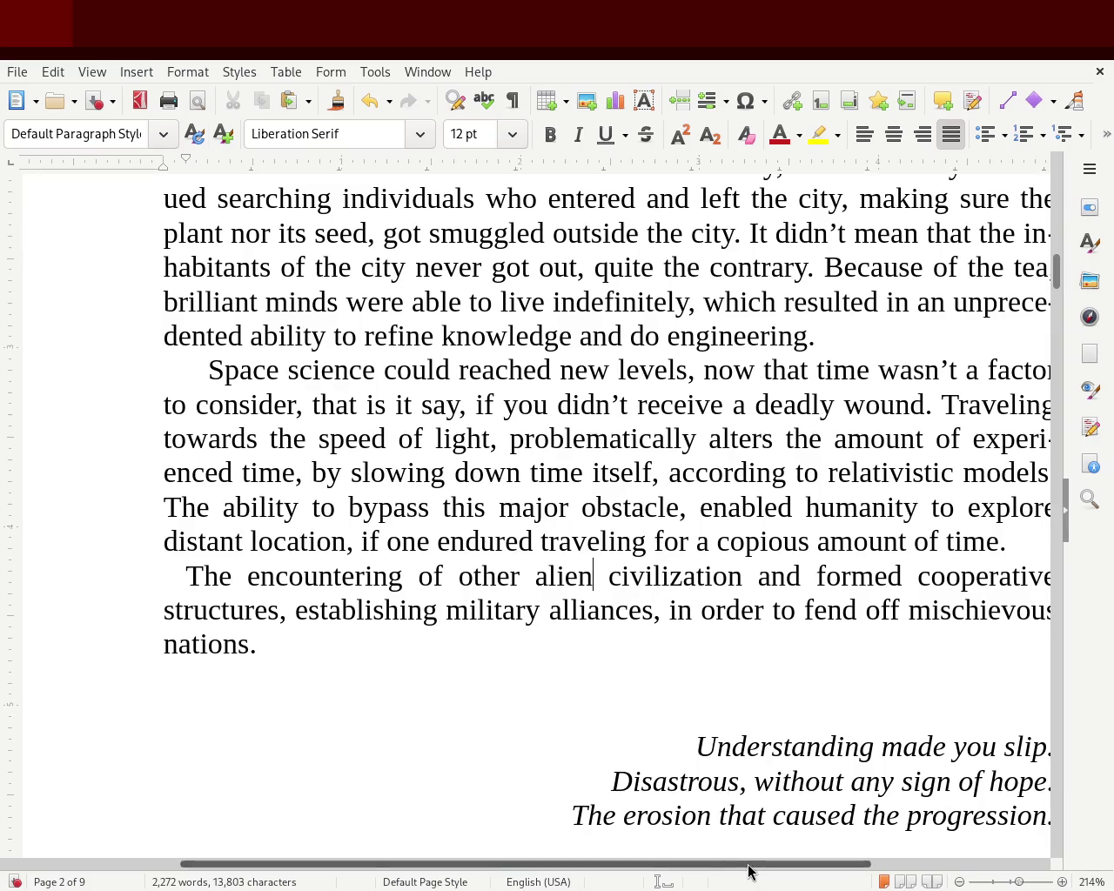
# - Reword the clause with 'resulted in', 'having … structures being formed, and', ending with 'alliances.'
pyautogui.moveTo(749, 870); pyautogui.dragTo(841, 871)
pyautogui.click(669, 576)
pyautogui.write('resulted in')
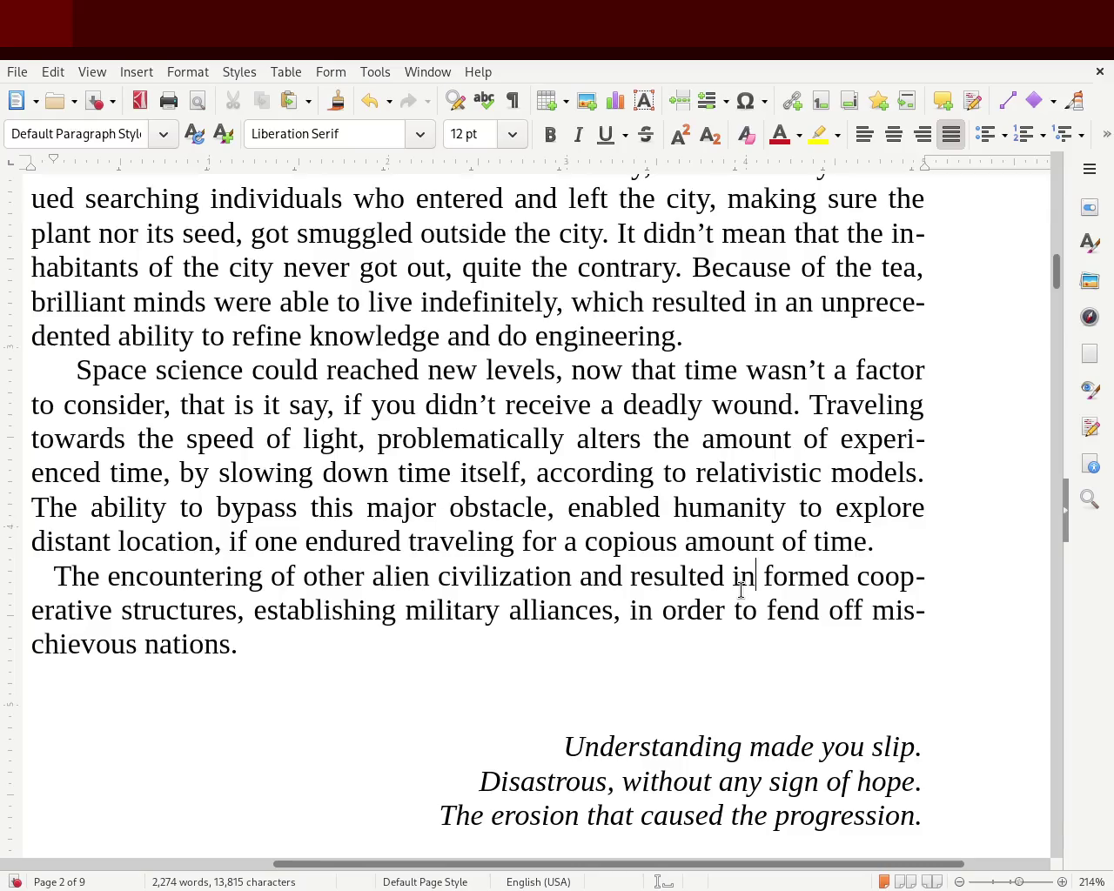
pyautogui.press('Delete')
pyautogui.press('Delete')
pyautogui.press('Delete')
pyautogui.press('Delete')
pyautogui.press('Delete')
pyautogui.press('Delete')
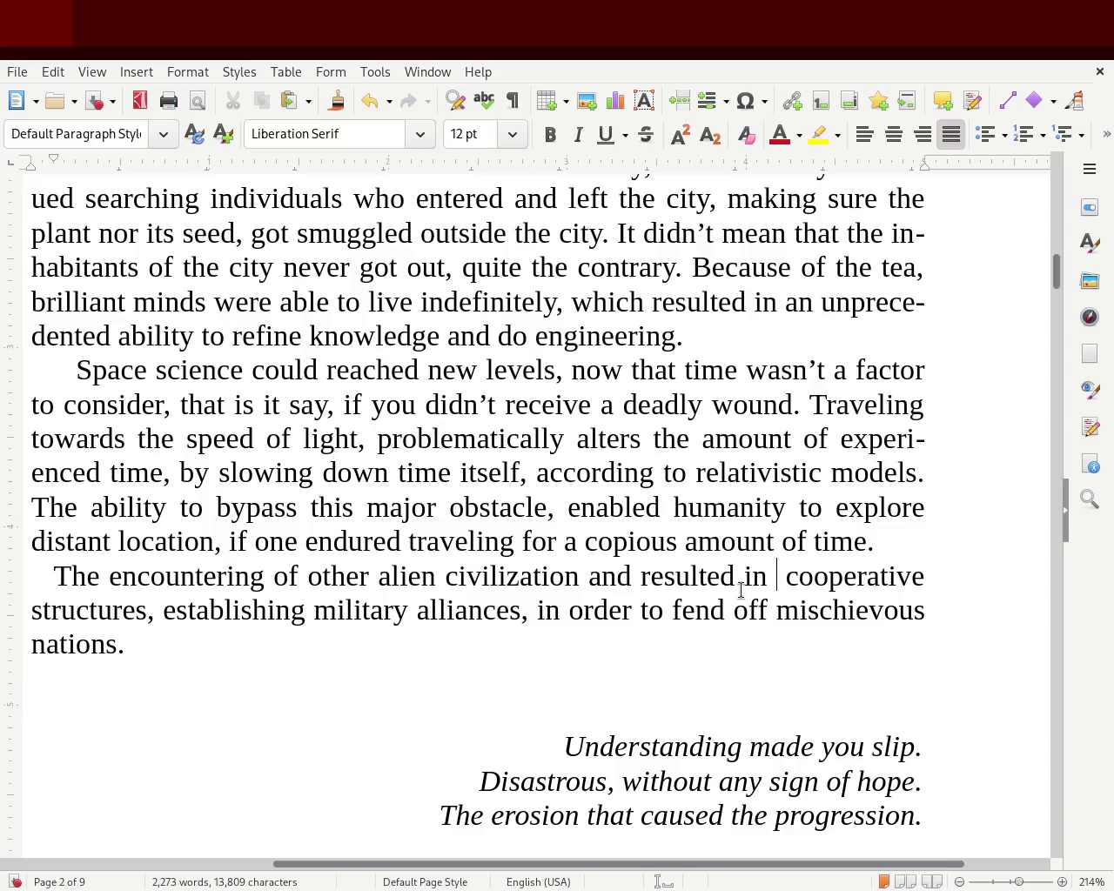
pyautogui.write('having')
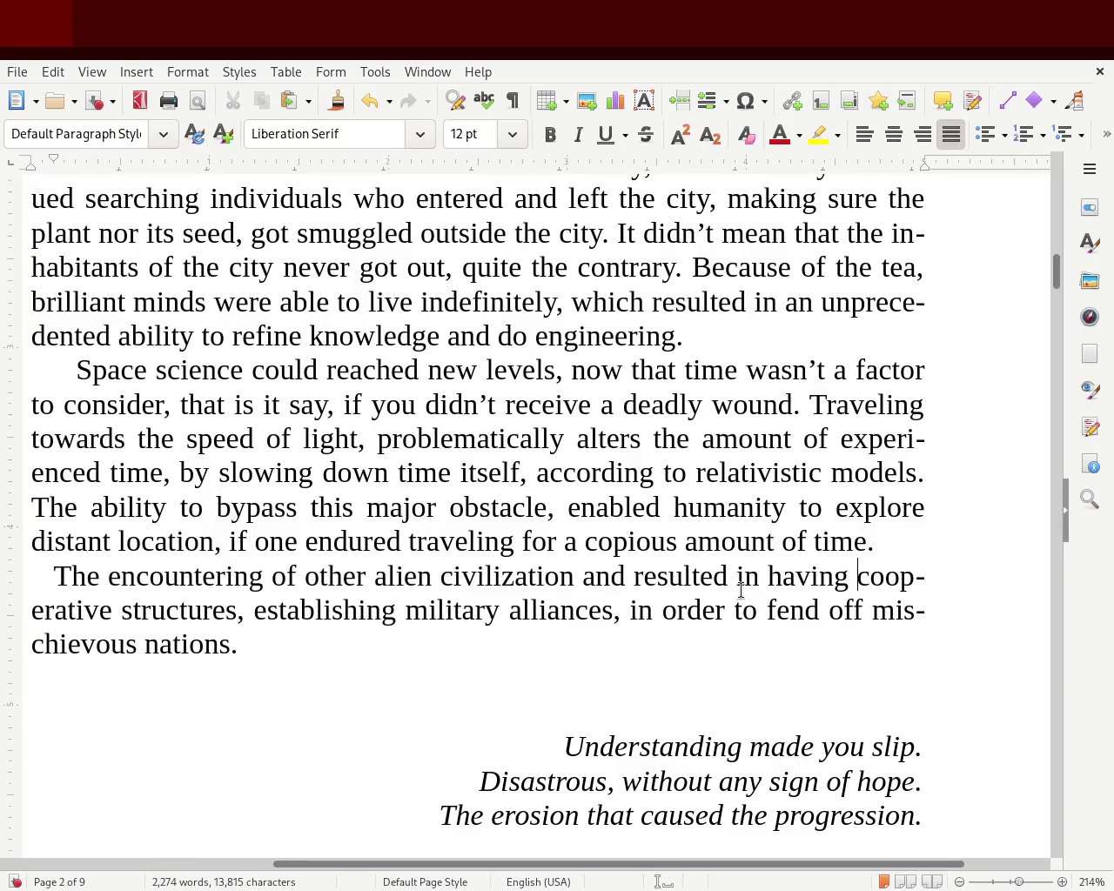
pyautogui.press('Right')
pyautogui.press('Right')
pyautogui.press('Right')
pyautogui.press('Right')
pyautogui.write('being formed')
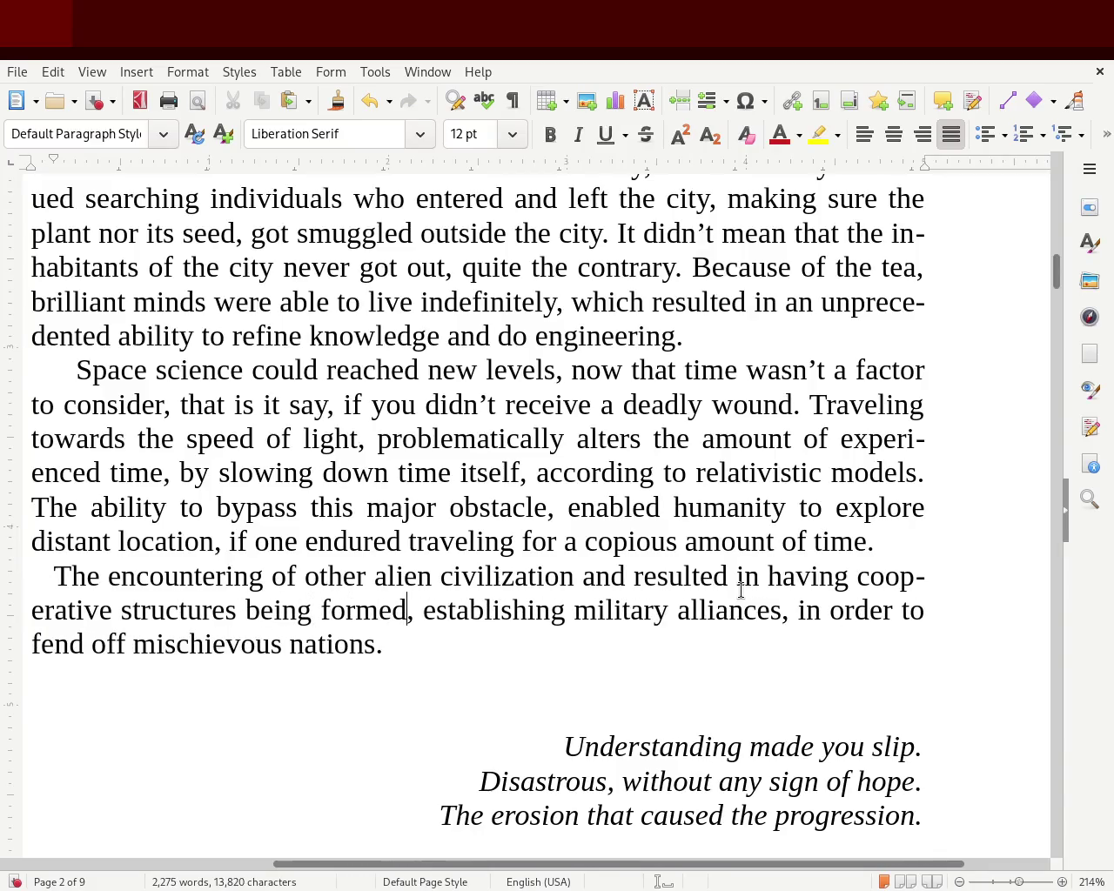
pyautogui.press('Right')
pyautogui.write('and')
pyautogui.press('Right')
pyautogui.press('Right')
pyautogui.press('Right')
pyautogui.press('Right')
pyautogui.press('Right')
pyautogui.press('Right')
pyautogui.press('Right')
pyautogui.press('Right')
pyautogui.press('BackSpace')
pyautogui.write('.')
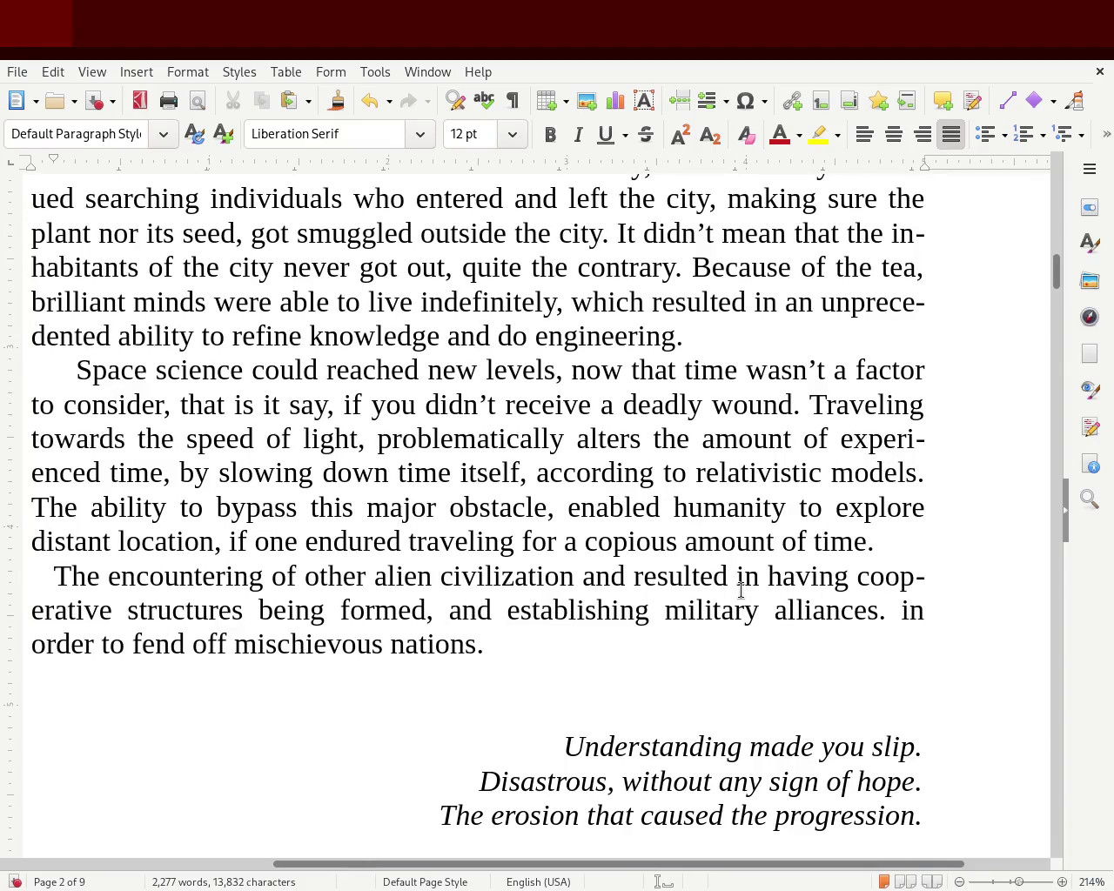
# - Replace 'having' with 'setting up', rewrite the alliance clause with 'was necissary', and save
pyautogui.press('Up')
pyautogui.press('Left')
pyautogui.press('Left')
pyautogui.press('Left')
pyautogui.press('Left')
pyautogui.press('Left')
pyautogui.press('Left')
pyautogui.press('Left')
pyautogui.press('Left')
pyautogui.press('Left')
pyautogui.press('Left')
pyautogui.press('Right')
pyautogui.press('Right')
pyautogui.press('Right')
pyautogui.press('Right')
pyautogui.press('Right')
pyautogui.press('Right')
pyautogui.press('Right')
pyautogui.press('Right')
pyautogui.press('Right')
pyautogui.press('Right')
pyautogui.press('Right')
pyautogui.press('Left')
pyautogui.press('BackSpace')
pyautogui.press('BackSpace')
pyautogui.press('BackSpace')
pyautogui.press('BackSpace')
pyautogui.press('BackSpace')
pyautogui.write('setting up')
pyautogui.press('Right')
pyautogui.press('Right')
pyautogui.press('Right')
pyautogui.press('Right')
pyautogui.press('Right')
pyautogui.press('Right')
pyautogui.press('Right')
pyautogui.press('Right')
pyautogui.press('Right')
pyautogui.press('Right')
pyautogui.write('.')
pyautogui.press('Delete')
pyautogui.press('Delete')
pyautogui.press('Delete')
pyautogui.press('Delete')
pyautogui.press('Delete')
pyautogui.press('Delete')
pyautogui.press('Delete')
pyautogui.press('Delete')
pyautogui.press('BackSpace')
pyautogui.write(', The was necissary ')
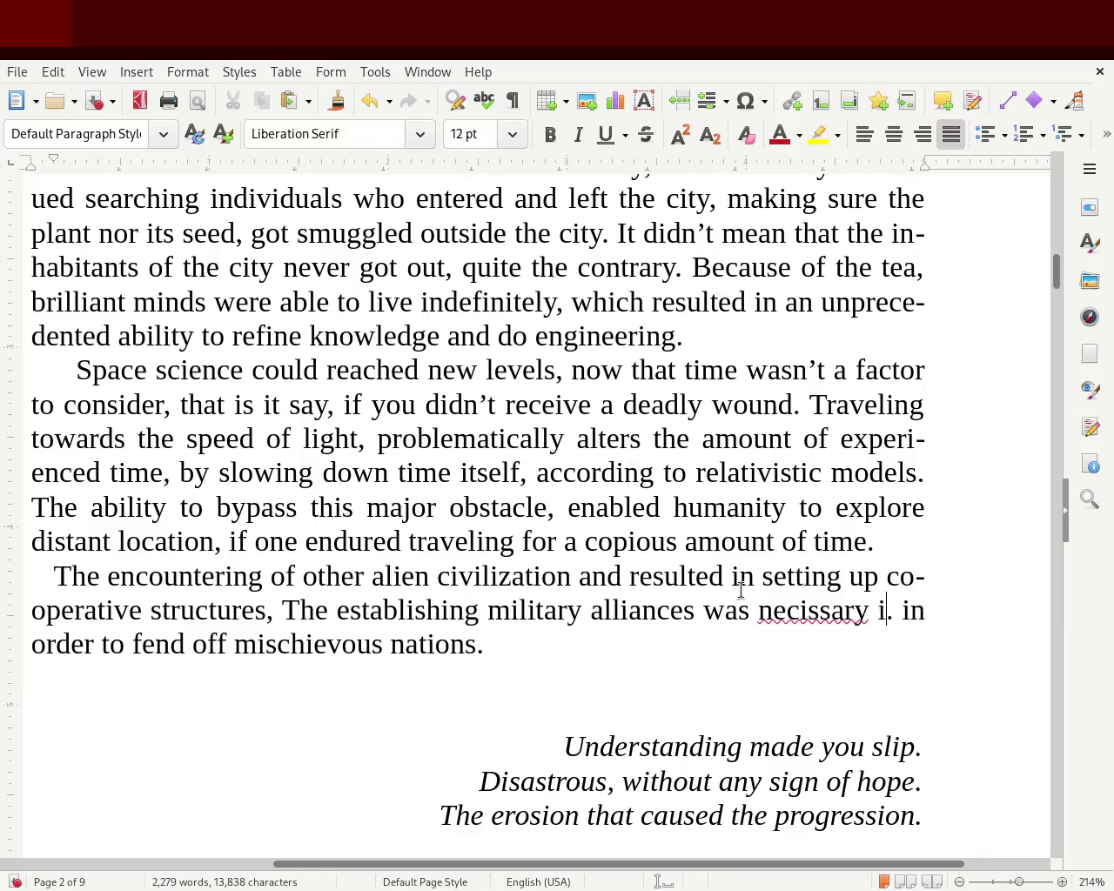
pyautogui.write('in')
pyautogui.press('Delete')
pyautogui.press('Delete')
pyautogui.press('Delete')
pyautogui.press('Delete')
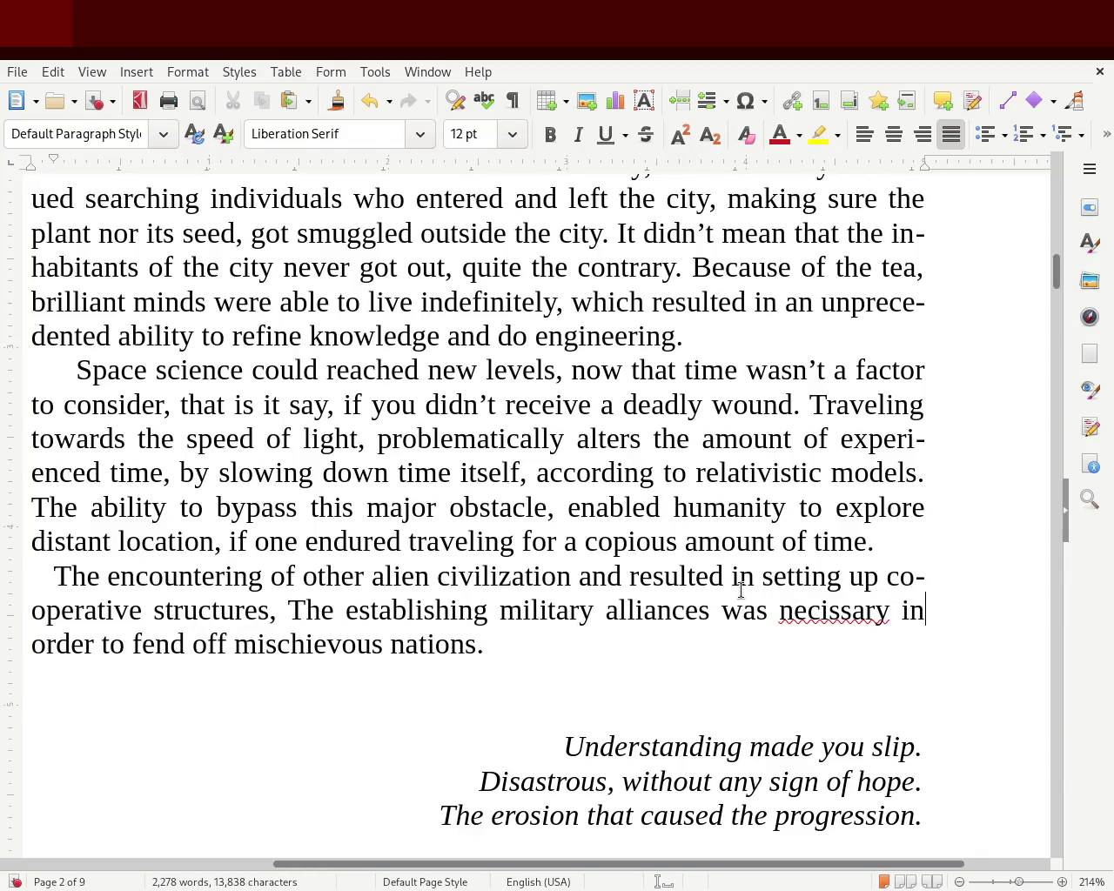
pyautogui.press('Right')
pyautogui.press('Right')
pyautogui.press('Right')
pyautogui.press('Right')
pyautogui.press('Right')
pyautogui.press('Right')
pyautogui.press('Right')
pyautogui.press('Right')
pyautogui.hotkey('ctrl', 's')
# - Change 'establishing' to 'establishment of' and start retyping the misspelled 'necissary'
pyautogui.doubleClick(416, 610)
pyautogui.write('establish')
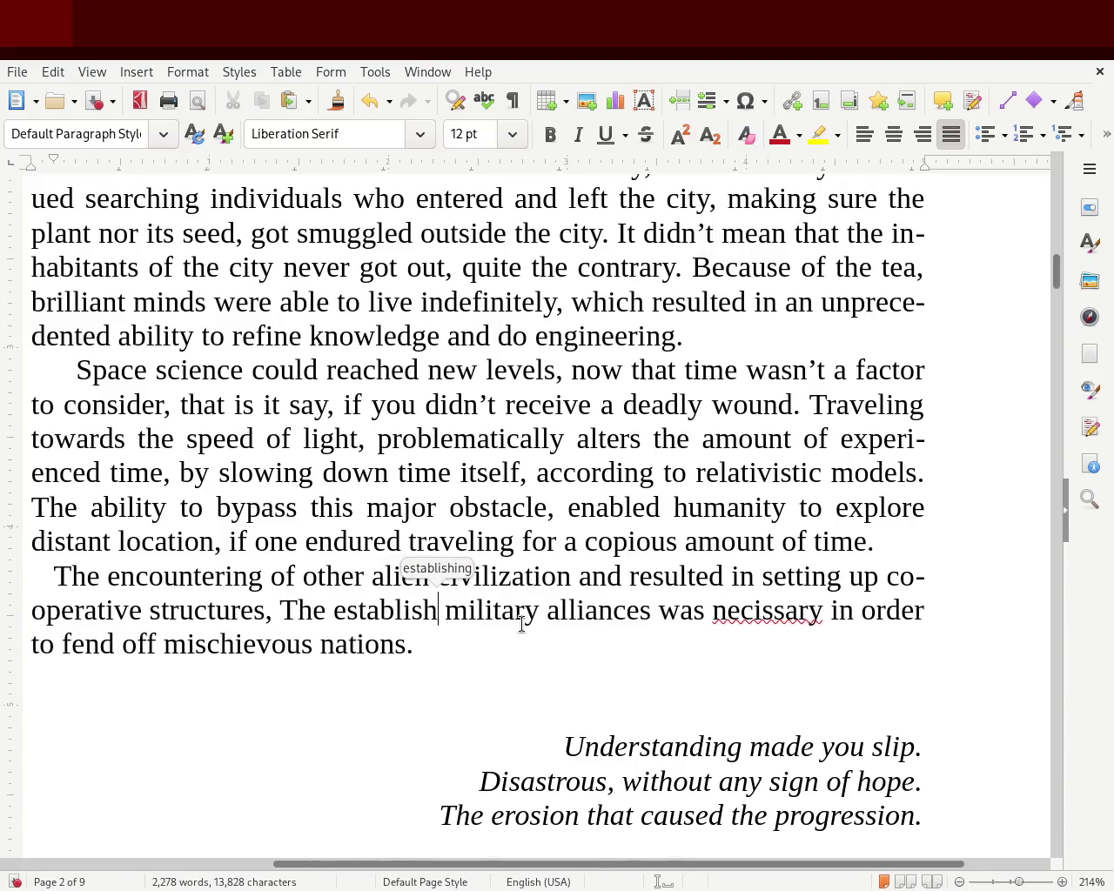
pyautogui.write('ment of')
pyautogui.click(850, 614)
pyautogui.doubleClick(851, 614)
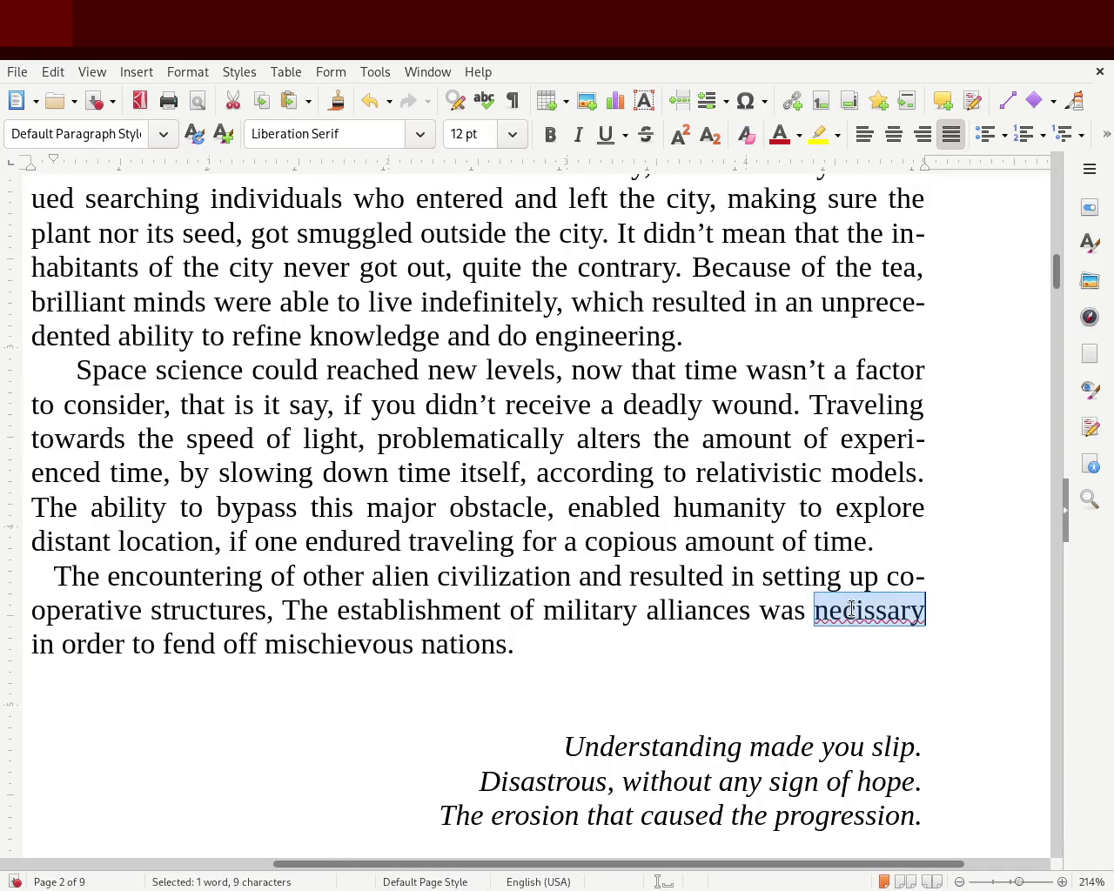
pyautogui.write('necissary')
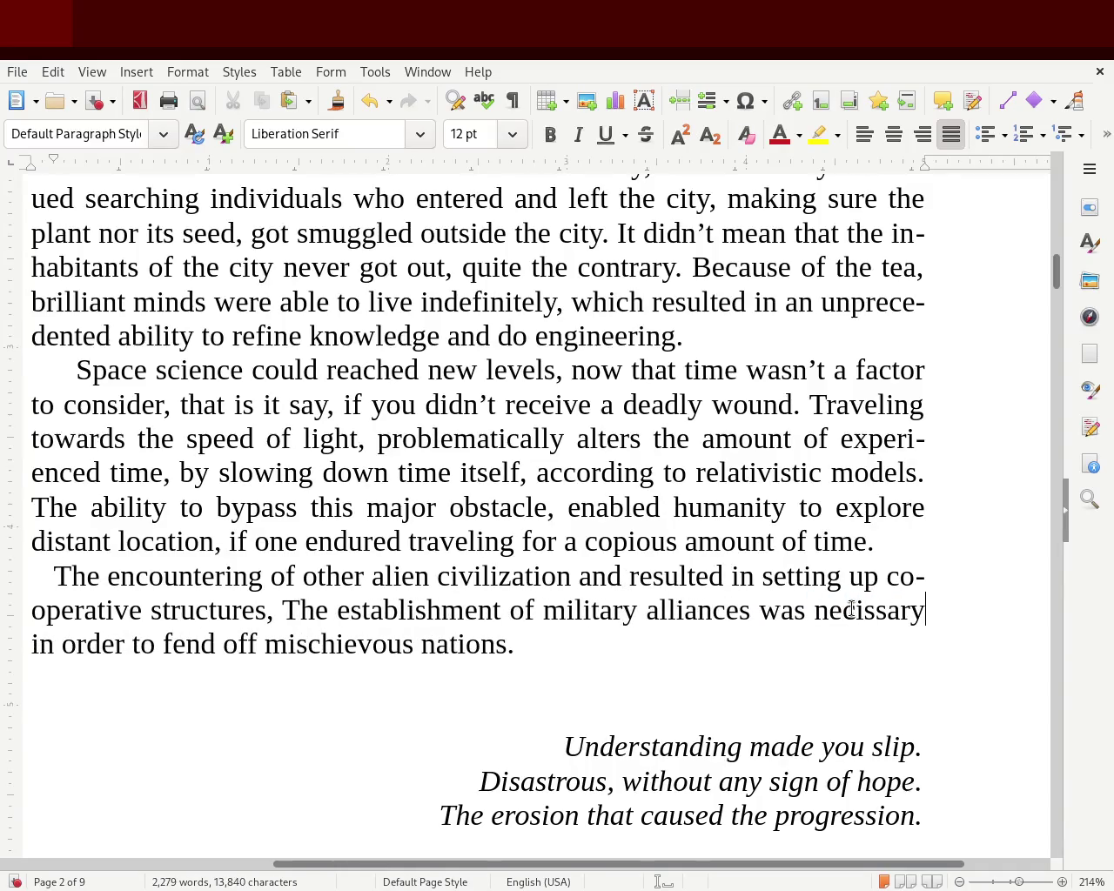
pyautogui.click(865, 614)
pyautogui.press('Left')
pyautogui.press('Left')
pyautogui.write('s')
# - Correct the word to 'necessary' and save the manuscript
pyautogui.doubleClick(897, 614)
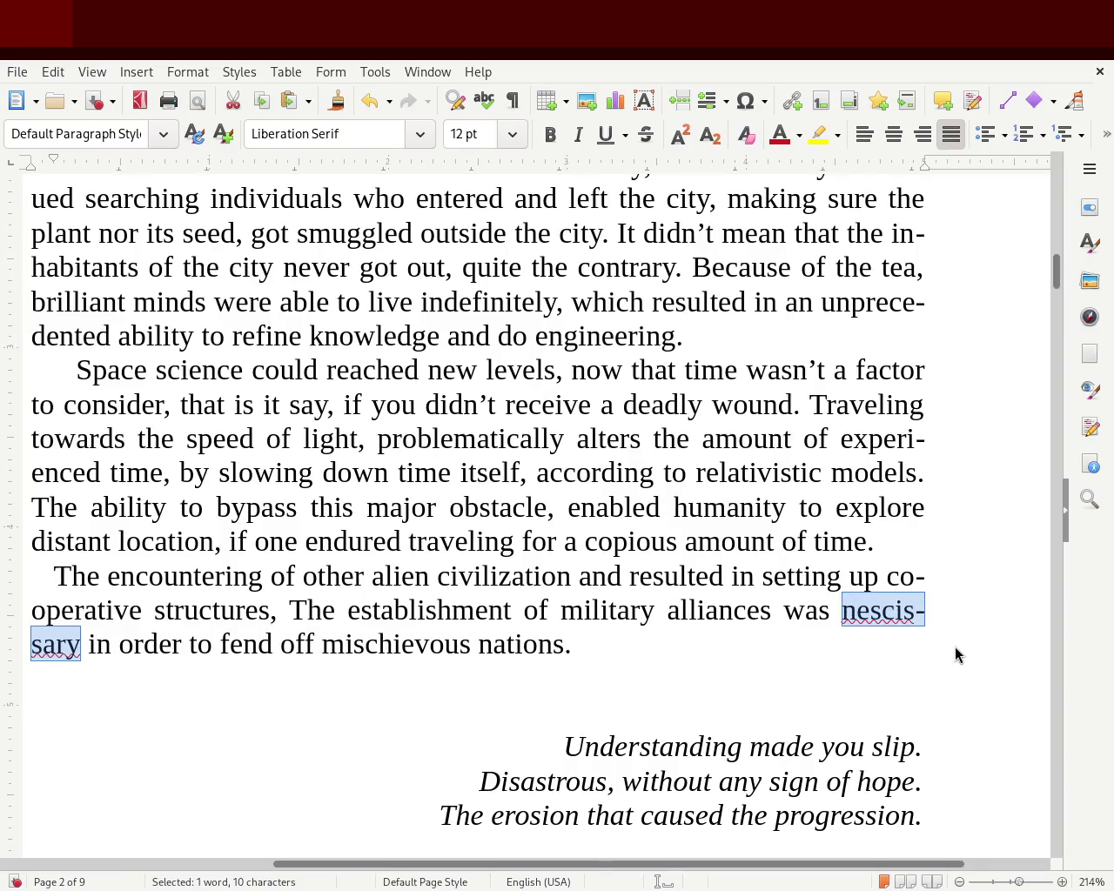
pyautogui.write('necessary')
pyautogui.doubleClick(879, 610)
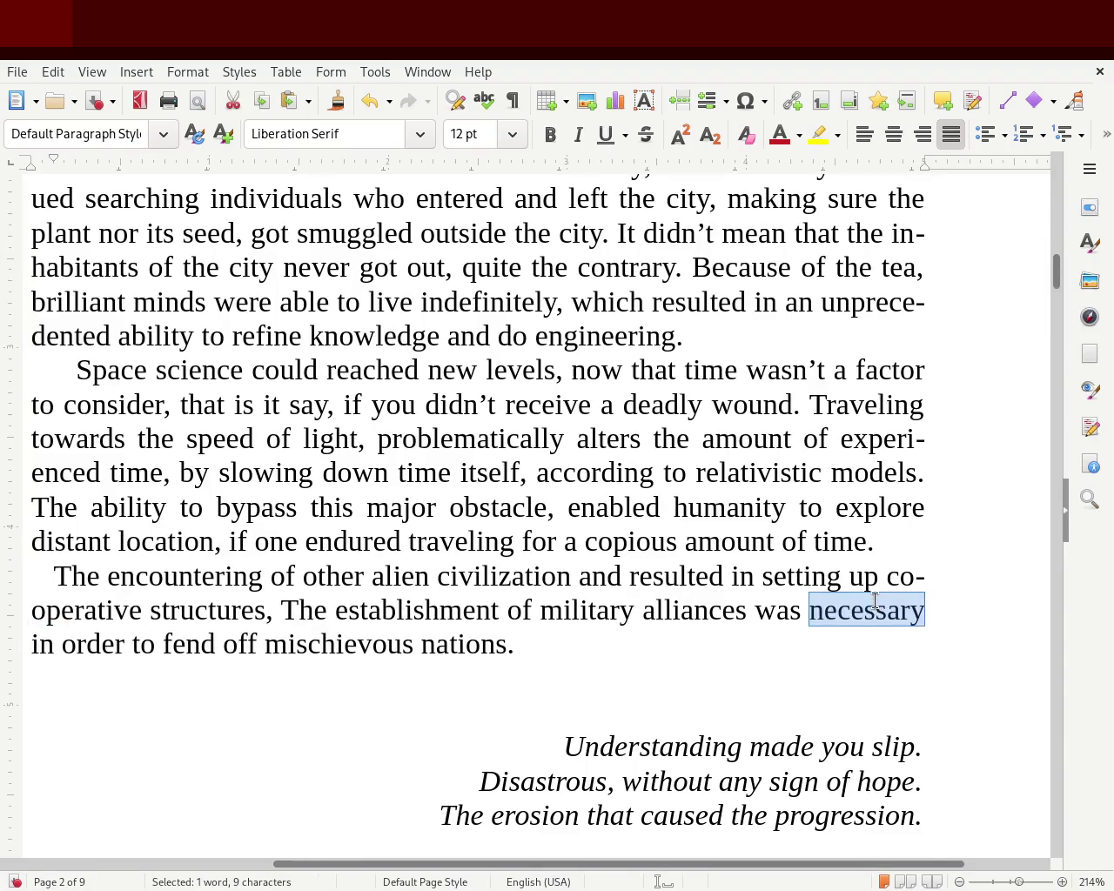
pyautogui.write('necessary')
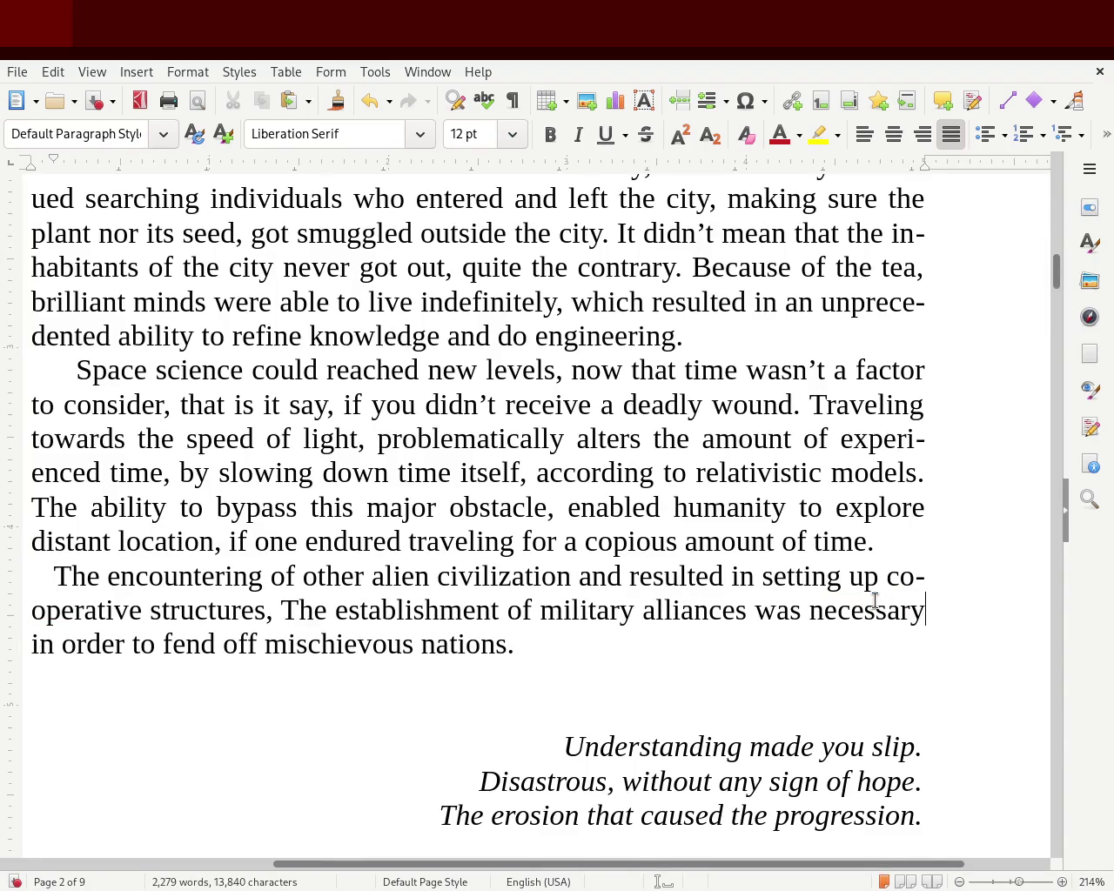
pyautogui.click(663, 437)
pyautogui.hotkey('ctrl', 's')
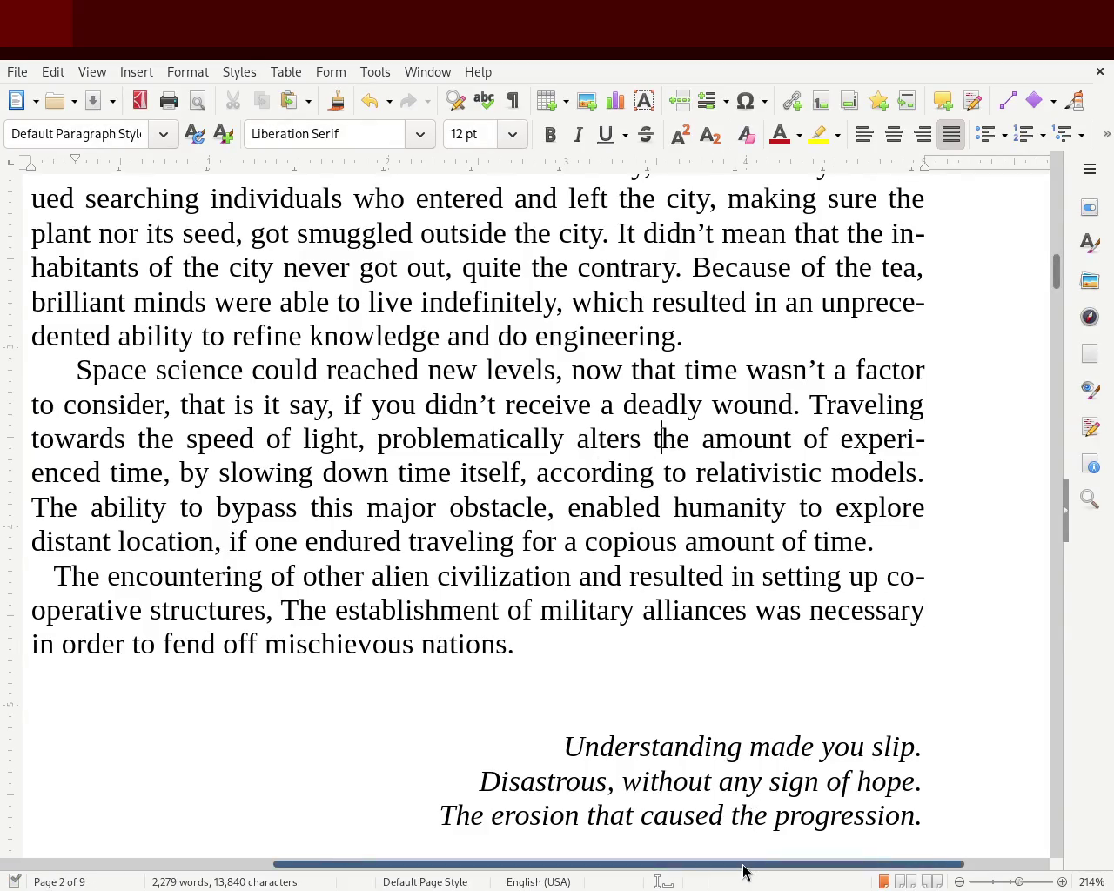
pyautogui.moveTo(742, 870); pyautogui.dragTo(697, 869)
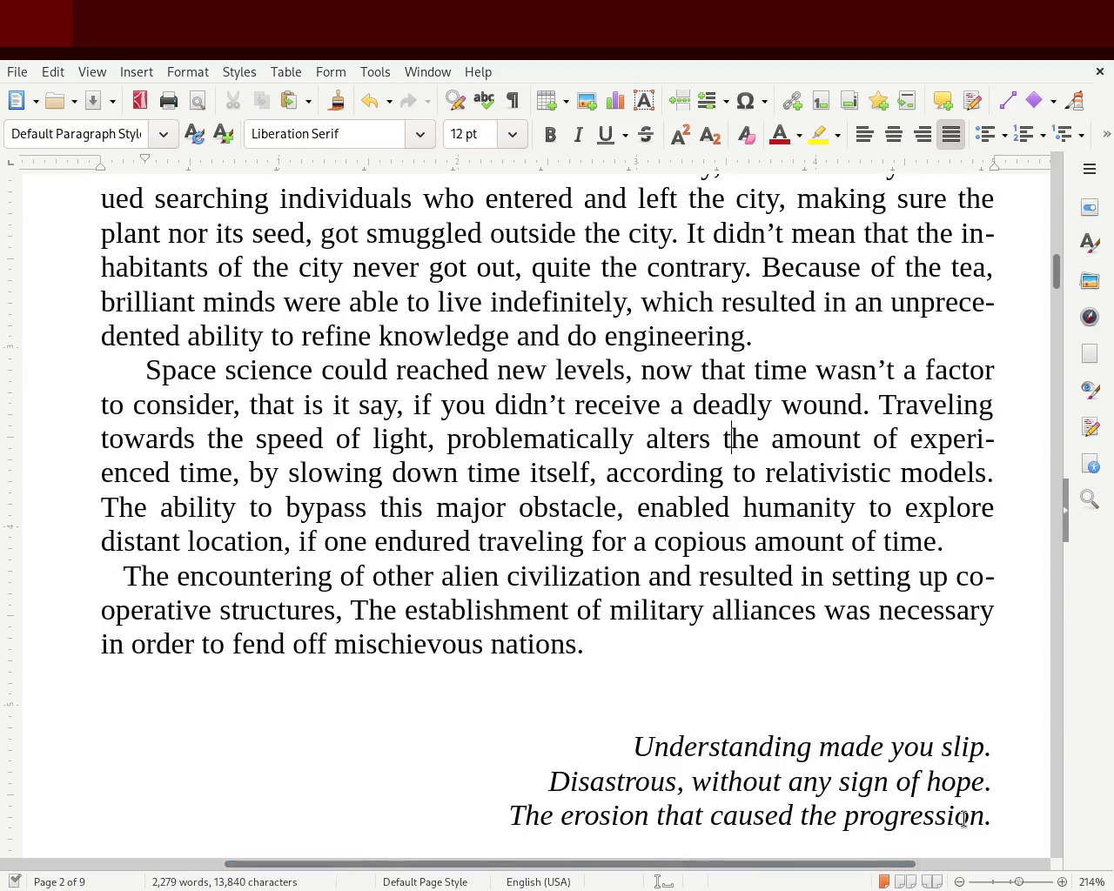
pyautogui.moveTo(1008, 881)
pyautogui.mouseDown()
pyautogui.moveTo(1029, 884)
pyautogui.moveTo(1012, 881)
pyautogui.mouseUp()
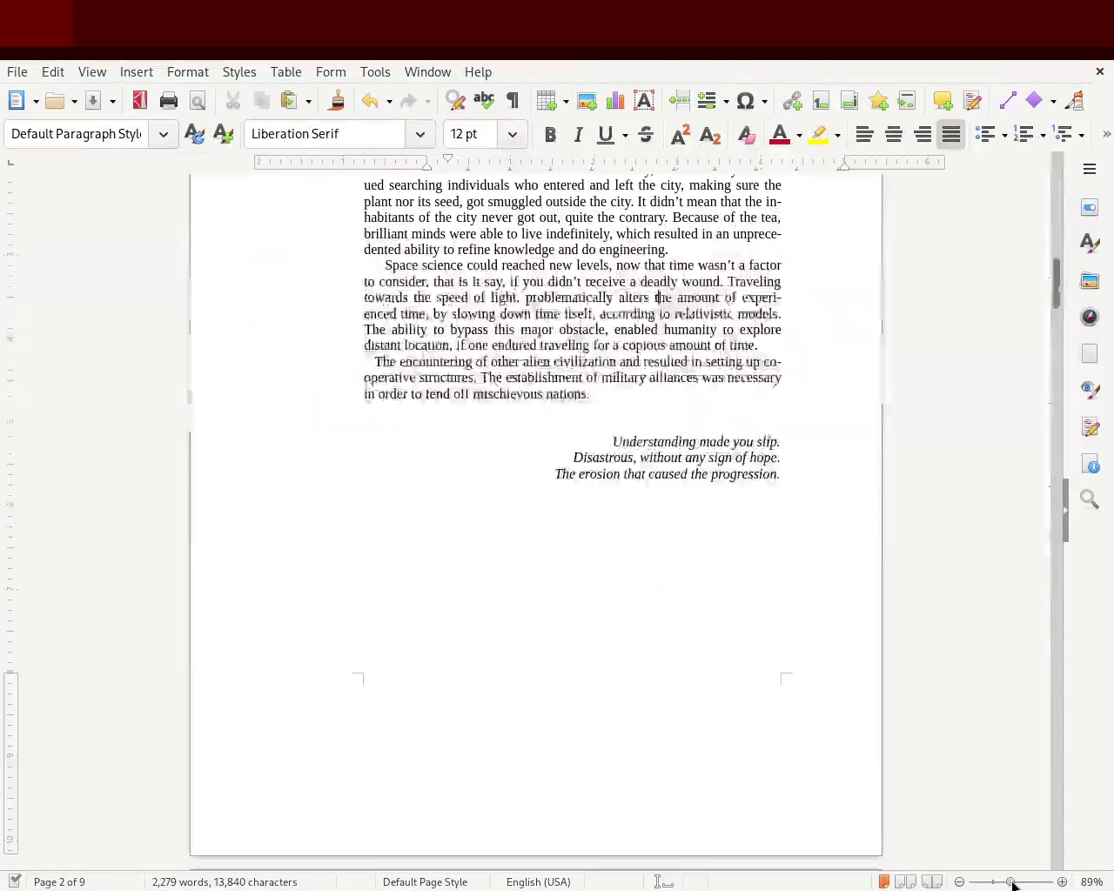
pyautogui.scroll(3, 1063, 287)
pyautogui.scroll(2, 1064, 286)
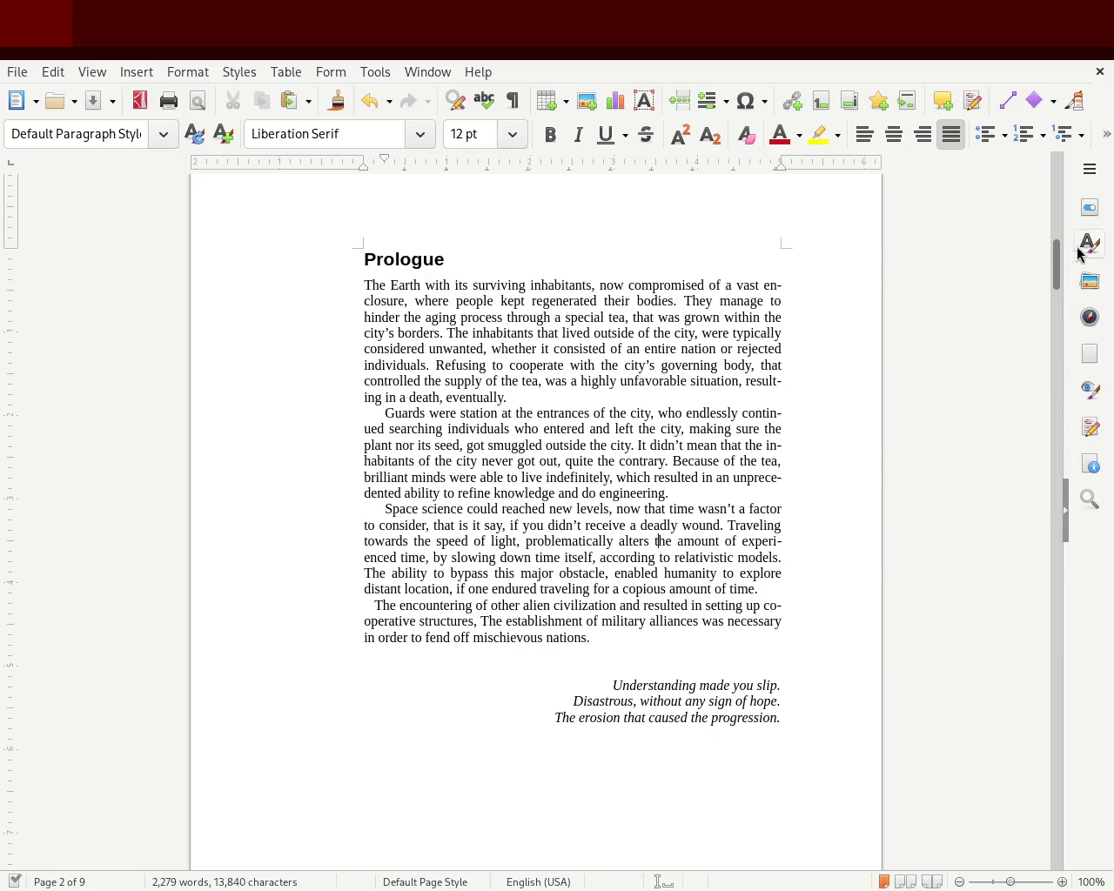
# - Scroll up to the Prologue heading and zoom the view to about 162%
pyautogui.moveTo(1057, 287)
pyautogui.mouseDown()
pyautogui.moveTo(1054, 179)
pyautogui.moveTo(1063, 289)
pyautogui.mouseUp()
pyautogui.moveTo(1012, 882); pyautogui.dragTo(1016, 881)
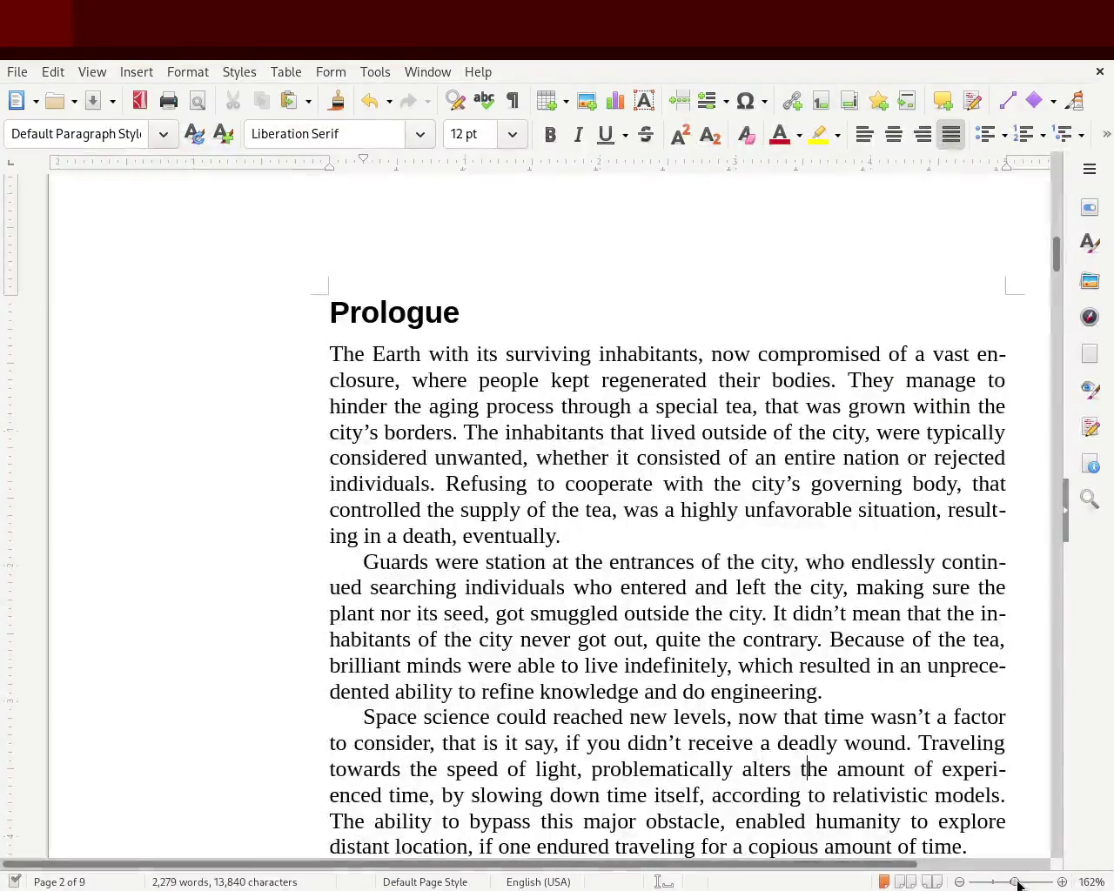
pyautogui.moveTo(823, 865); pyautogui.dragTo(915, 864)
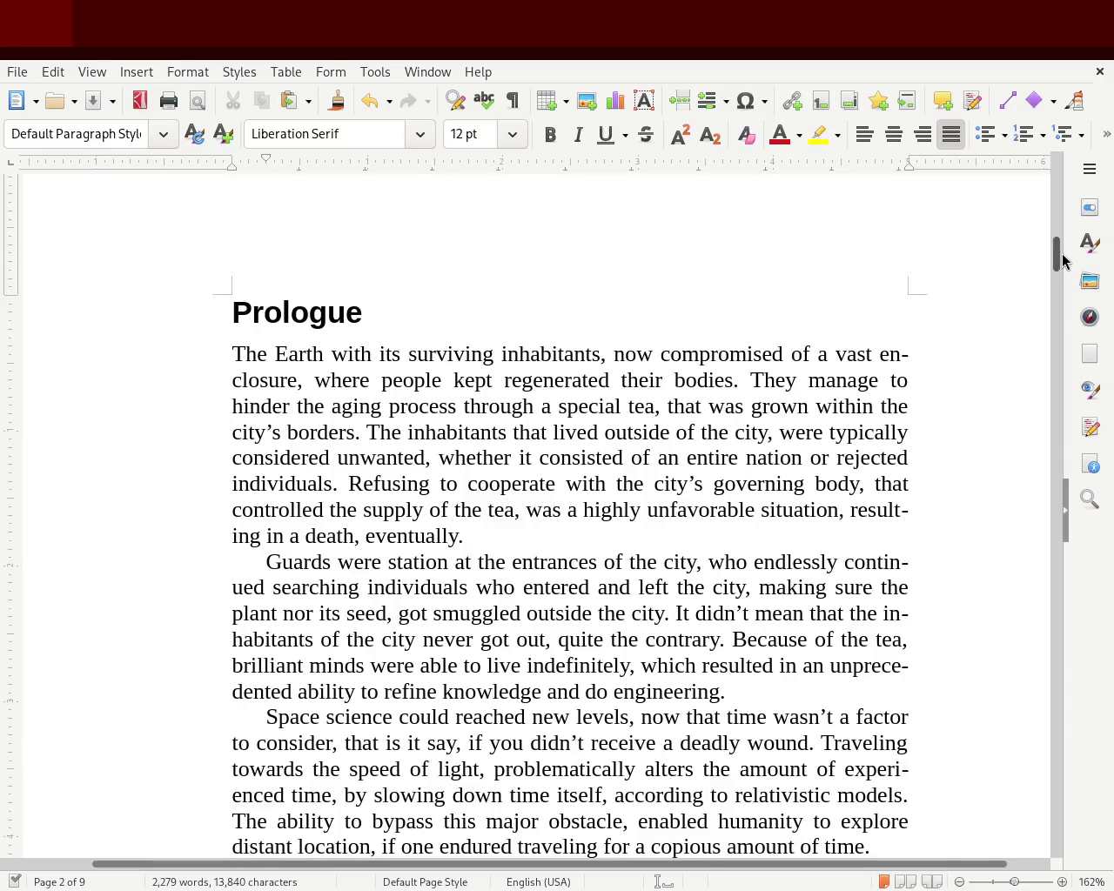
pyautogui.moveTo(1061, 255); pyautogui.dragTo(1062, 262)
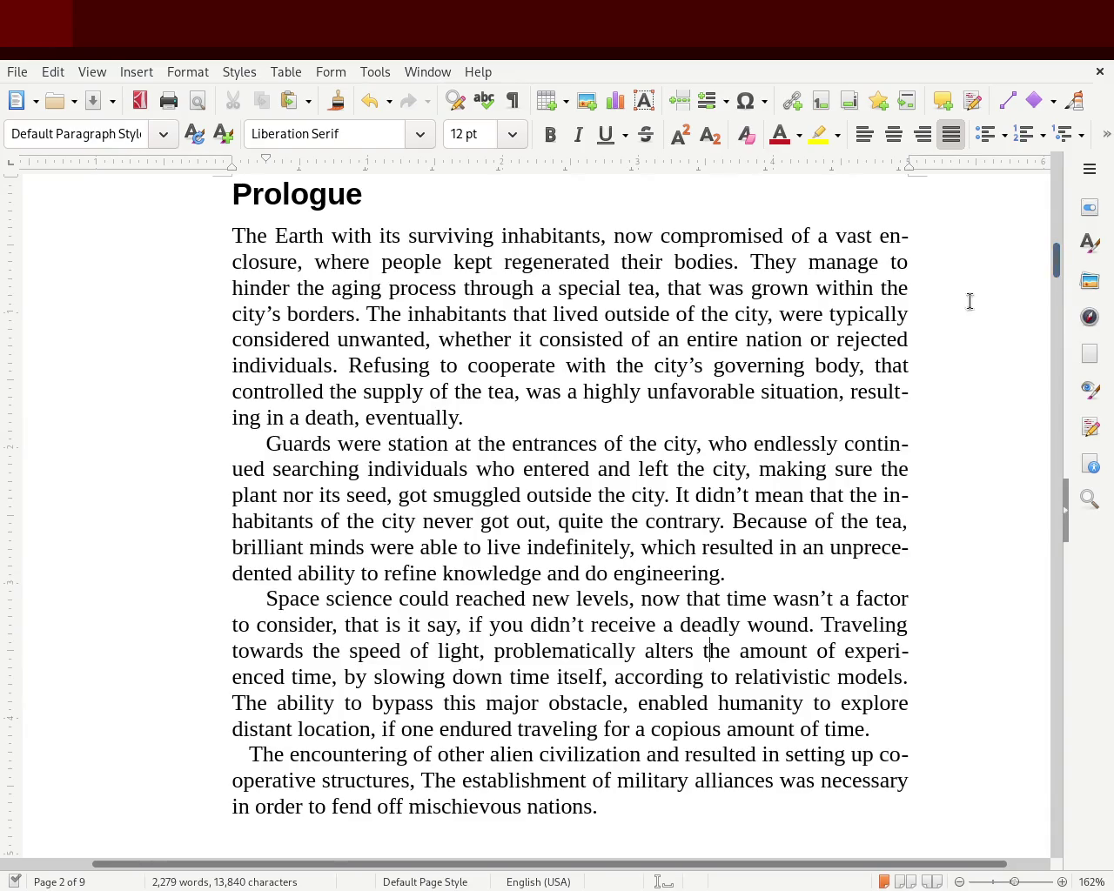
# - Make the first paragraph end 'which logically resulted in death eventually.' and save
pyautogui.click(841, 392)
pyautogui.write('which')
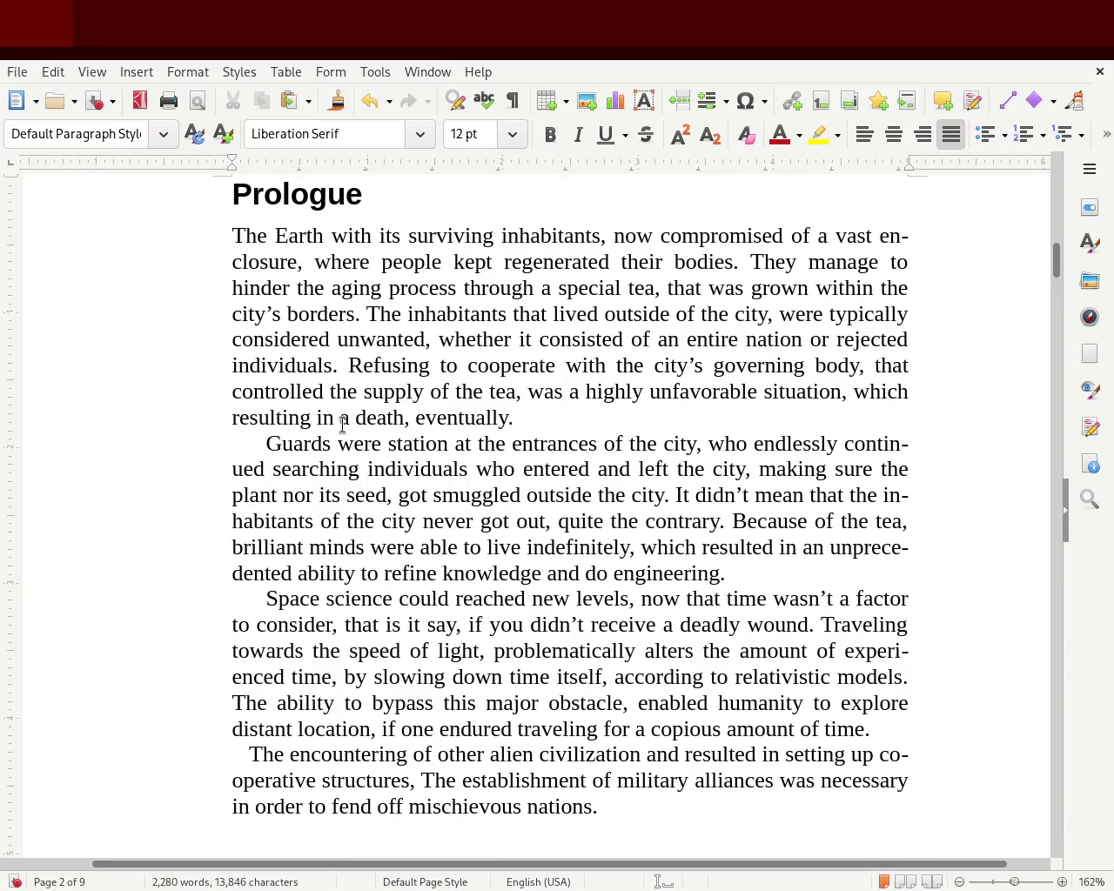
pyautogui.write('logically')
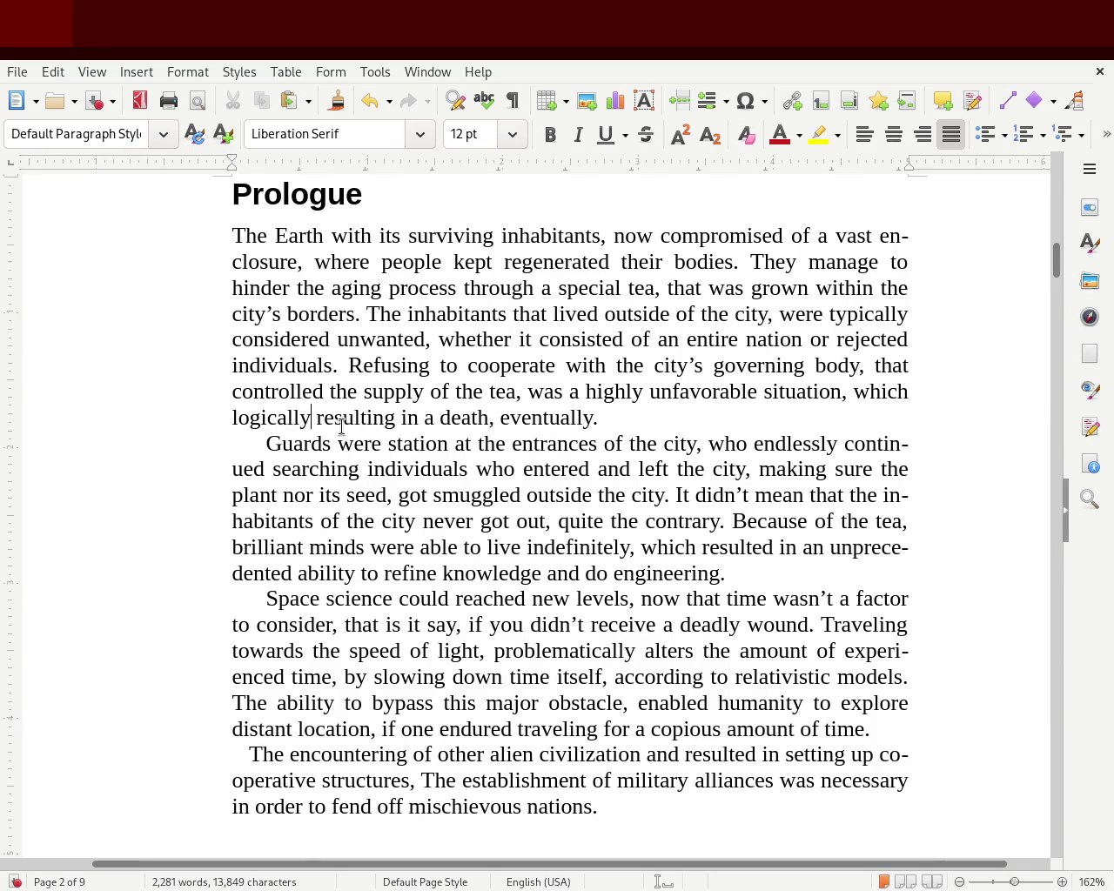
pyautogui.press('Right')
pyautogui.press('BackSpace')
pyautogui.press('BackSpace')
pyautogui.press('BackSpace')
pyautogui.write('ed i')
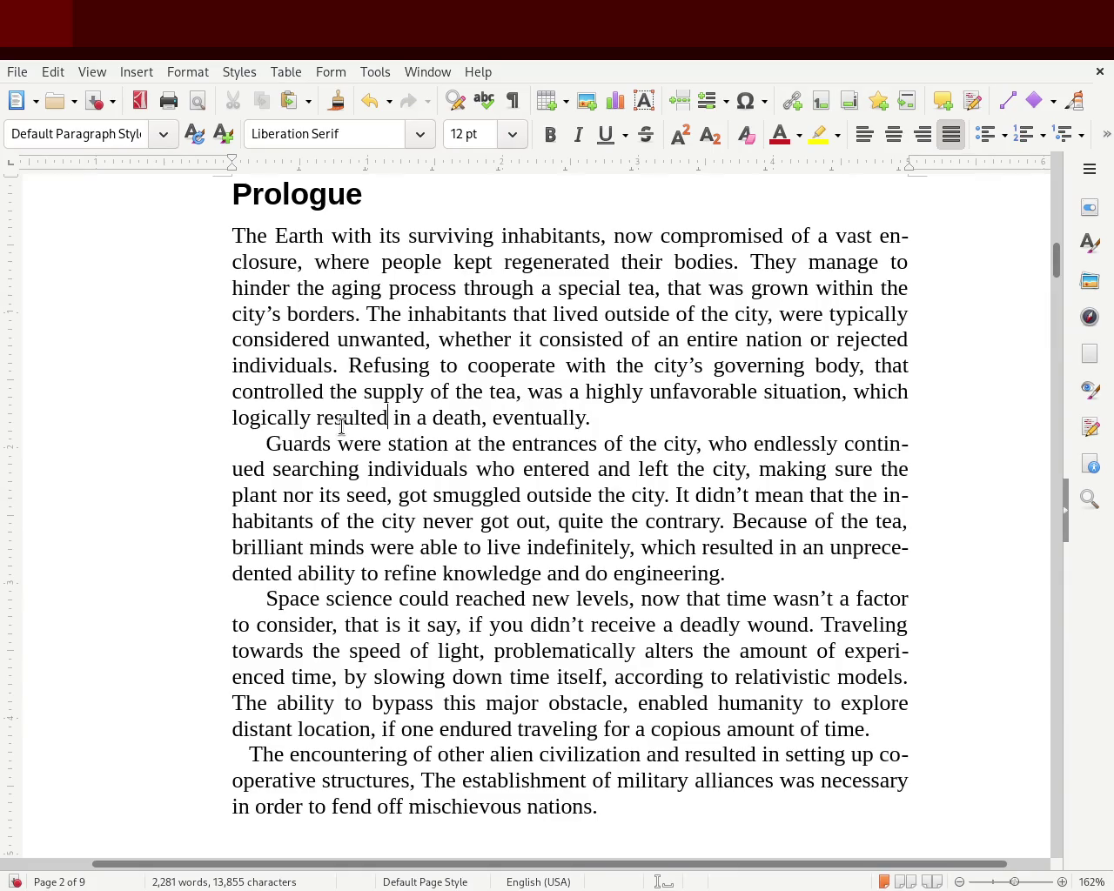
pyautogui.write('n an eventual')
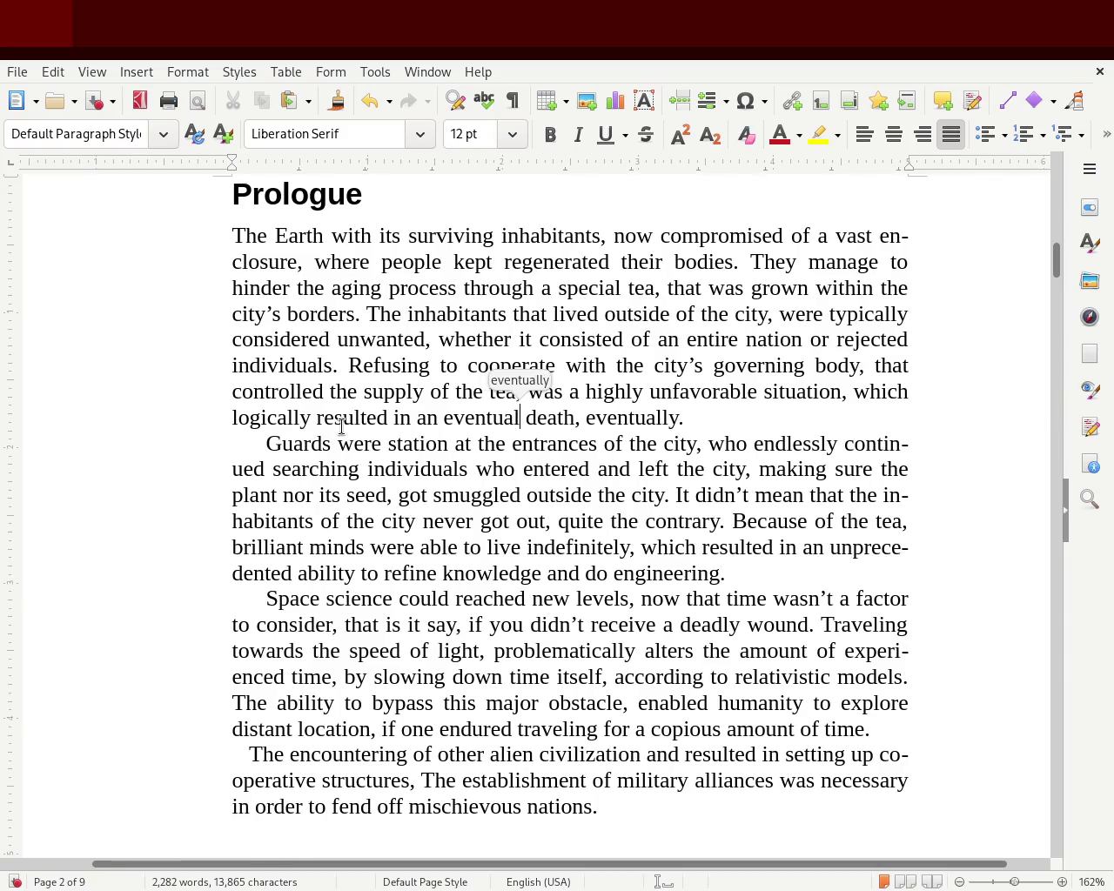
pyautogui.write('l')
pyautogui.press('Right')
pyautogui.press('Right')
pyautogui.press('Right')
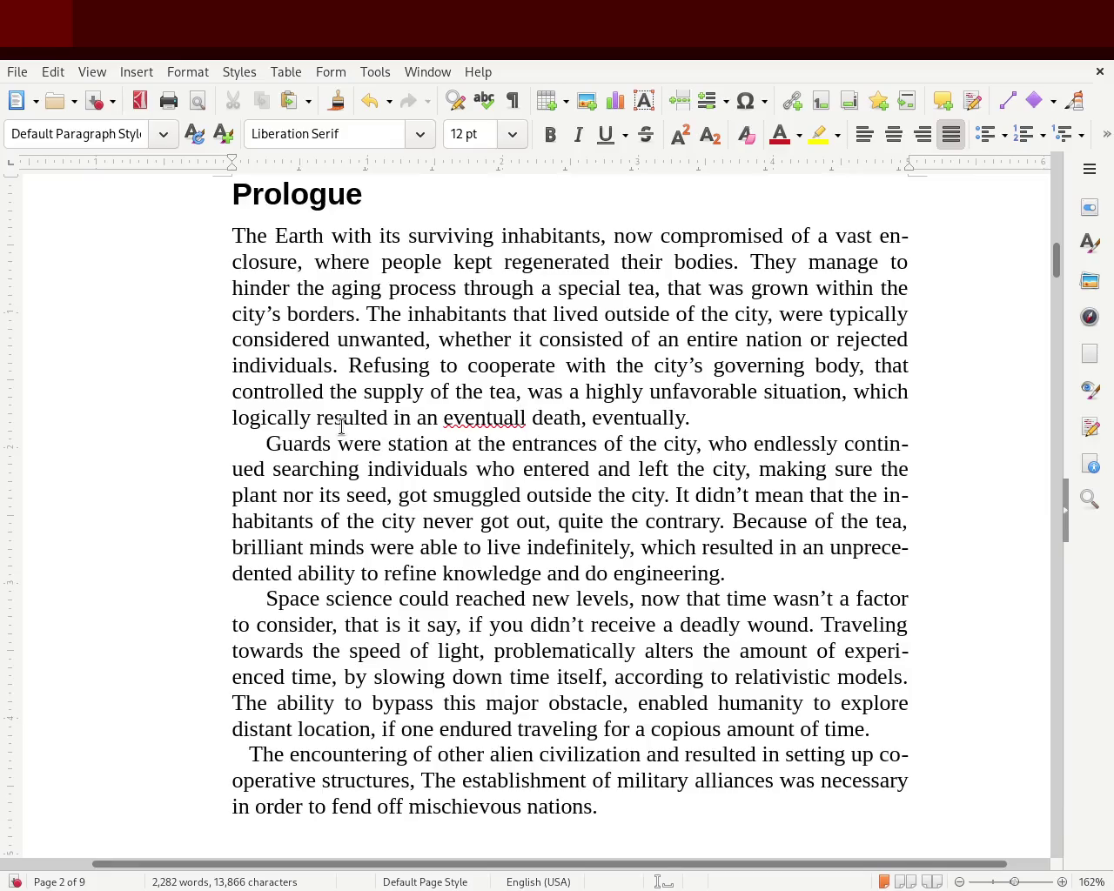
pyautogui.press('BackSpace')
pyautogui.press('BackSpace')
pyautogui.press('BackSpace')
pyautogui.press('BackSpace')
pyautogui.press('BackSpace')
pyautogui.press('BackSpace')
pyautogui.press('BackSpace')
pyautogui.press('Right')
pyautogui.hotkey('ctrl', 's')
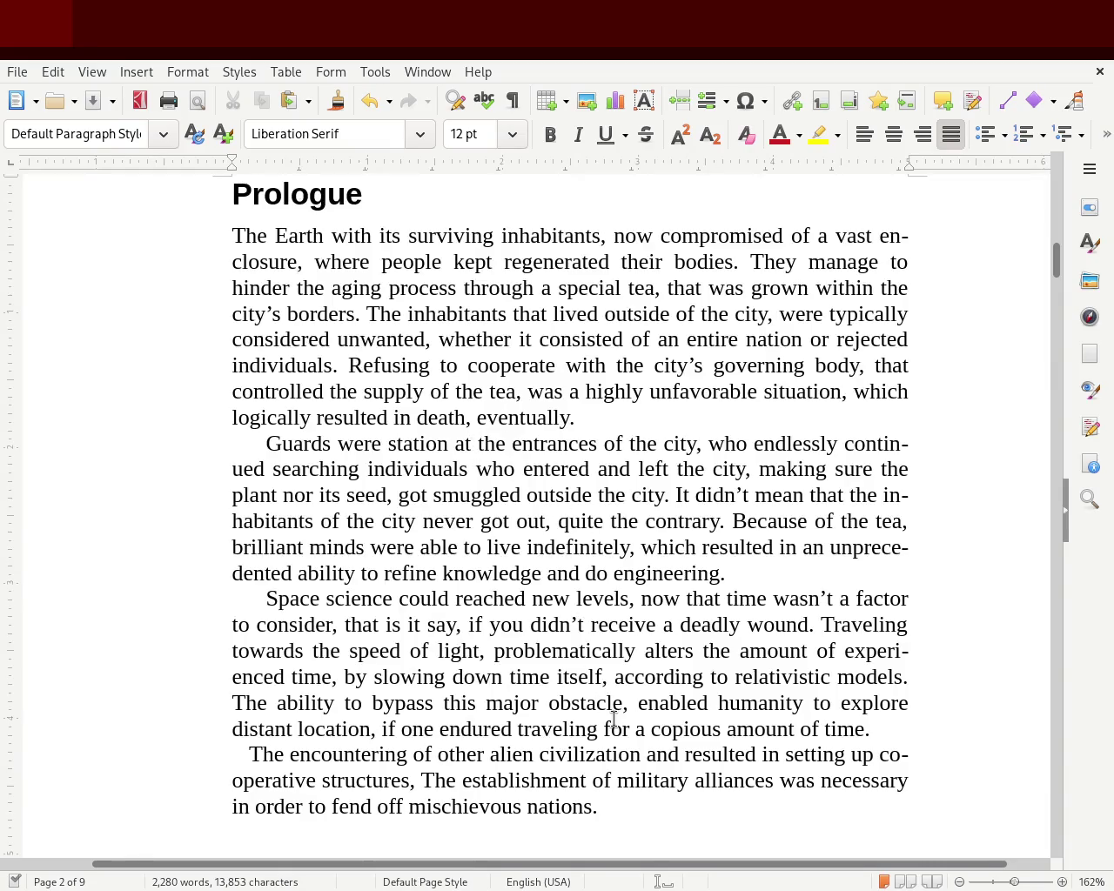
pyautogui.click(475, 419)
pyautogui.press('BackSpace')
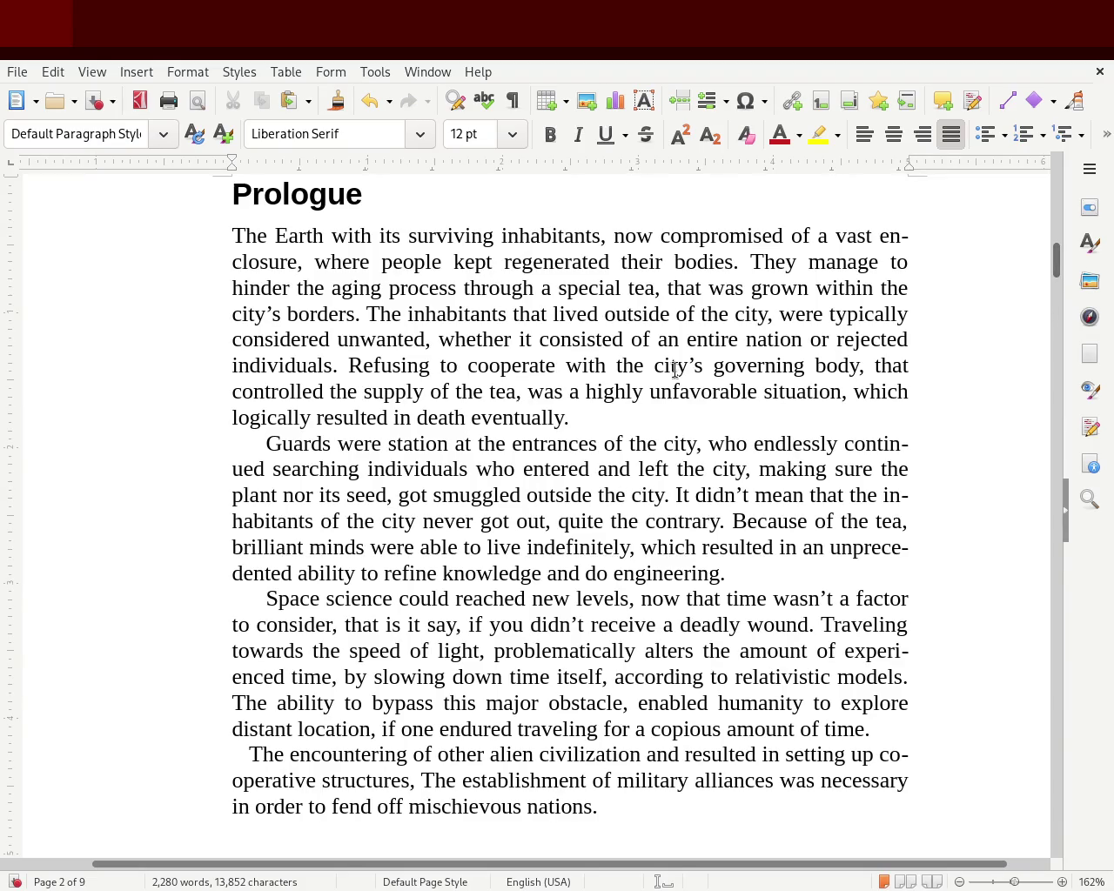
# - Replace 'resulted in' in the Guards paragraph with 'gave humanity an' and save
pyautogui.doubleClick(361, 417)
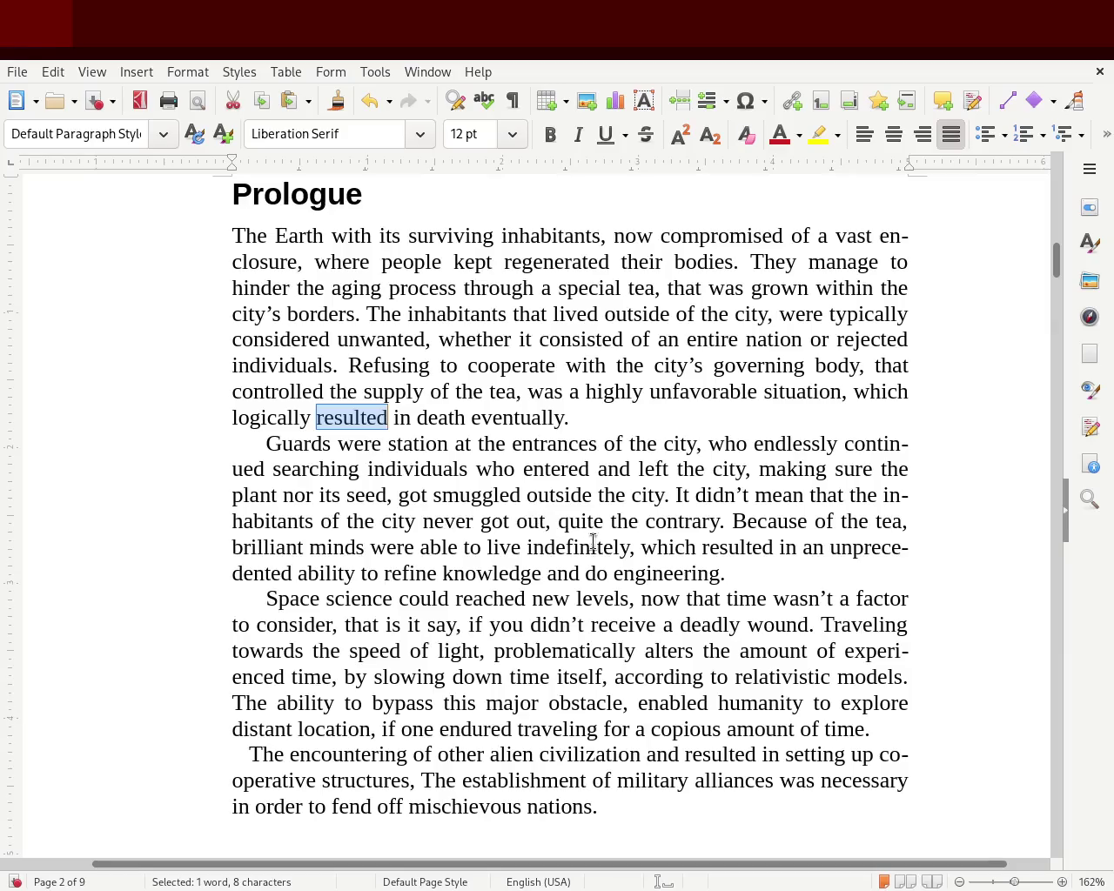
pyautogui.doubleClick(726, 547)
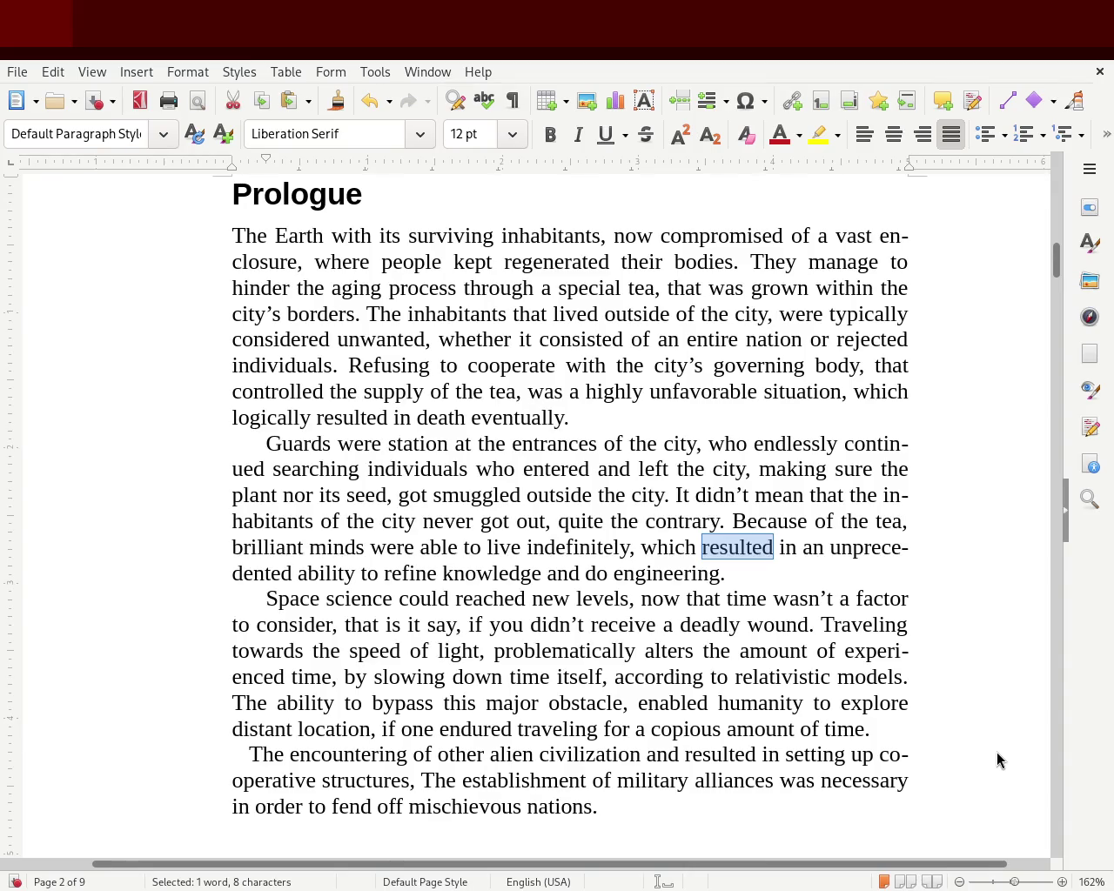
pyautogui.write('outcome')
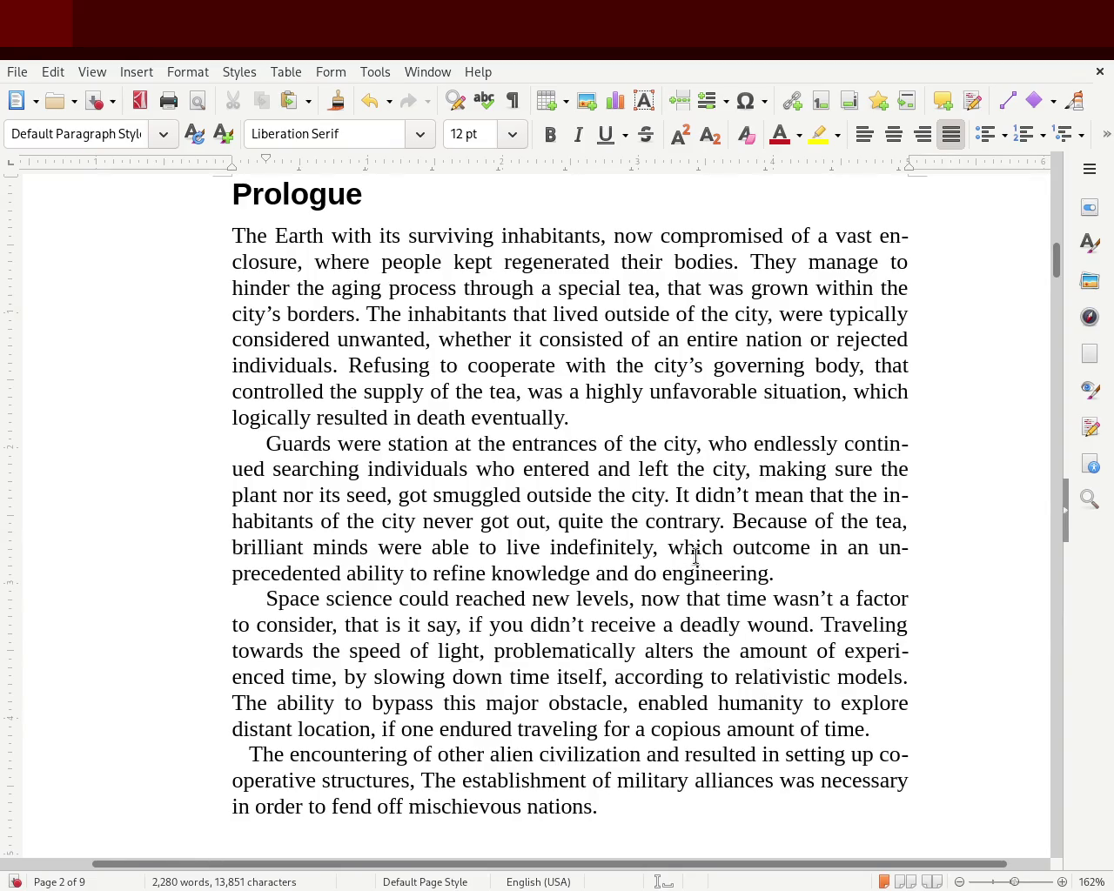
pyautogui.doubleClick(746, 547)
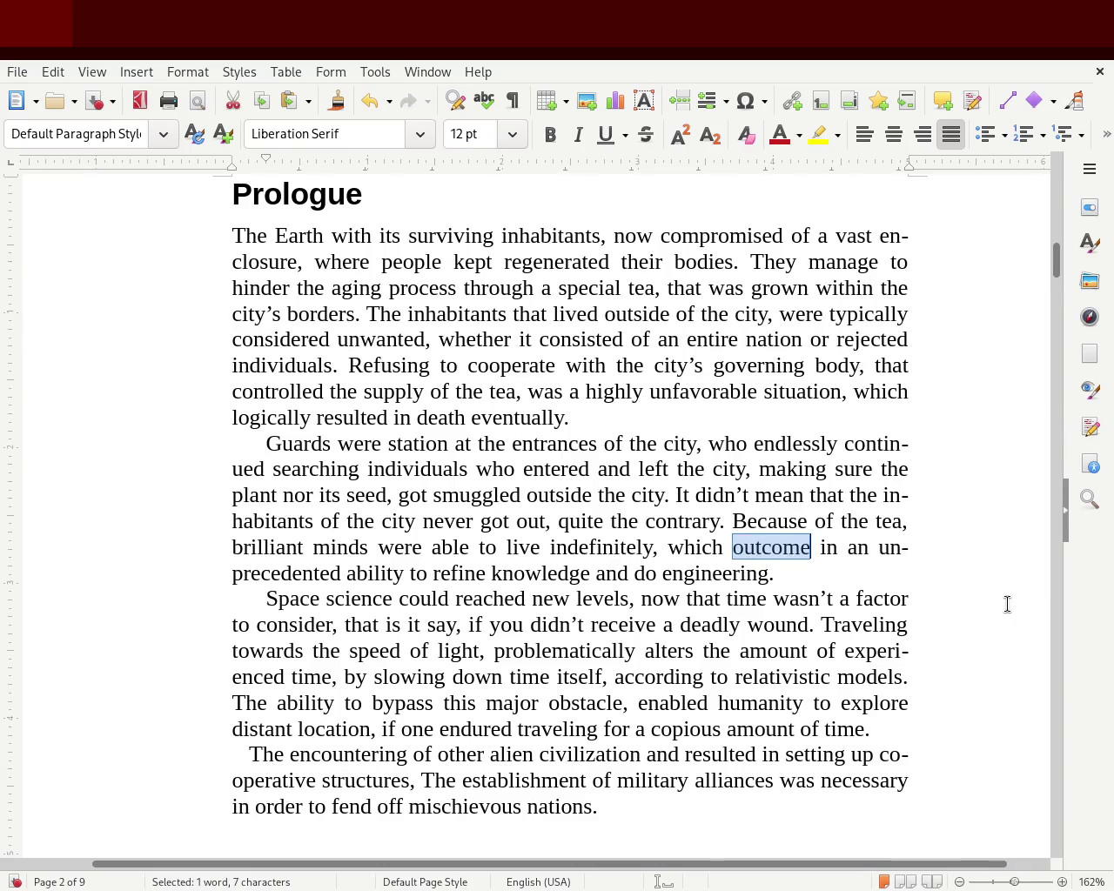
pyautogui.press('Delete')
pyautogui.press('Left')
pyautogui.press('Left')
pyautogui.press('Left')
pyautogui.press('Left')
pyautogui.press('Left')
pyautogui.press('Left')
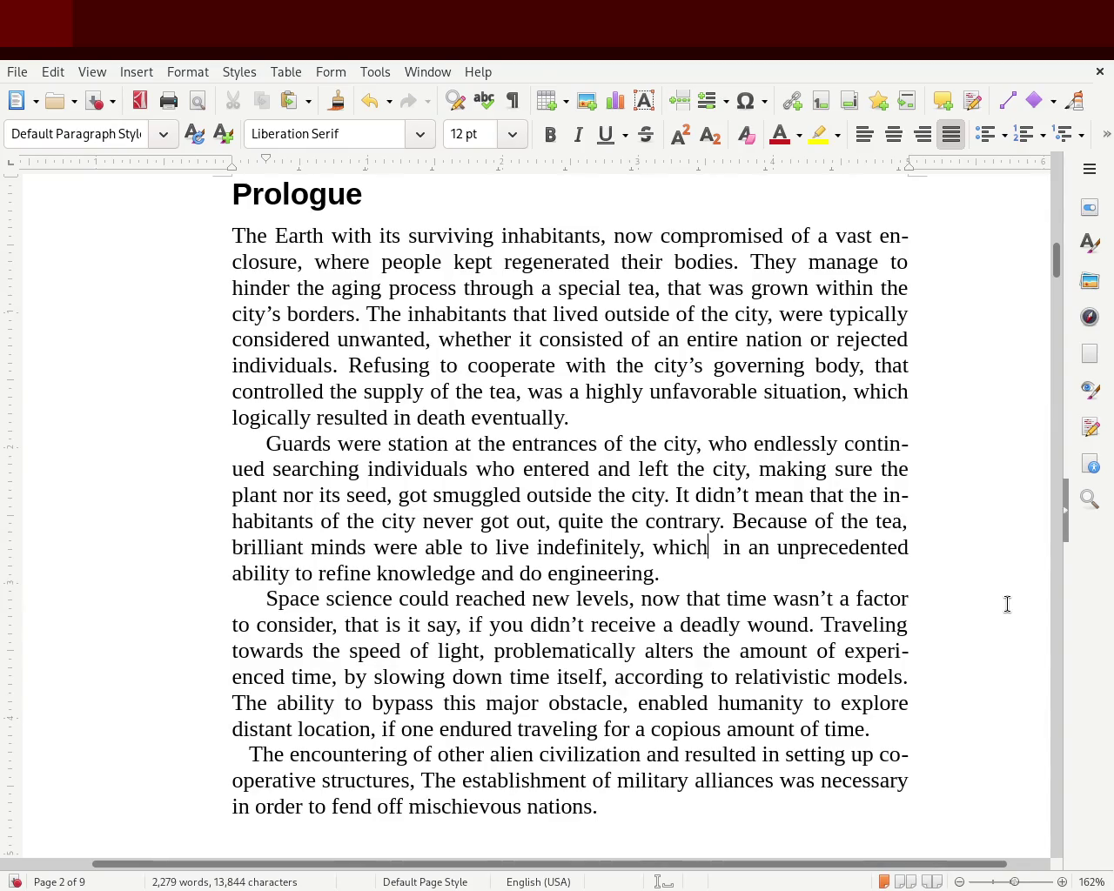
pyautogui.write('gave')
pyautogui.press('Delete')
pyautogui.press('Delete')
pyautogui.press('Delete')
pyautogui.press('Delete')
pyautogui.press('Delete')
pyautogui.write('an')
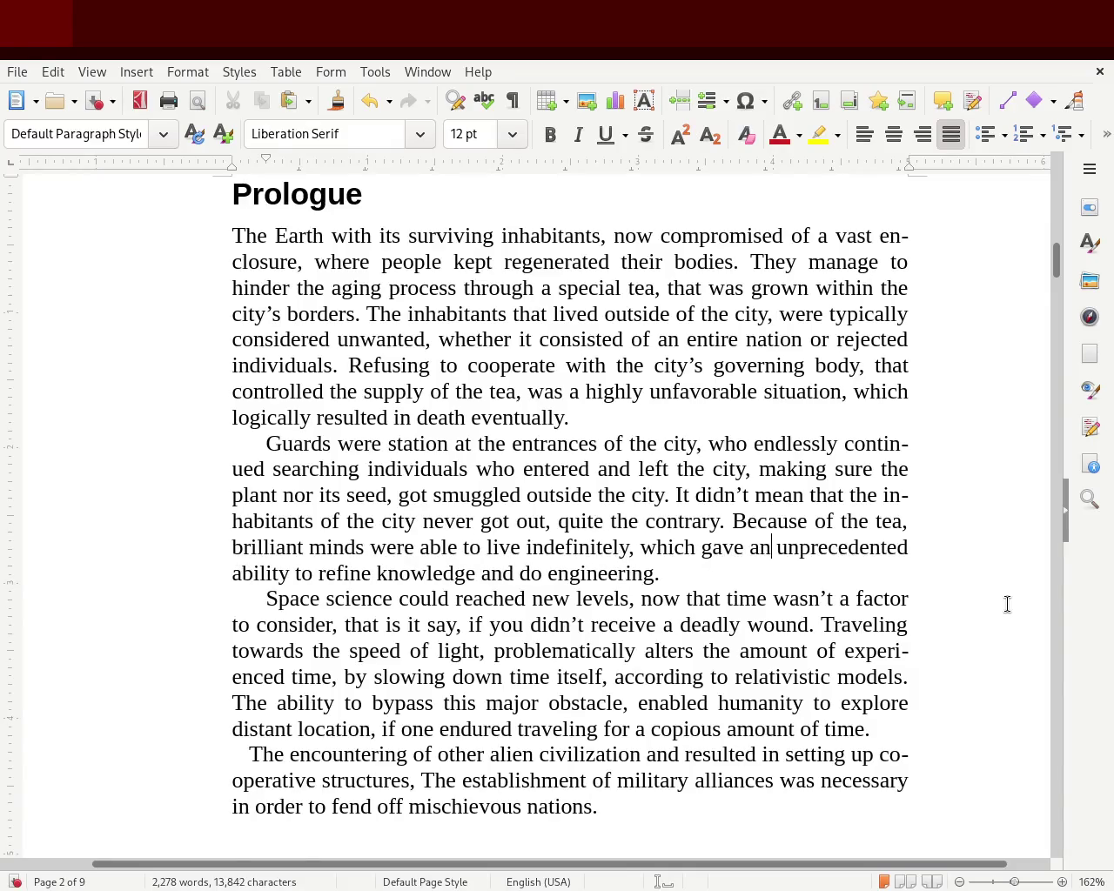
pyautogui.write('humanity')
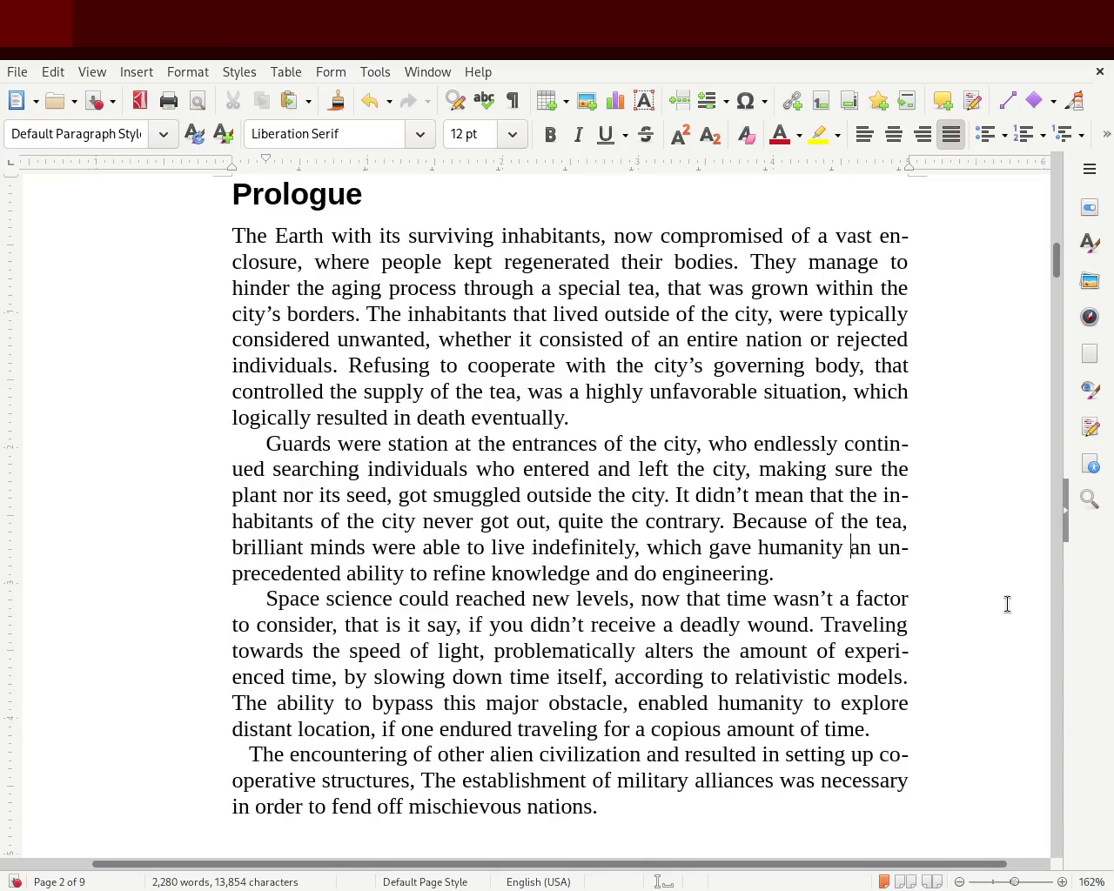
pyautogui.hotkey('ctrl', 's')
# - Insert 'therefor' after 'could', replace 'levels' with 'unimagined heights', and save
pyautogui.click(398, 599)
pyautogui.write('therefor')
pyautogui.press('Right')
pyautogui.press('Right')
pyautogui.press('Right')
pyautogui.press('Right')
pyautogui.press('Right')
pyautogui.press('Right')
pyautogui.press('Delete')
pyautogui.press('Delete')
pyautogui.press('Delete')
pyautogui.press('Delete')
pyautogui.press('Delete')
pyautogui.press('Delete')
pyautogui.write('unimagend')
pyautogui.press('BackSpace')
pyautogui.press('BackSpace')
pyautogui.write('d ')
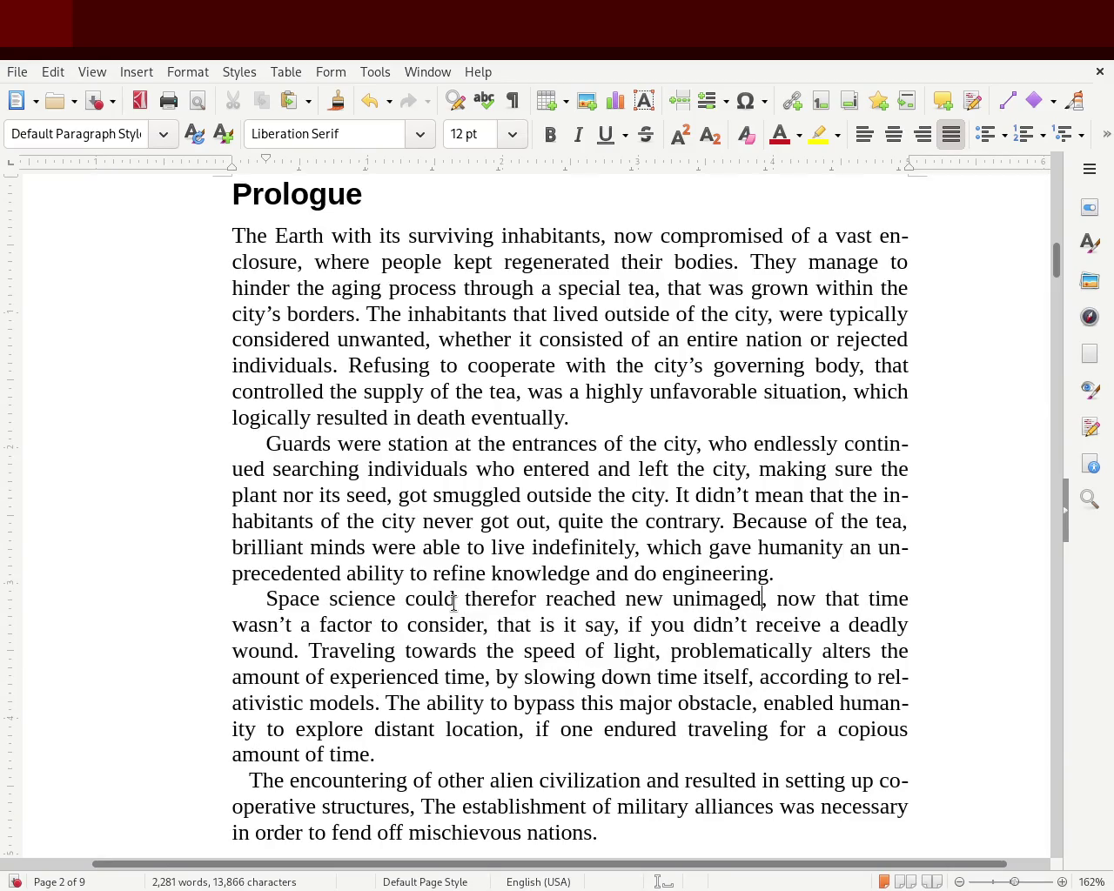
pyautogui.write('heights')
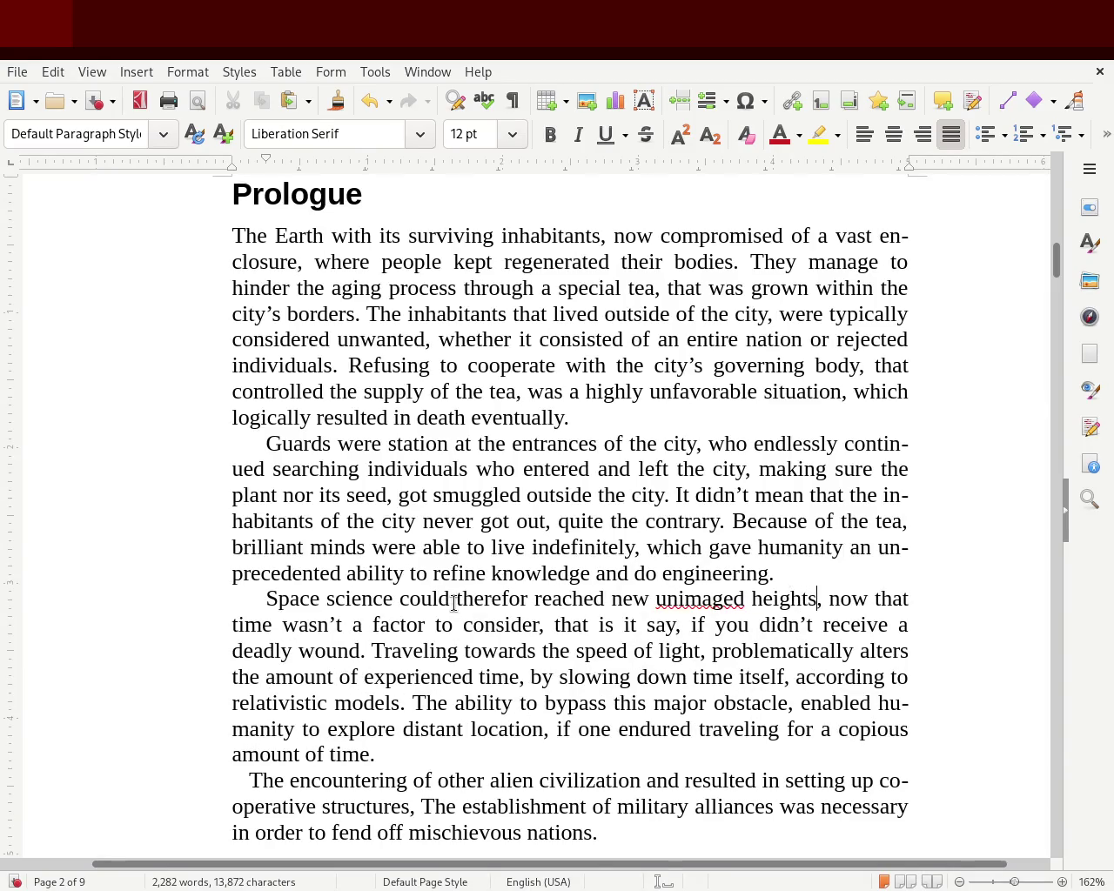
pyautogui.doubleClick(693, 600)
pyautogui.write('unimagined')
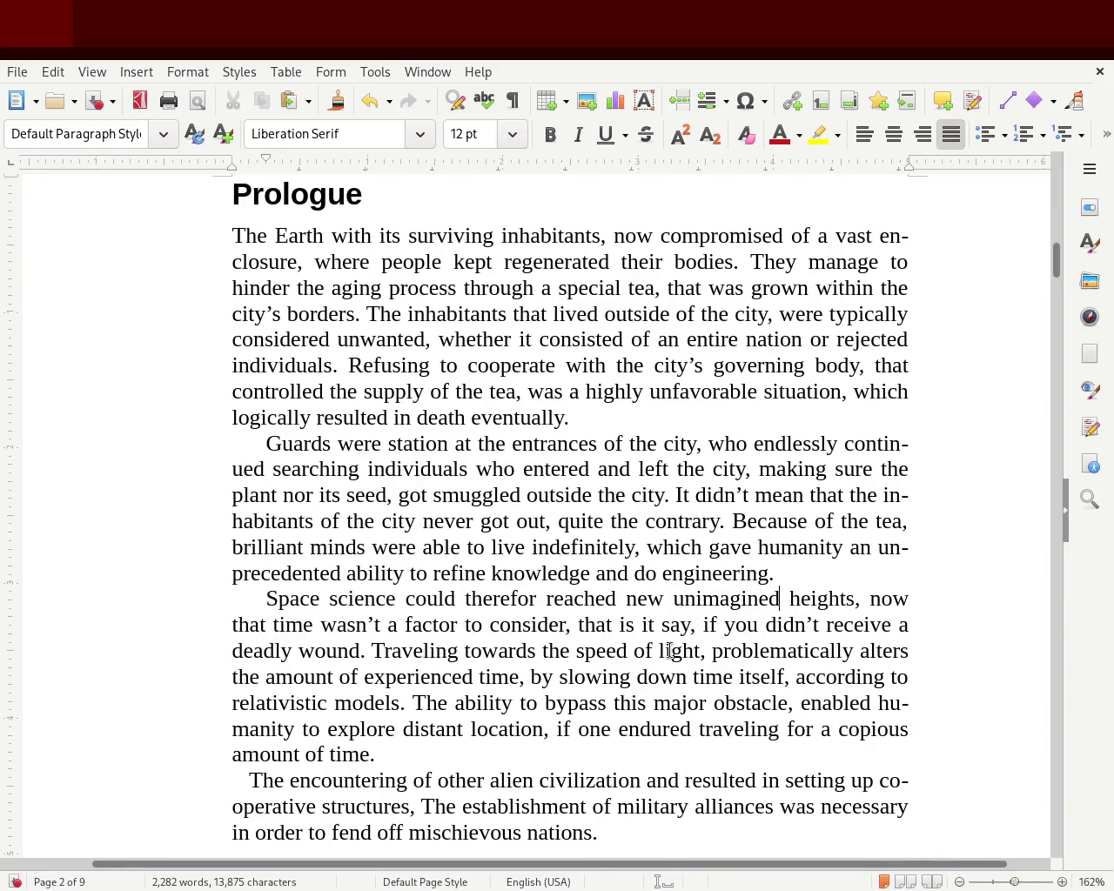
pyautogui.hotkey('ctrl', 's')
# - Complete the spelling 'therefore' and delete the leftover 'new' before 'unimagined'
pyautogui.click(541, 599)
pyautogui.write('e')
pyautogui.click(692, 729)
pyautogui.click(496, 599)
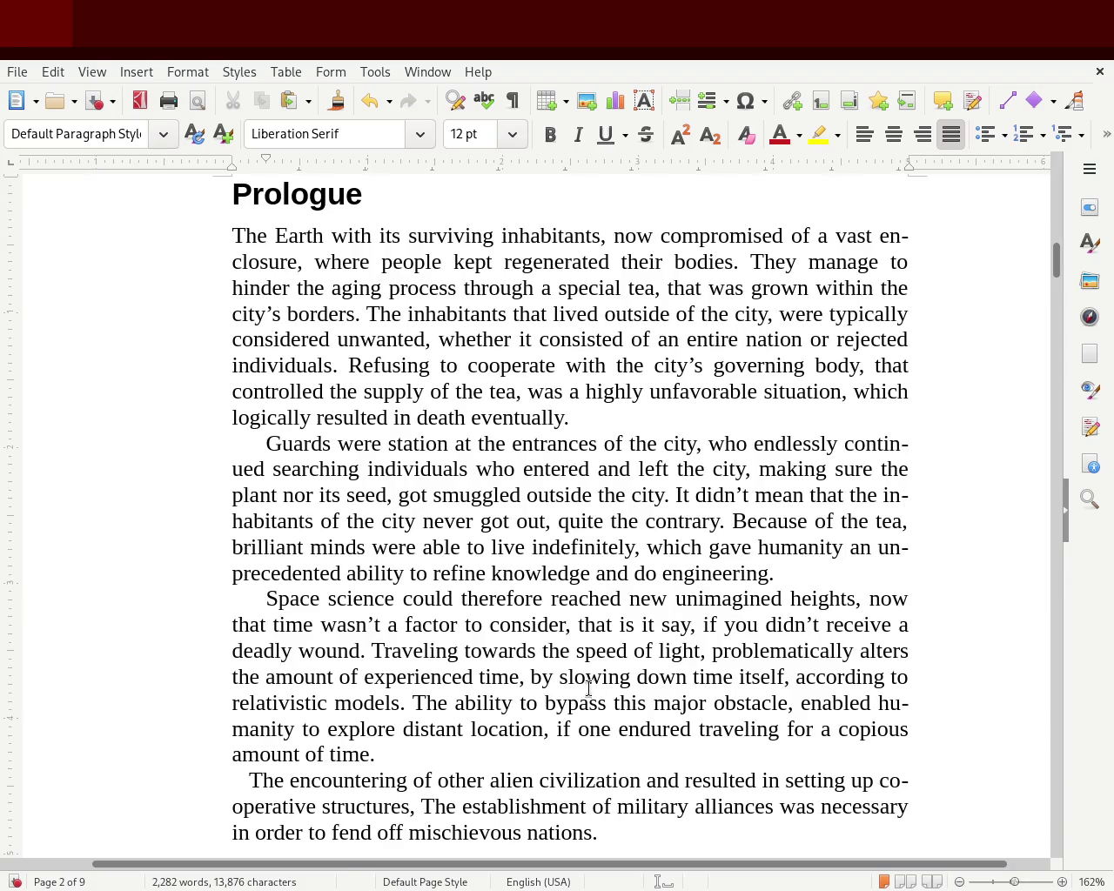
pyautogui.doubleClick(657, 601)
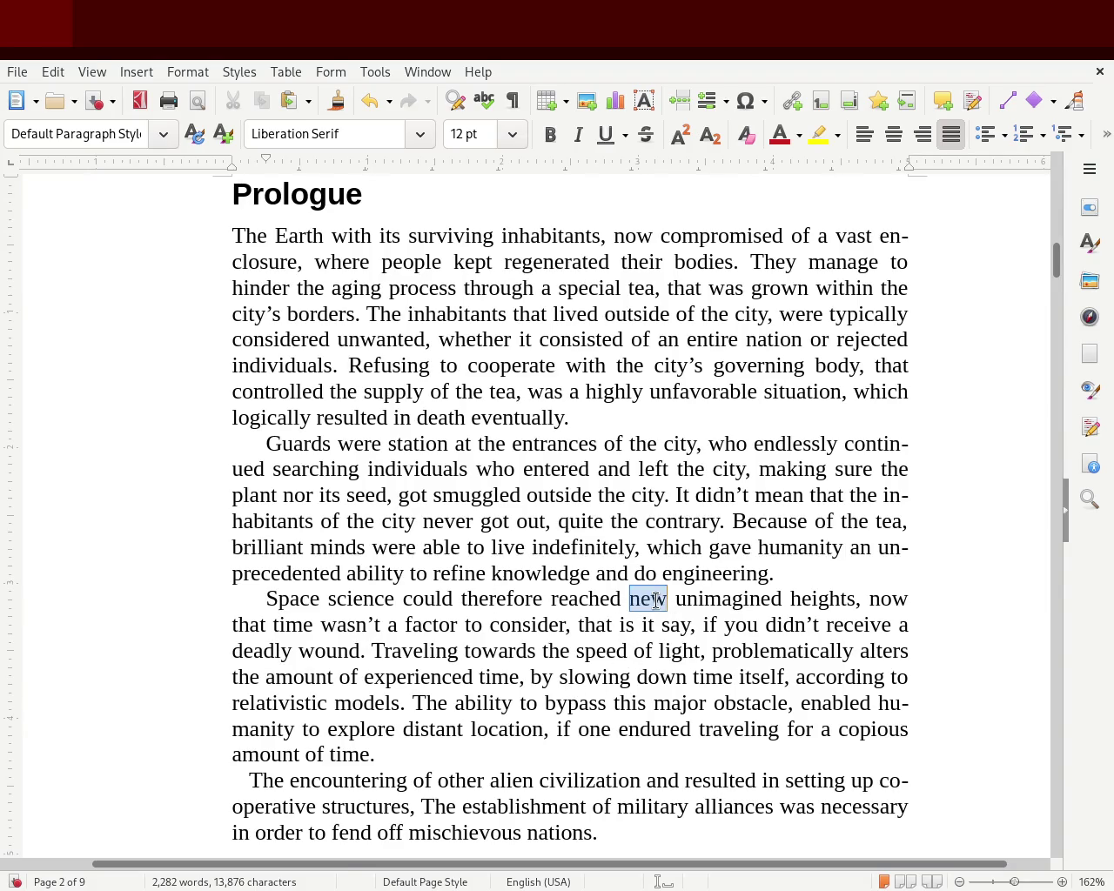
pyautogui.press('Delete')
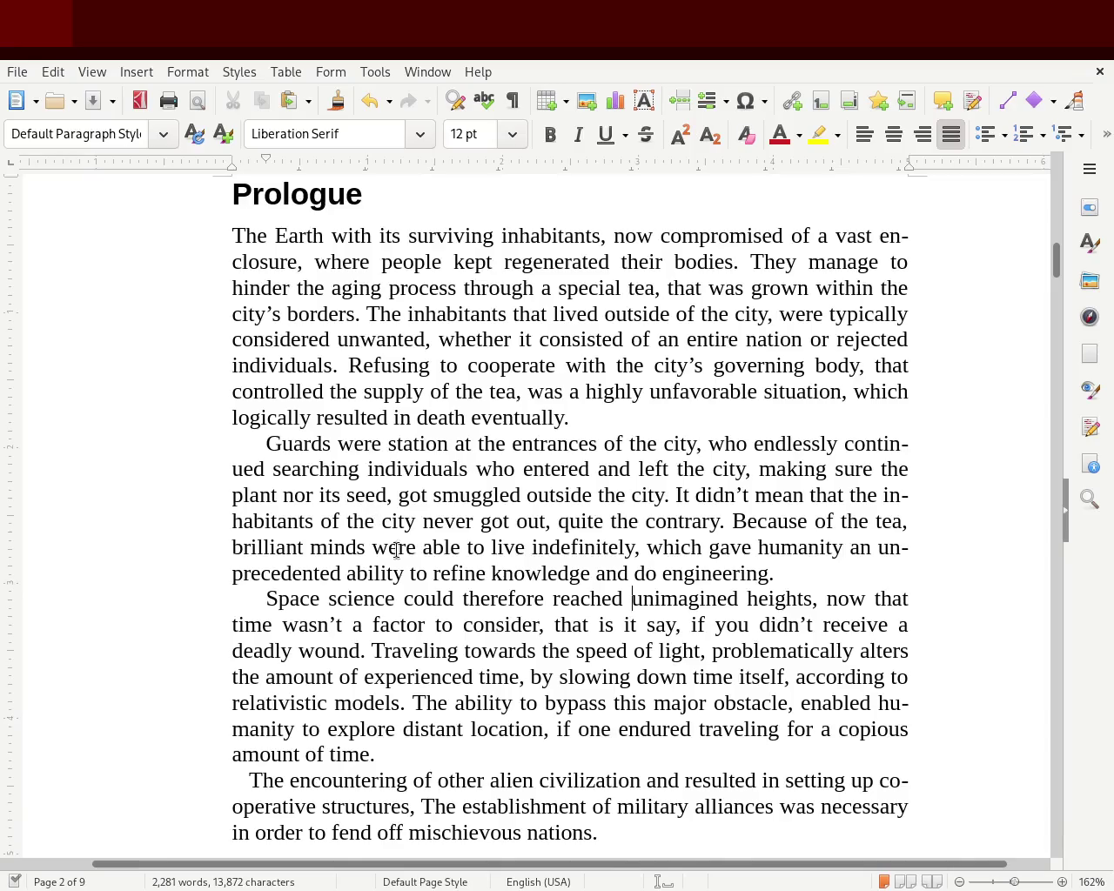
pyautogui.moveTo(757, 625); pyautogui.dragTo(889, 624)
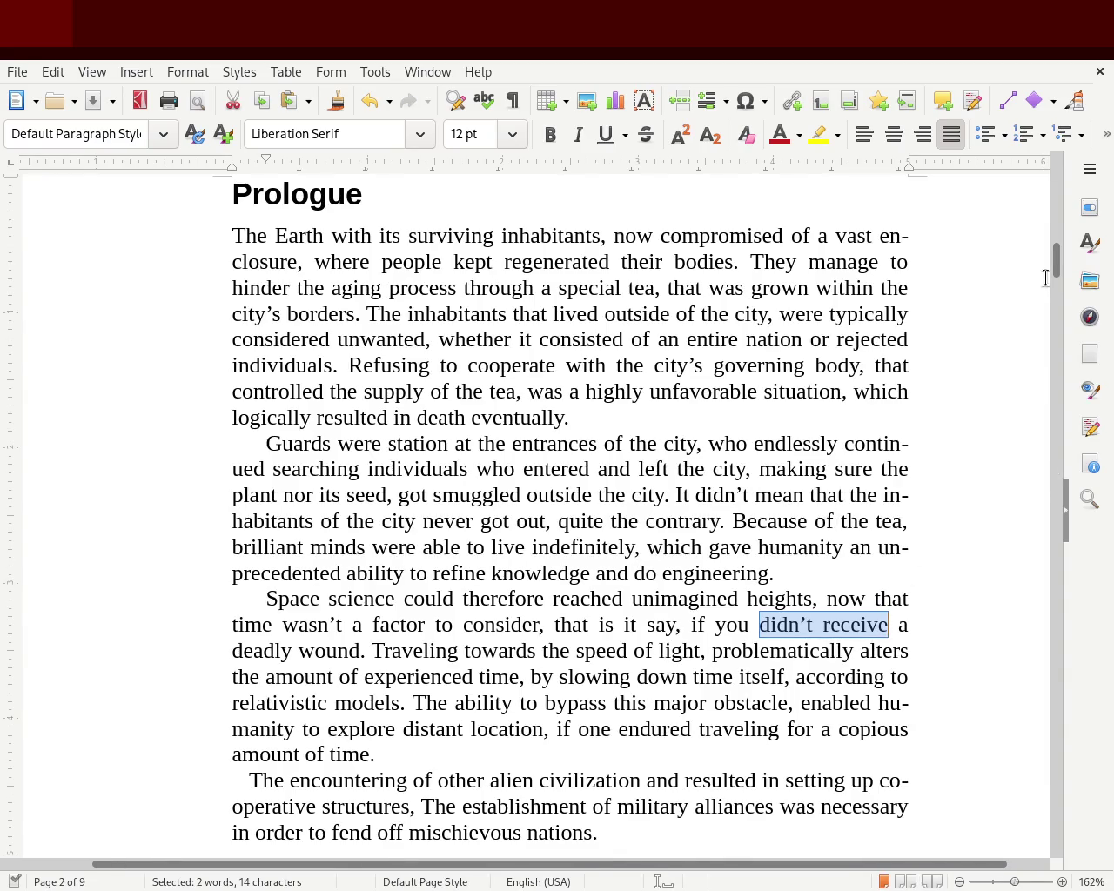
pyautogui.moveTo(1055, 266); pyautogui.dragTo(1055, 272)
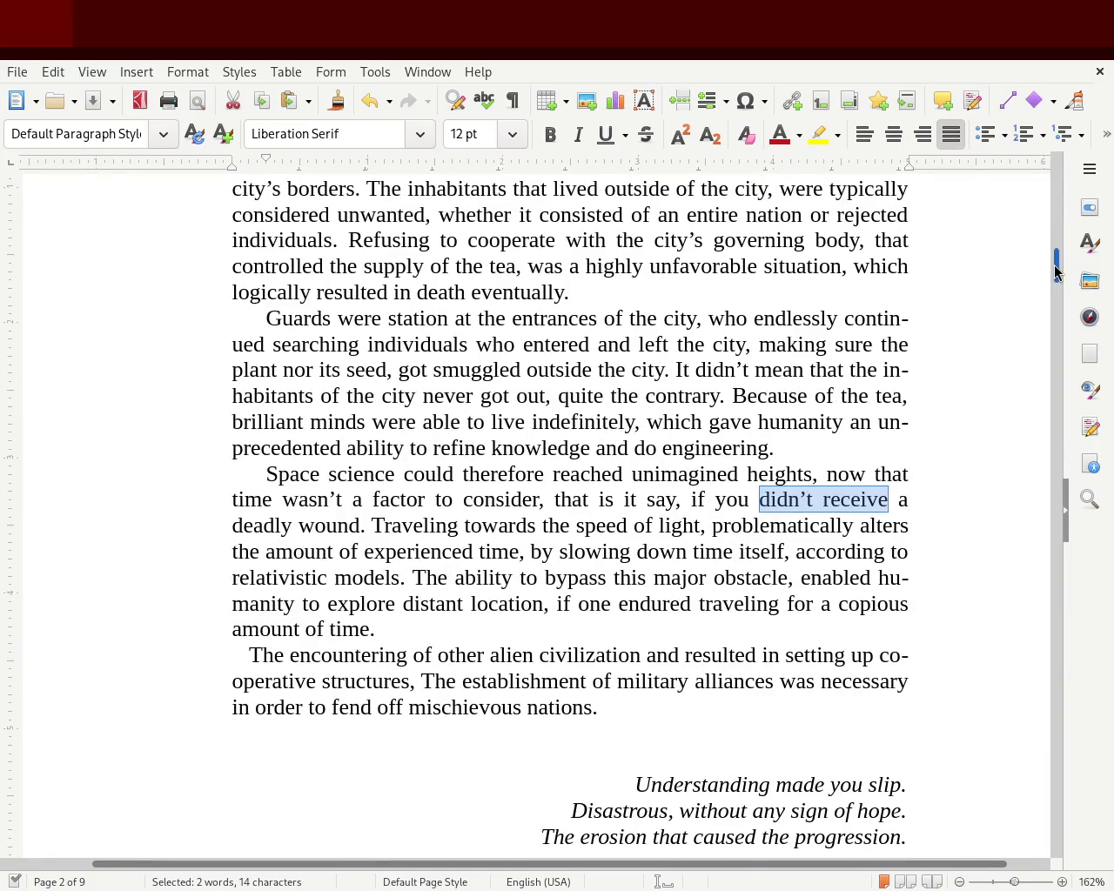
pyautogui.click(228, 659)
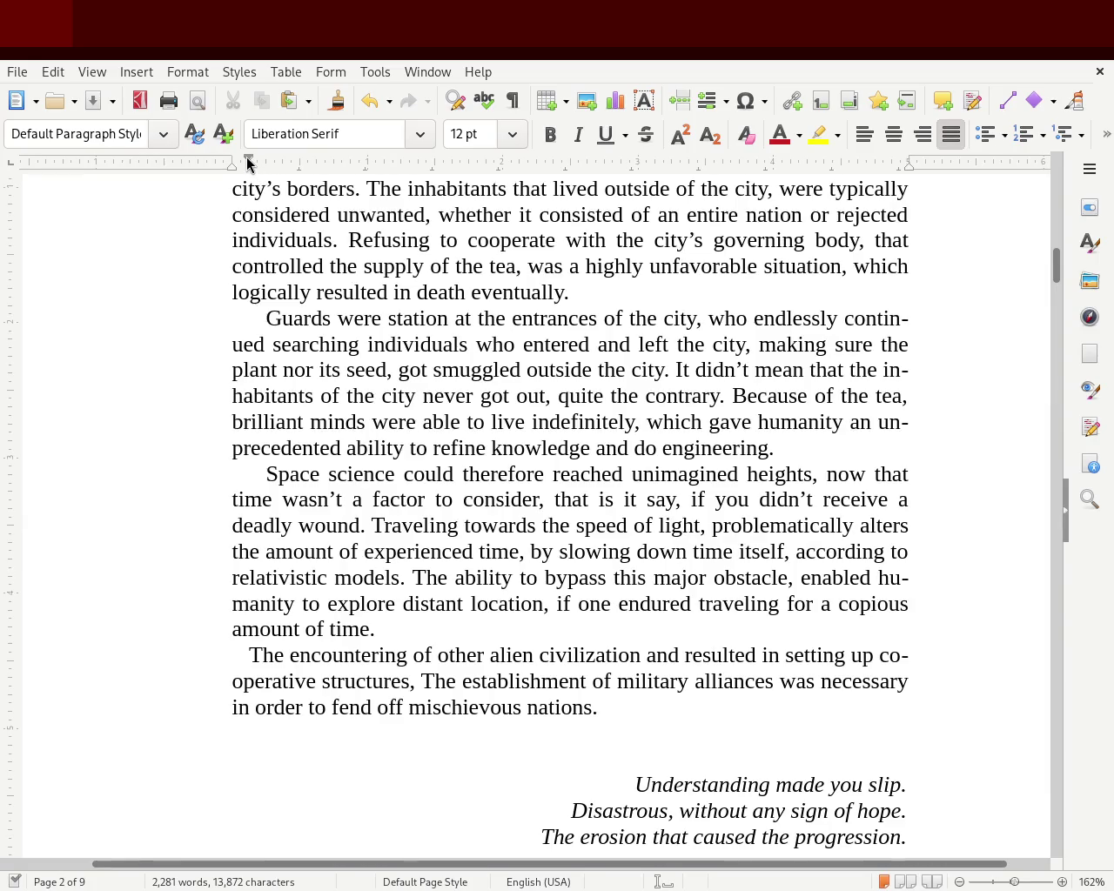
pyautogui.click(231, 485)
pyautogui.click(239, 657)
# - Match the last paragraph's first-line indent, change 'encountering' to 'encounter', and delete 'and' and 'setting up'
pyautogui.moveTo(253, 165); pyautogui.dragTo(265, 166)
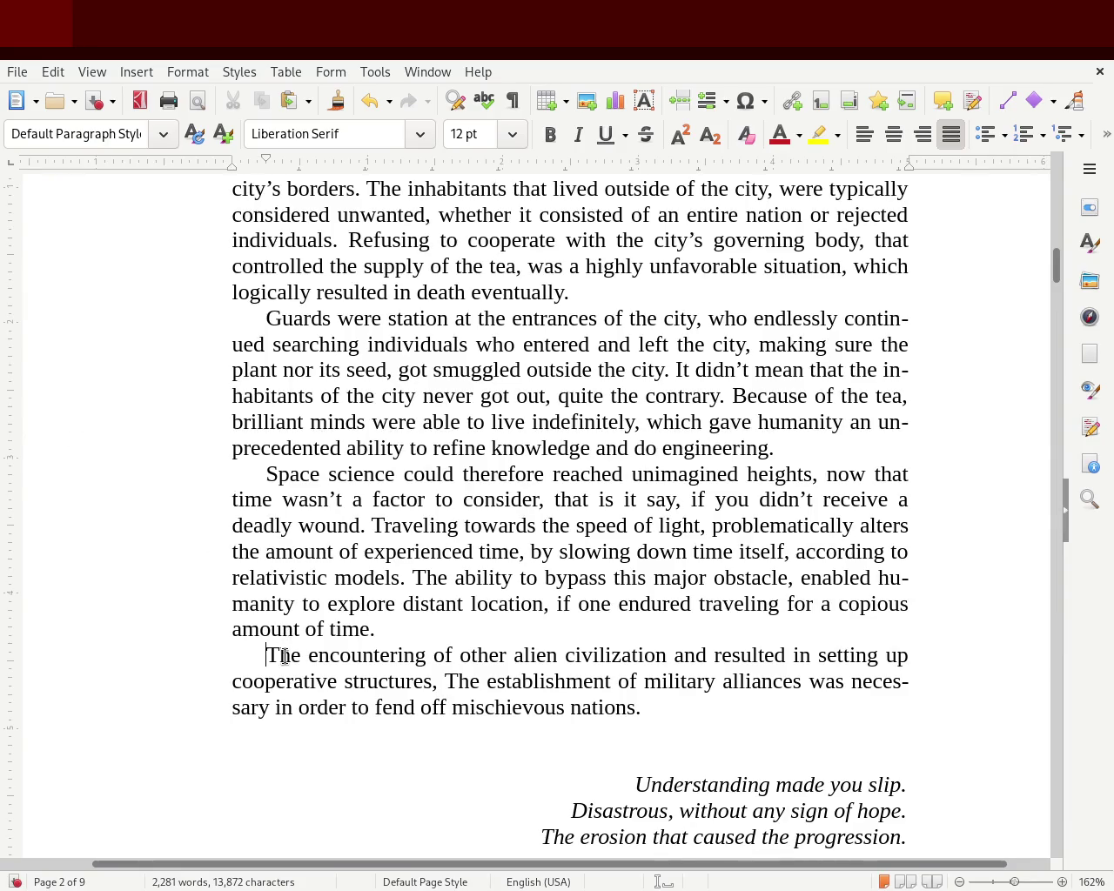
pyautogui.doubleClick(397, 655)
pyautogui.write('encounter')
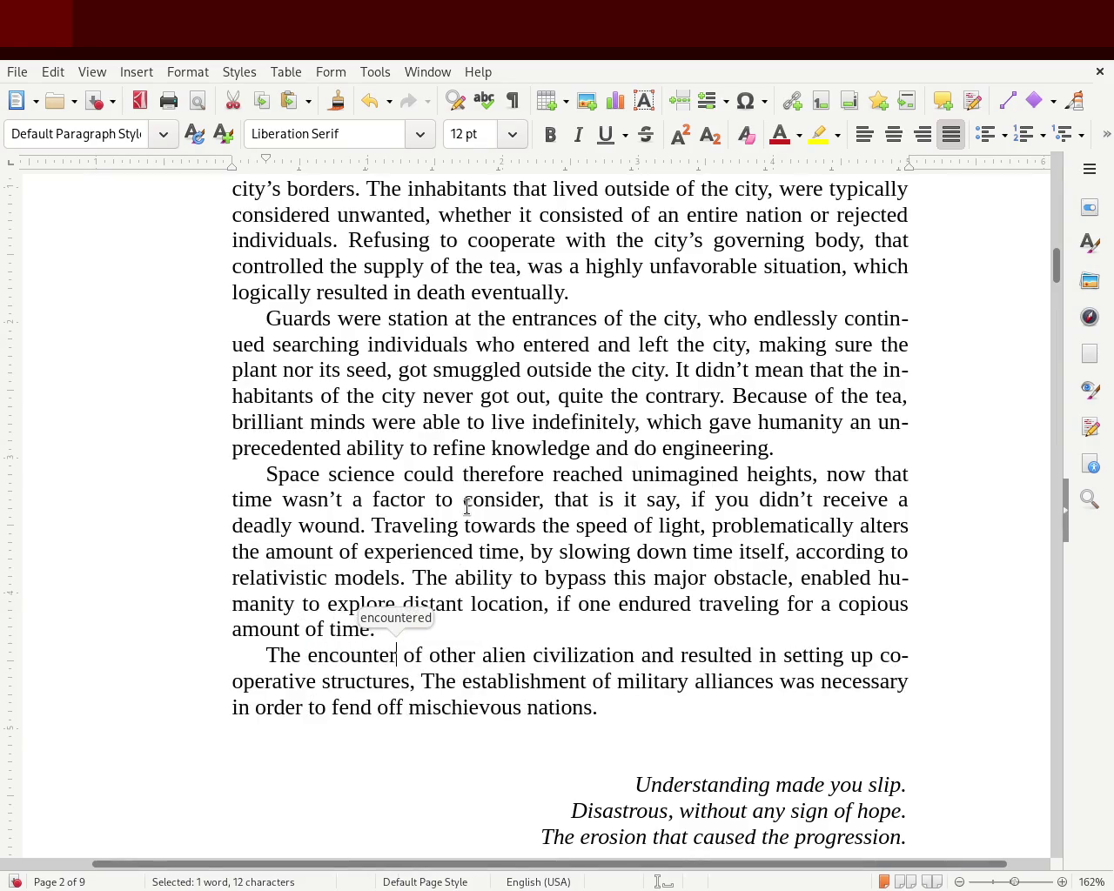
pyautogui.doubleClick(667, 653)
pyautogui.press('BackSpace')
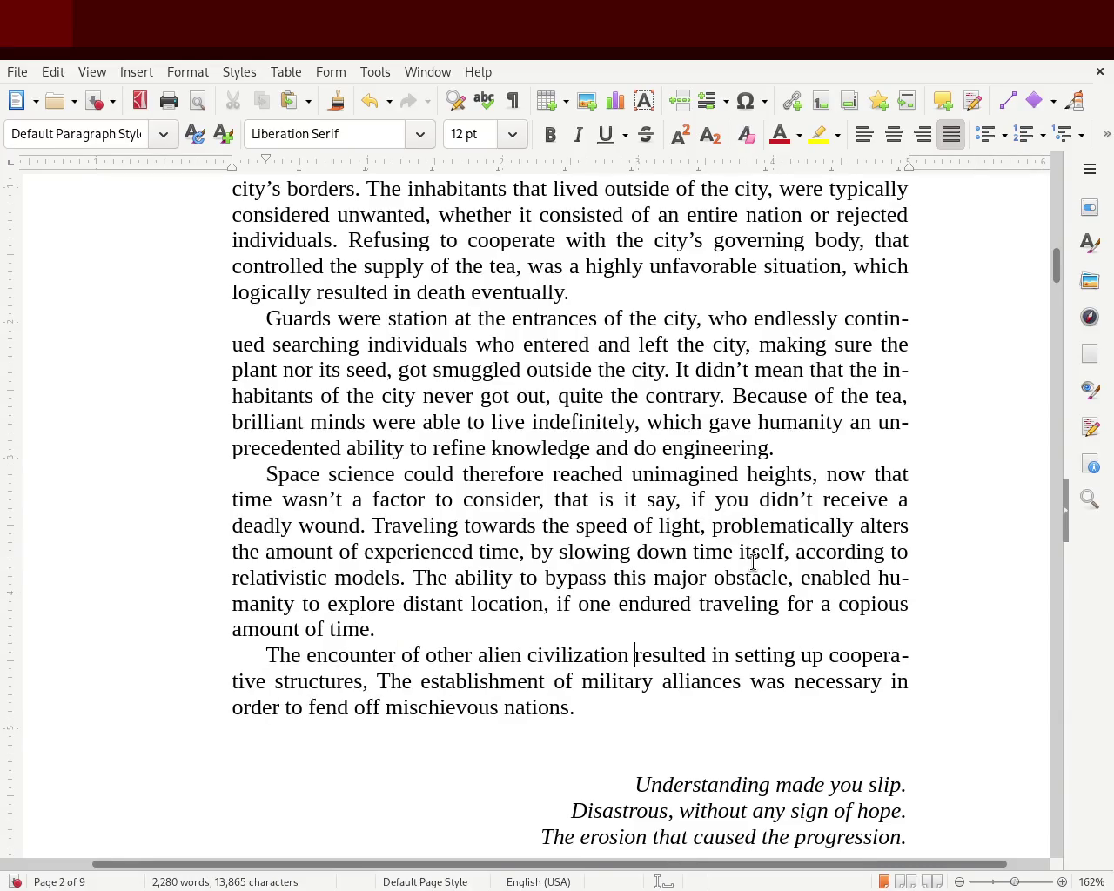
pyautogui.doubleClick(813, 655)
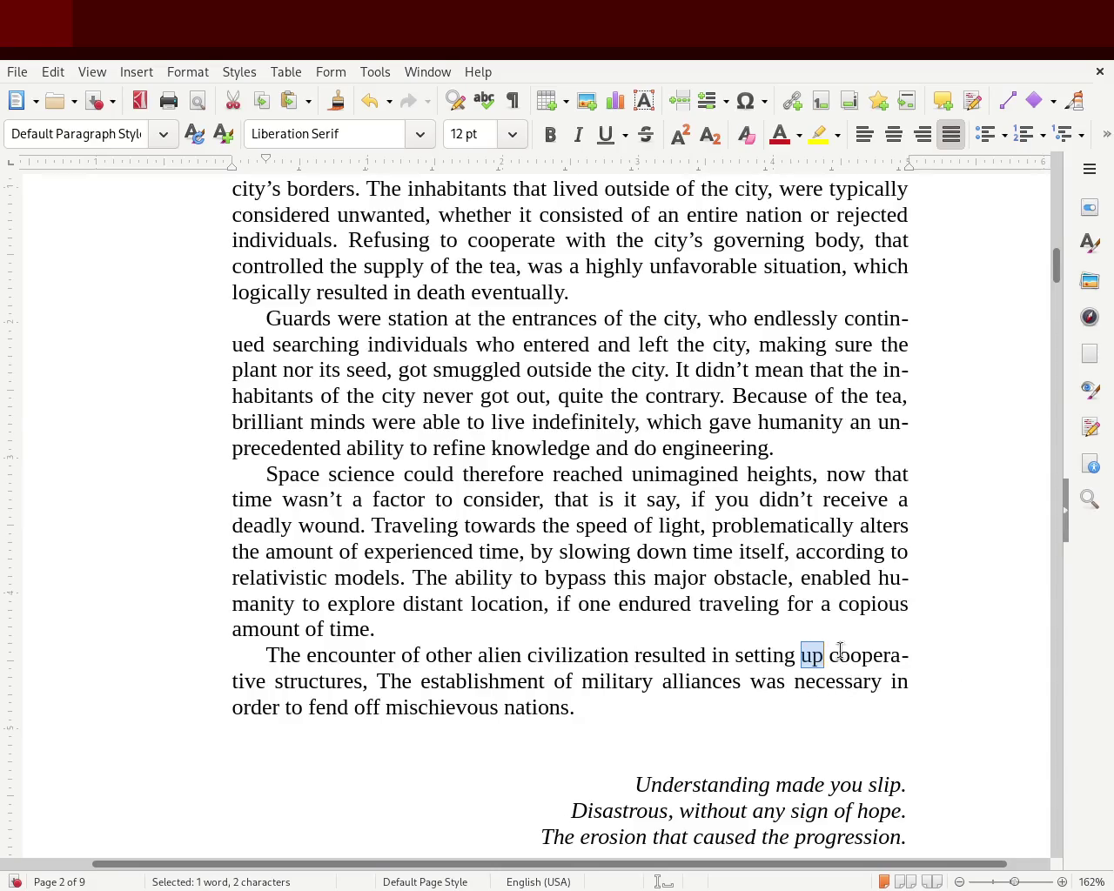
pyautogui.moveTo(734, 660); pyautogui.dragTo(823, 658)
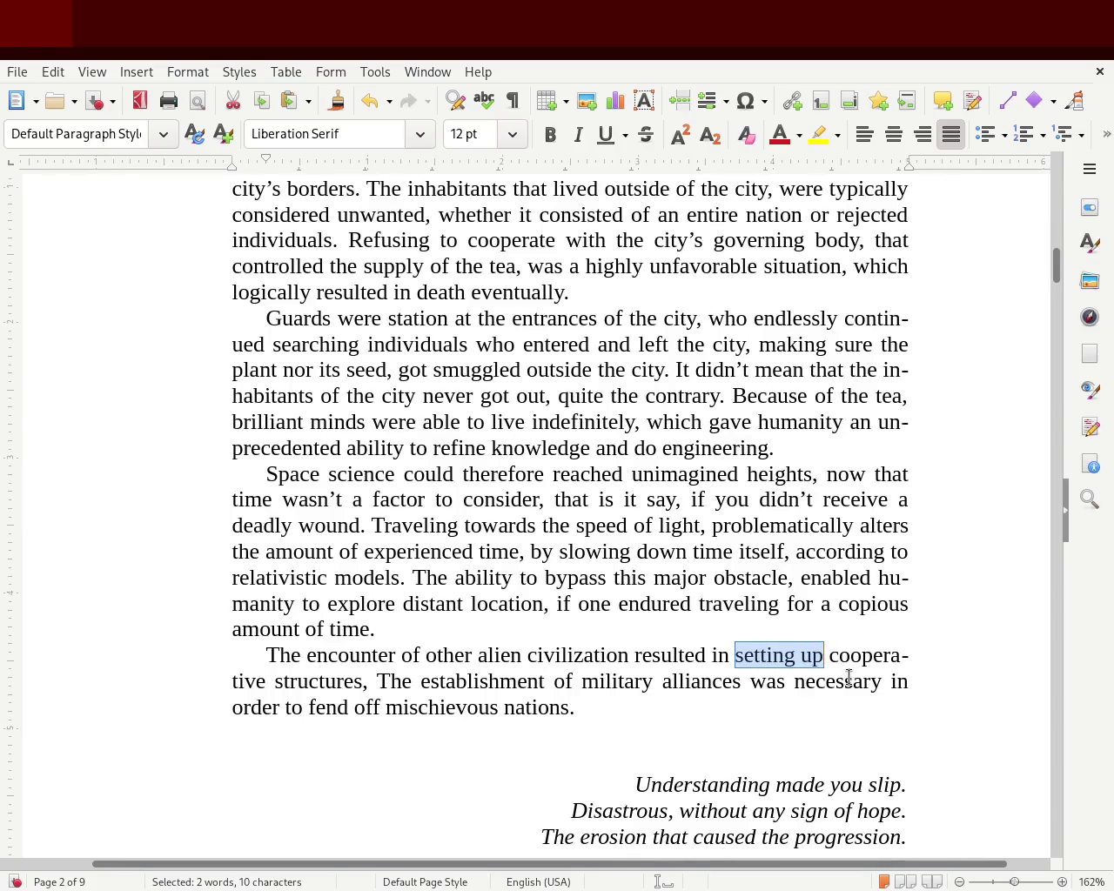
pyautogui.press('Delete')
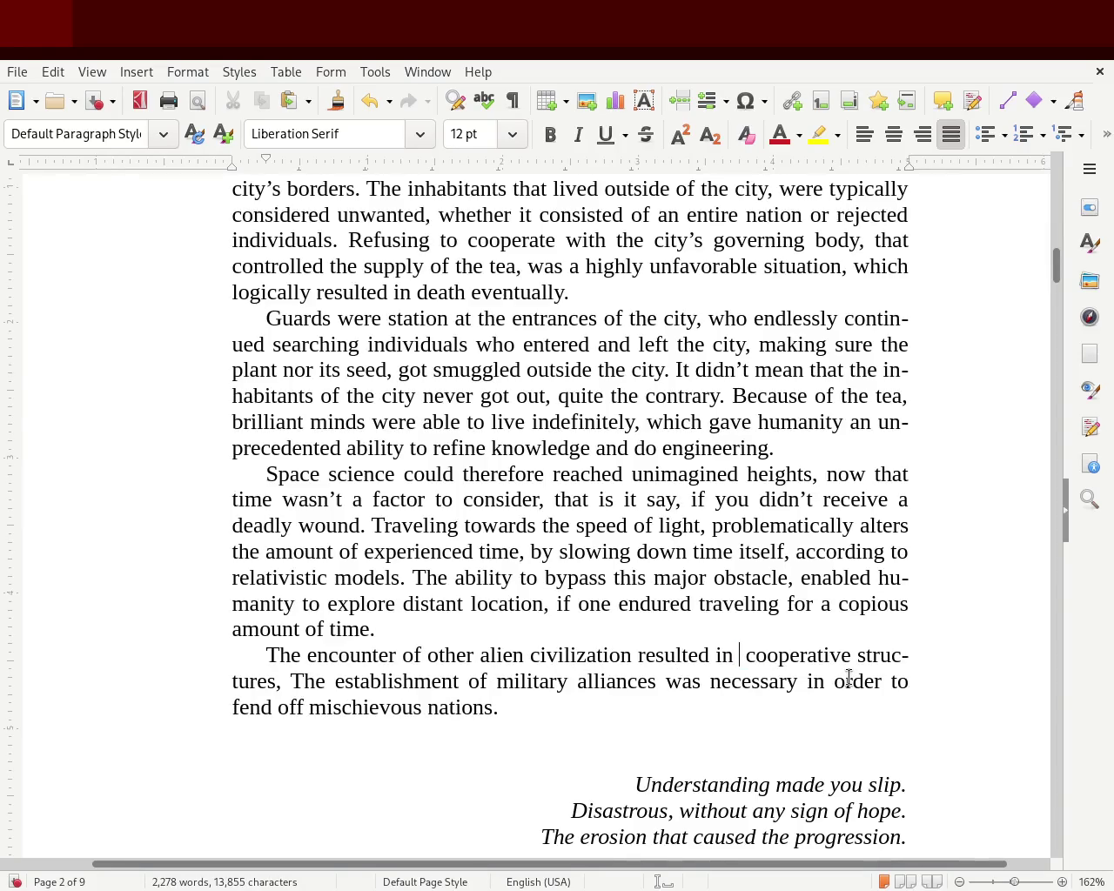
pyautogui.press('Delete')
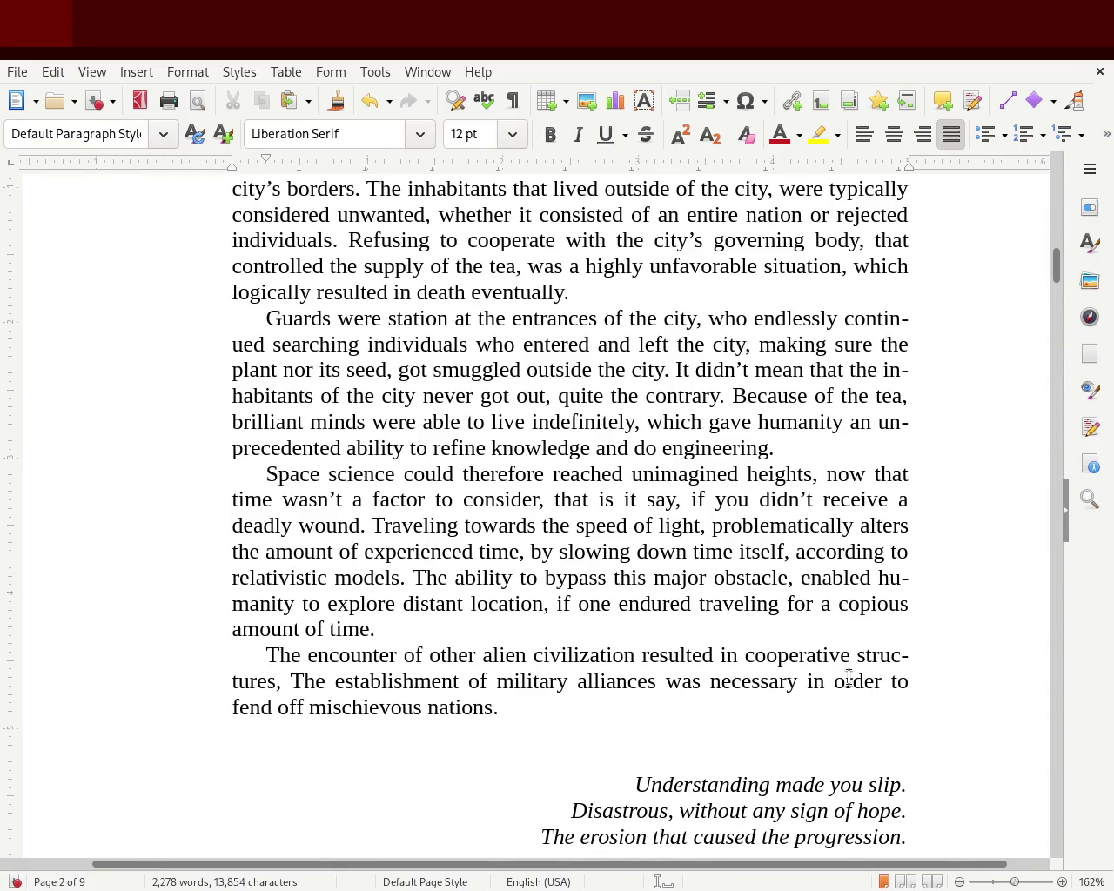
# - Replace 'resulted' with 'offshoot a', correcting the mistyped 'offshooted'
pyautogui.press('Left')
pyautogui.press('BackSpace')
pyautogui.press('BackSpace')
pyautogui.press('BackSpace')
pyautogui.press('BackSpace')
pyautogui.press('BackSpace')
pyautogui.press('BackSpace')
pyautogui.press('BackSpace')
pyautogui.press('BackSpace')
pyautogui.write('offshooted ')
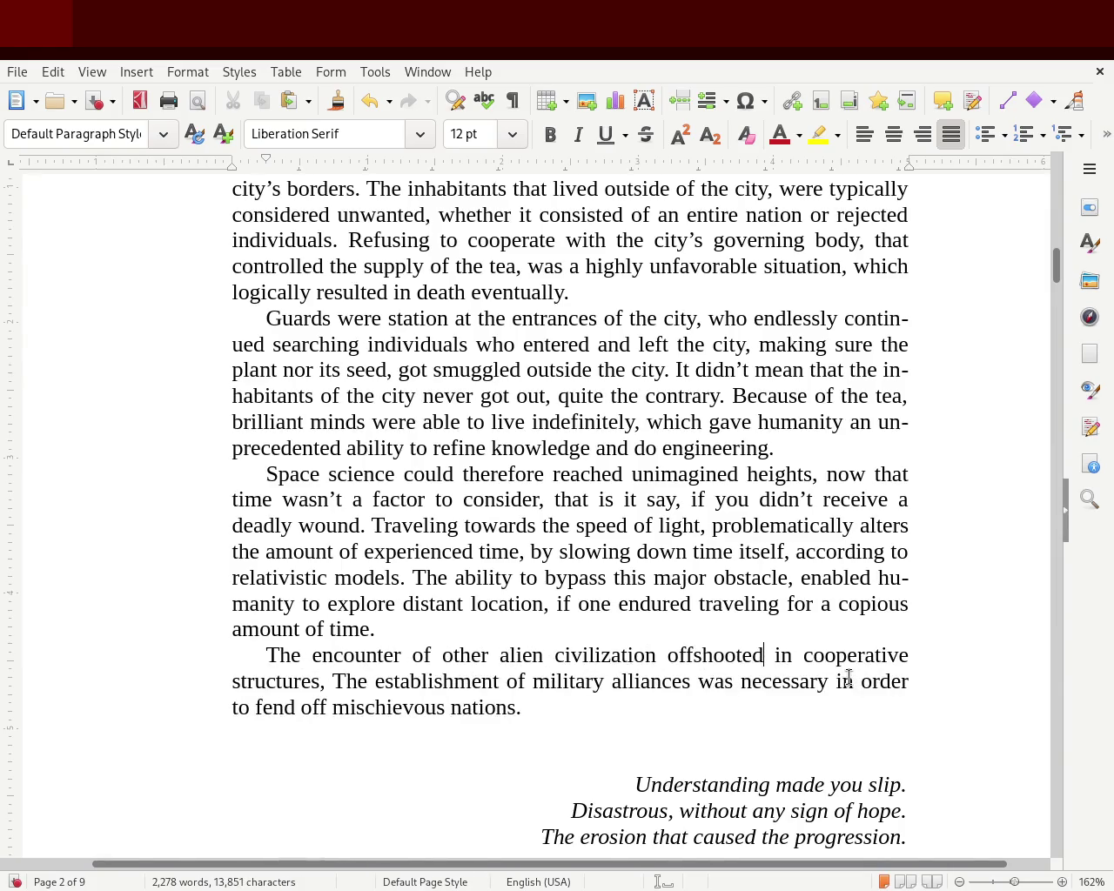
pyautogui.write('a')
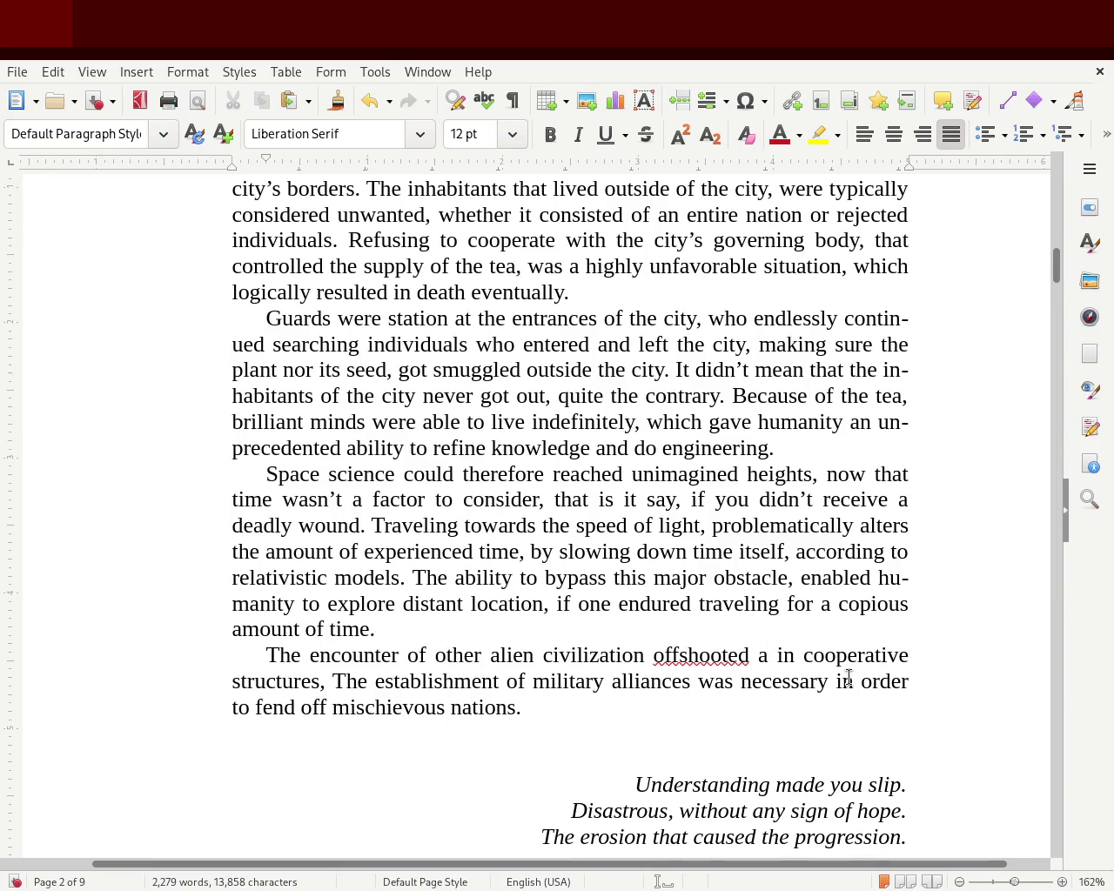
pyautogui.doubleClick(697, 661)
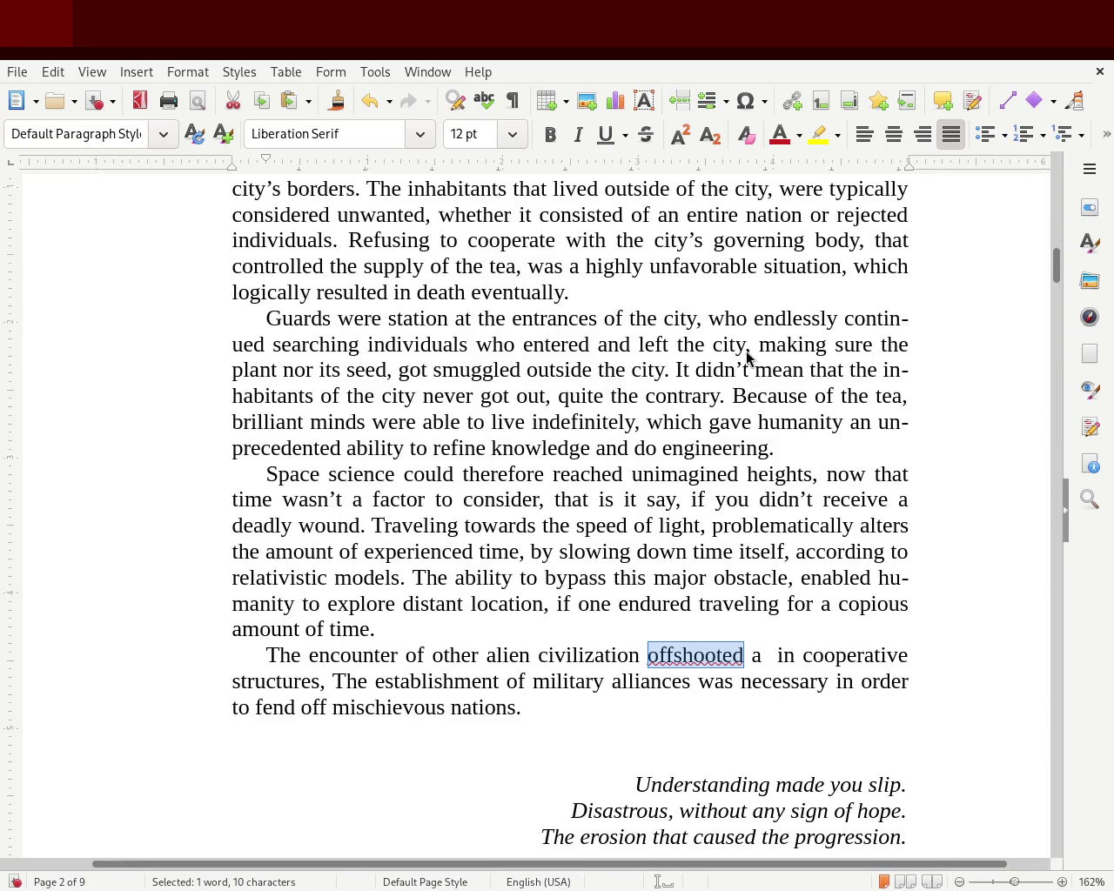
pyautogui.write('offs hooted')
pyautogui.click(670, 655)
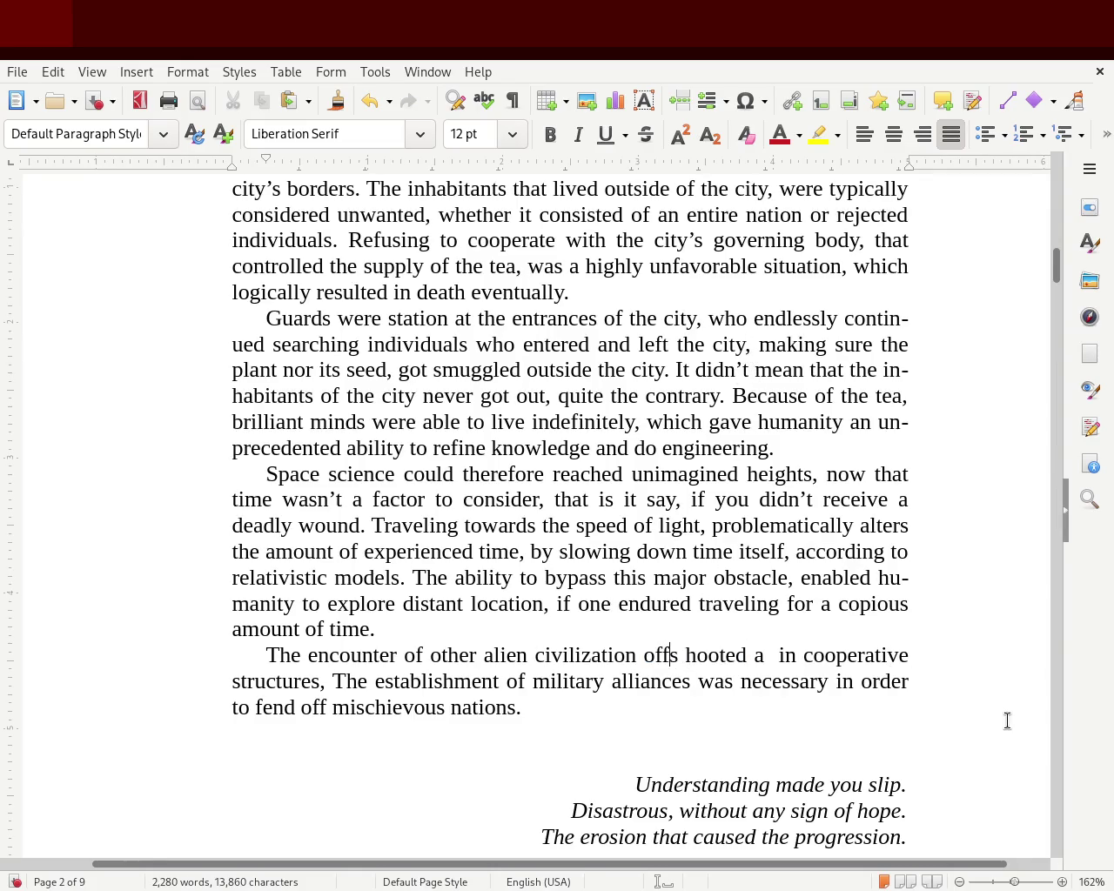
pyautogui.press('Right')
pyautogui.press('Delete')
pyautogui.press('Right')
pyautogui.press('Right')
pyautogui.press('Right')
pyautogui.press('Right')
pyautogui.press('Right')
pyautogui.press('Right')
pyautogui.press('Right')
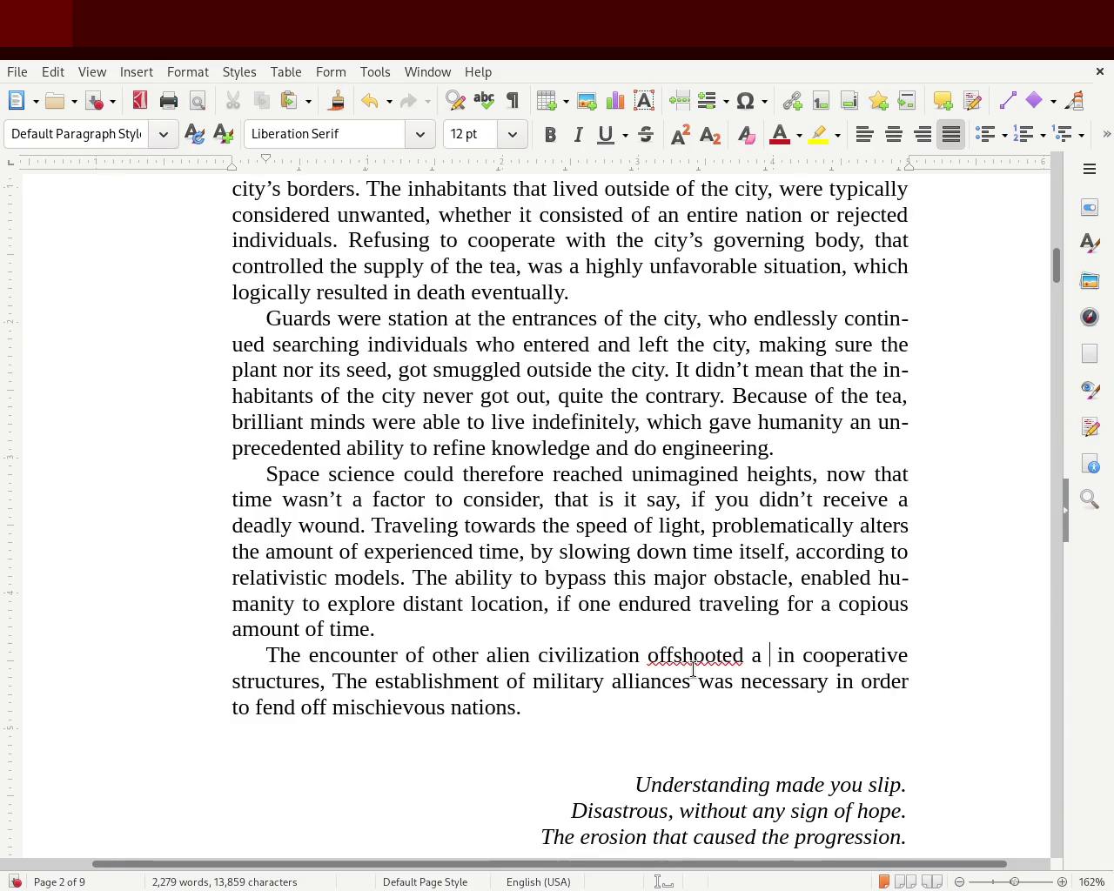
pyautogui.doubleClick(694, 663)
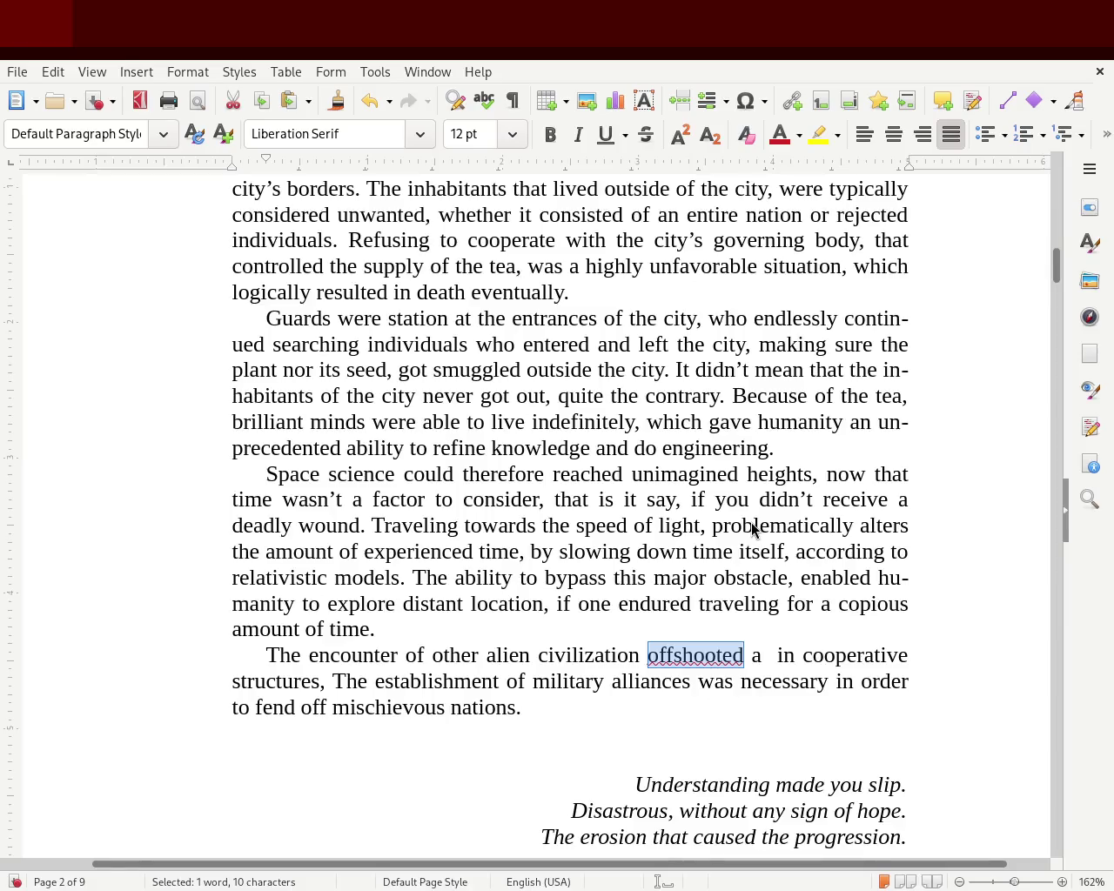
pyautogui.write('offshoot')
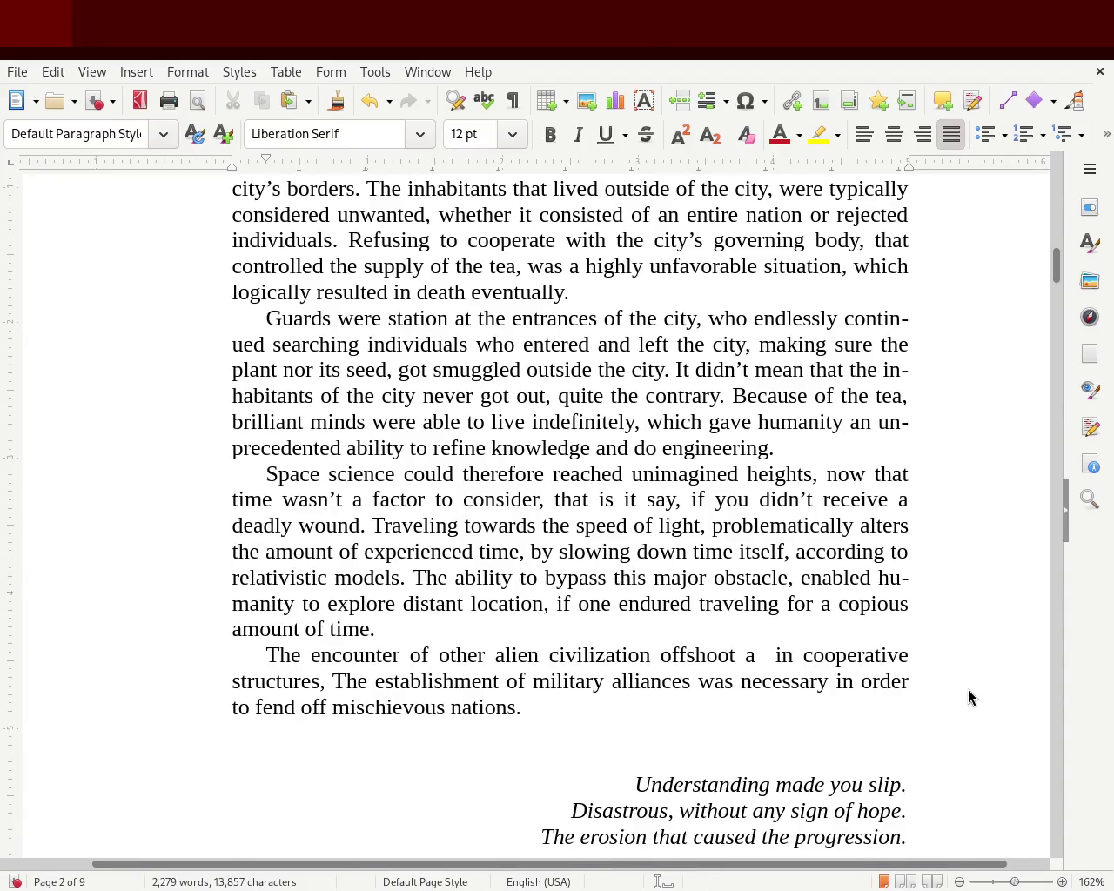
# - Move 'consequence' to the start of the sentence before 'encounter' and add 'of other'
pyautogui.write('consequence')
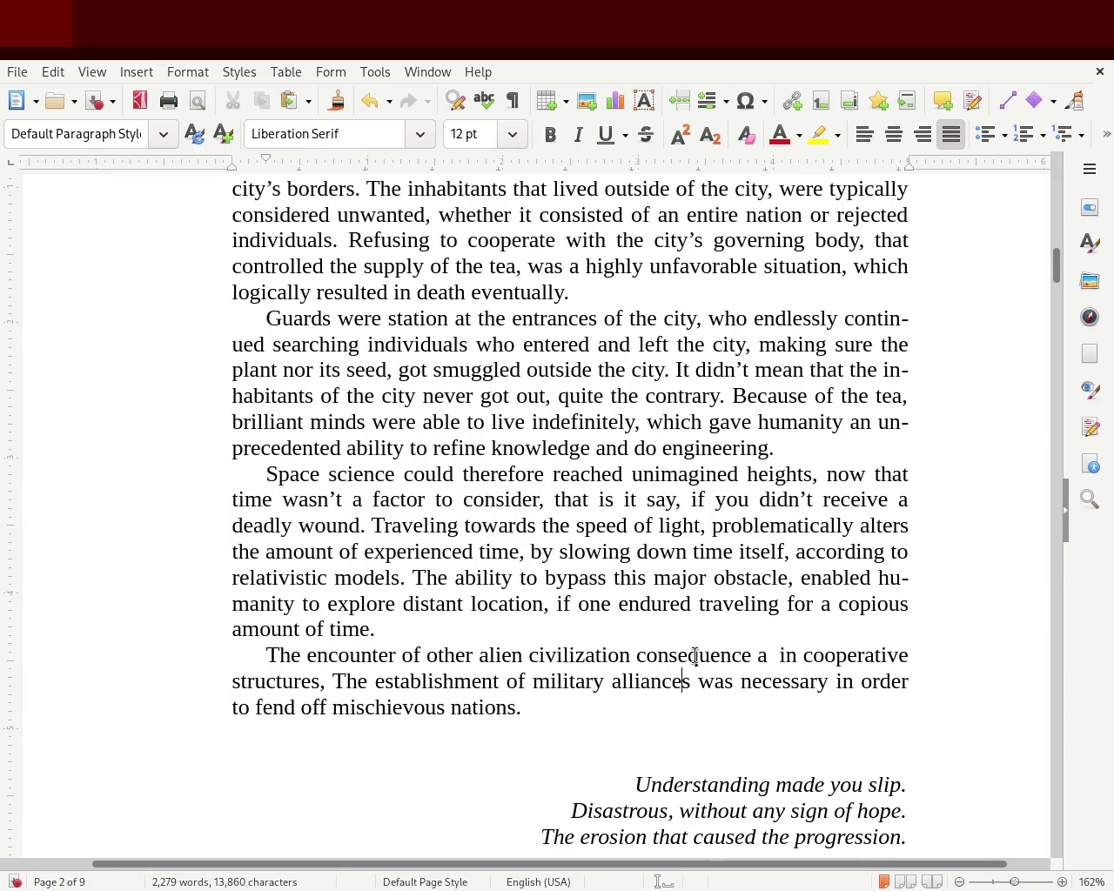
pyautogui.doubleClick(695, 657)
pyautogui.hotkey('ctrl', 'c')
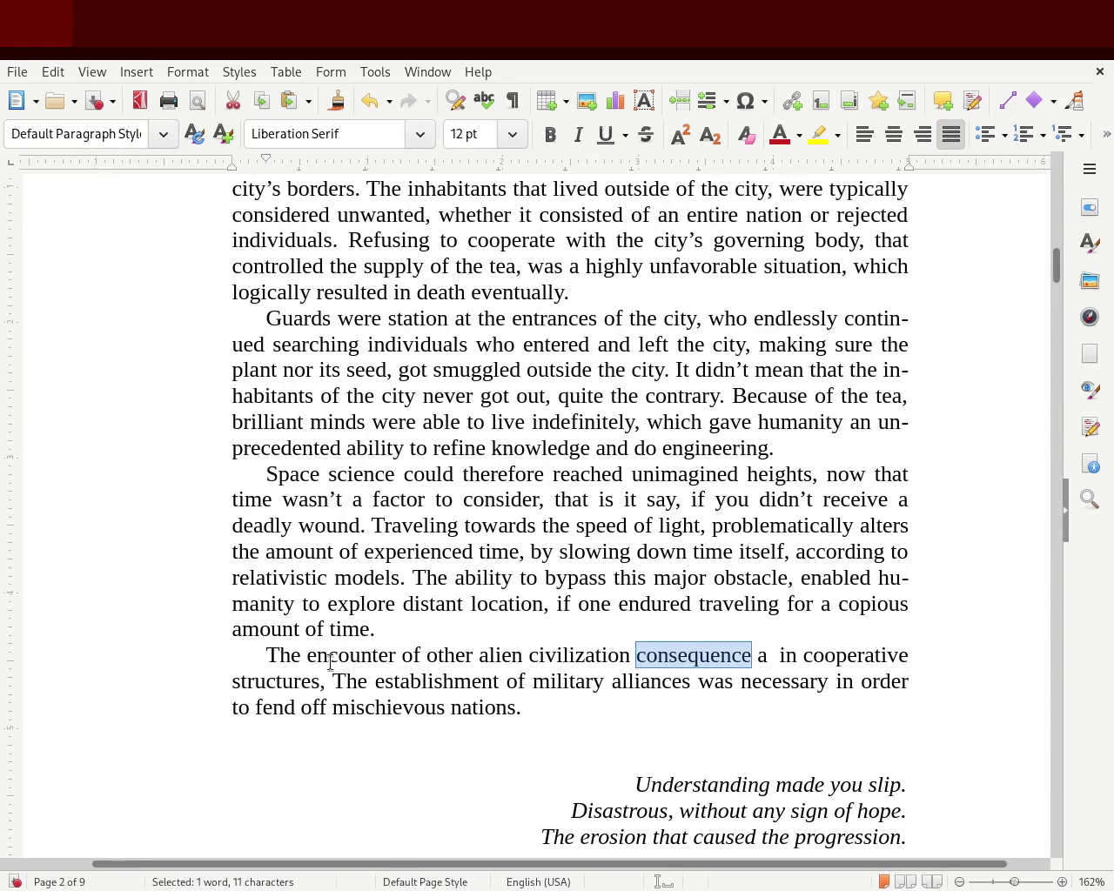
pyautogui.press('Delete')
pyautogui.hotkey('ctrl', 'v')
pyautogui.write('of')
pyautogui.press('Right')
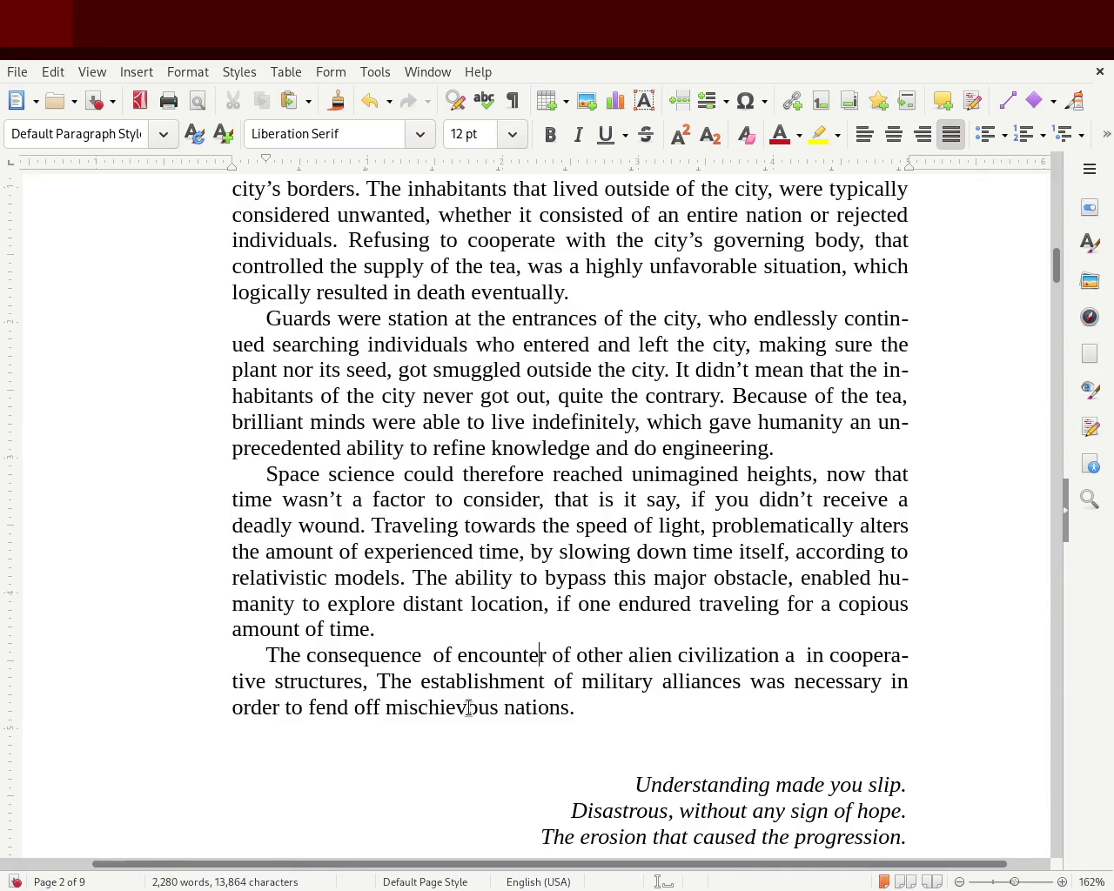
pyautogui.write('in of o')
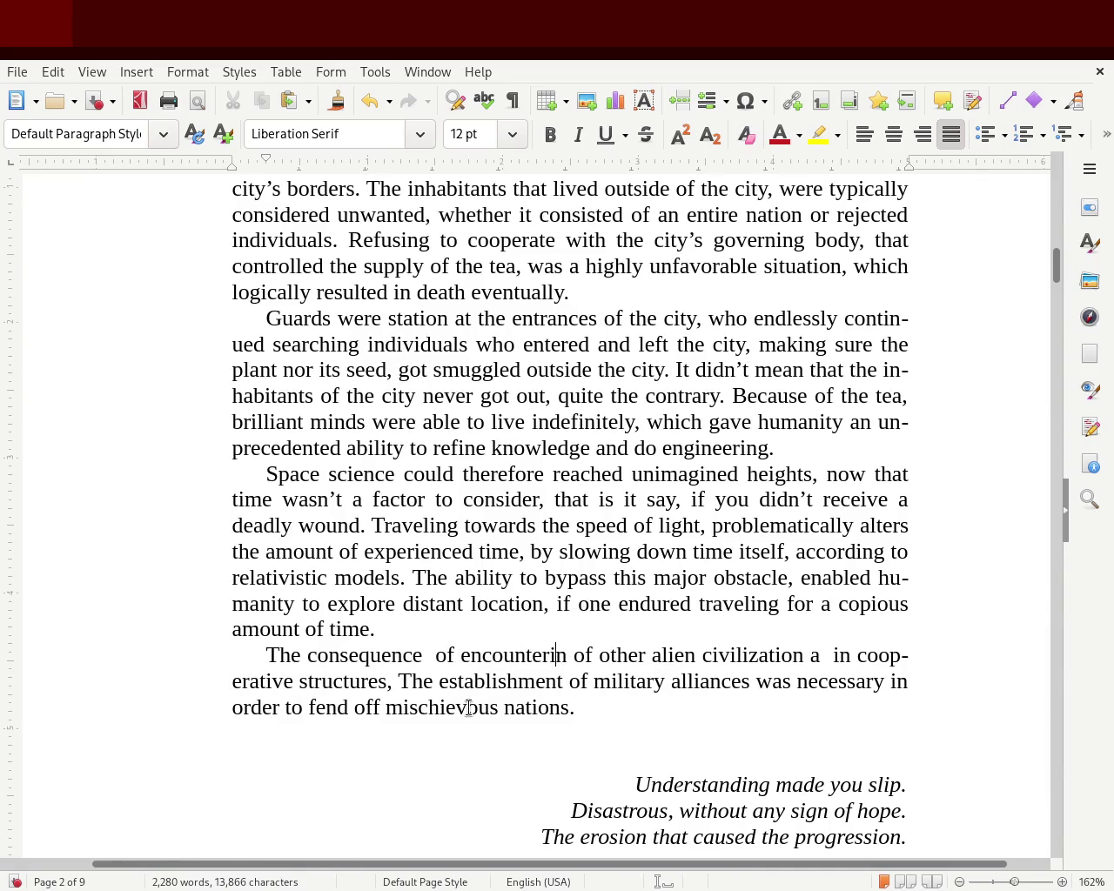
pyautogui.write('ther')
pyautogui.press('Right')
pyautogui.press('Right')
# - Change 'of' to 'with', remove stray letters and spaces, and delete 'a in cooperative structures'
pyautogui.press('Right')
pyautogui.press('Right')
pyautogui.press('Right')
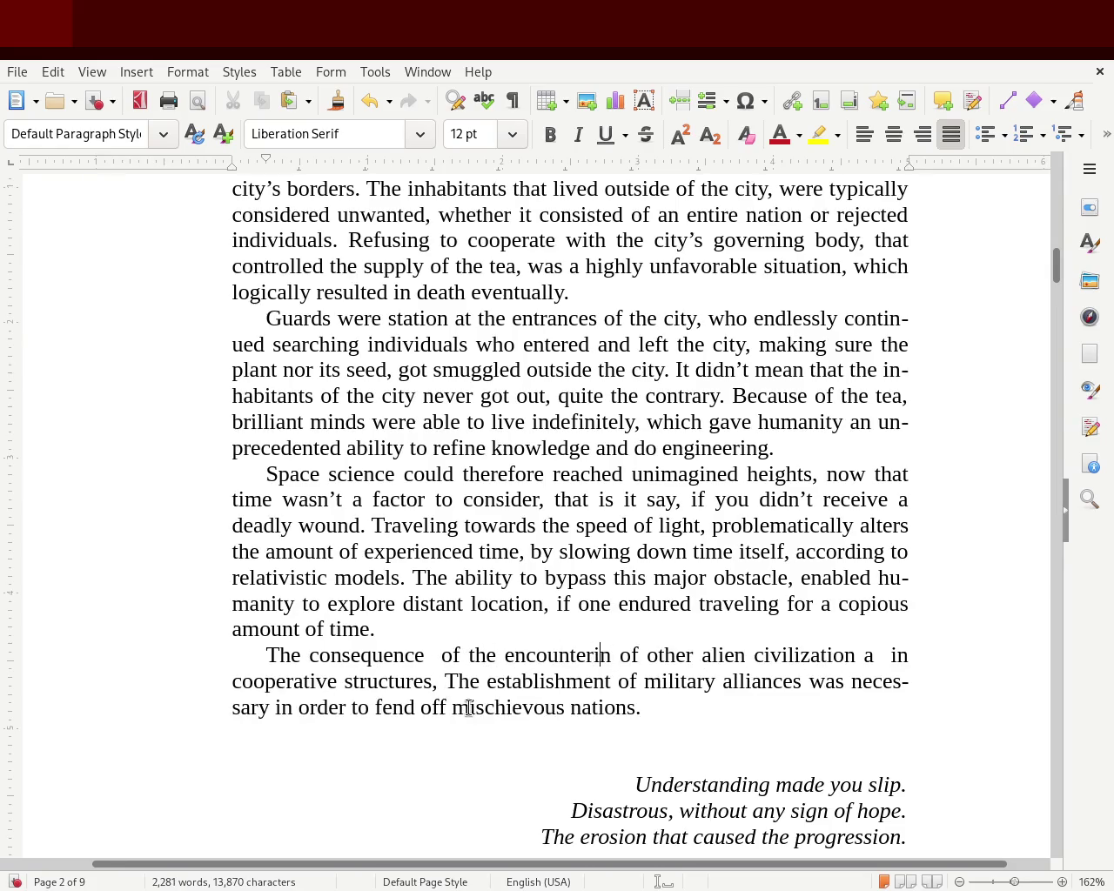
pyautogui.press('BackSpace')
pyautogui.press('Left')
pyautogui.press('Left')
pyautogui.press('Left')
pyautogui.press('Left')
pyautogui.press('Left')
pyautogui.press('Left')
pyautogui.press('Left')
pyautogui.press('BackSpace')
pyautogui.press('BackSpace')
pyautogui.press('Delete')
pyautogui.write('with')
pyautogui.press('Right')
pyautogui.press('Right')
pyautogui.press('Right')
pyautogui.press('Delete')
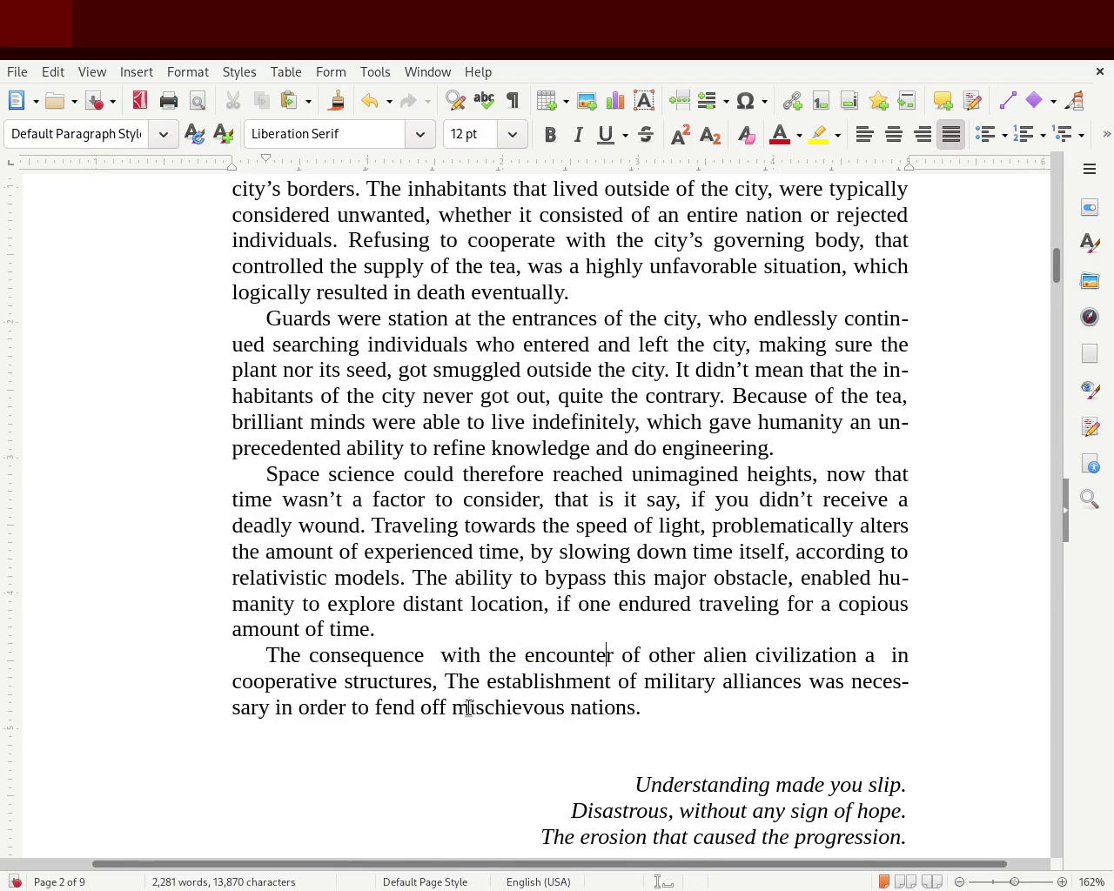
pyautogui.press('Delete')
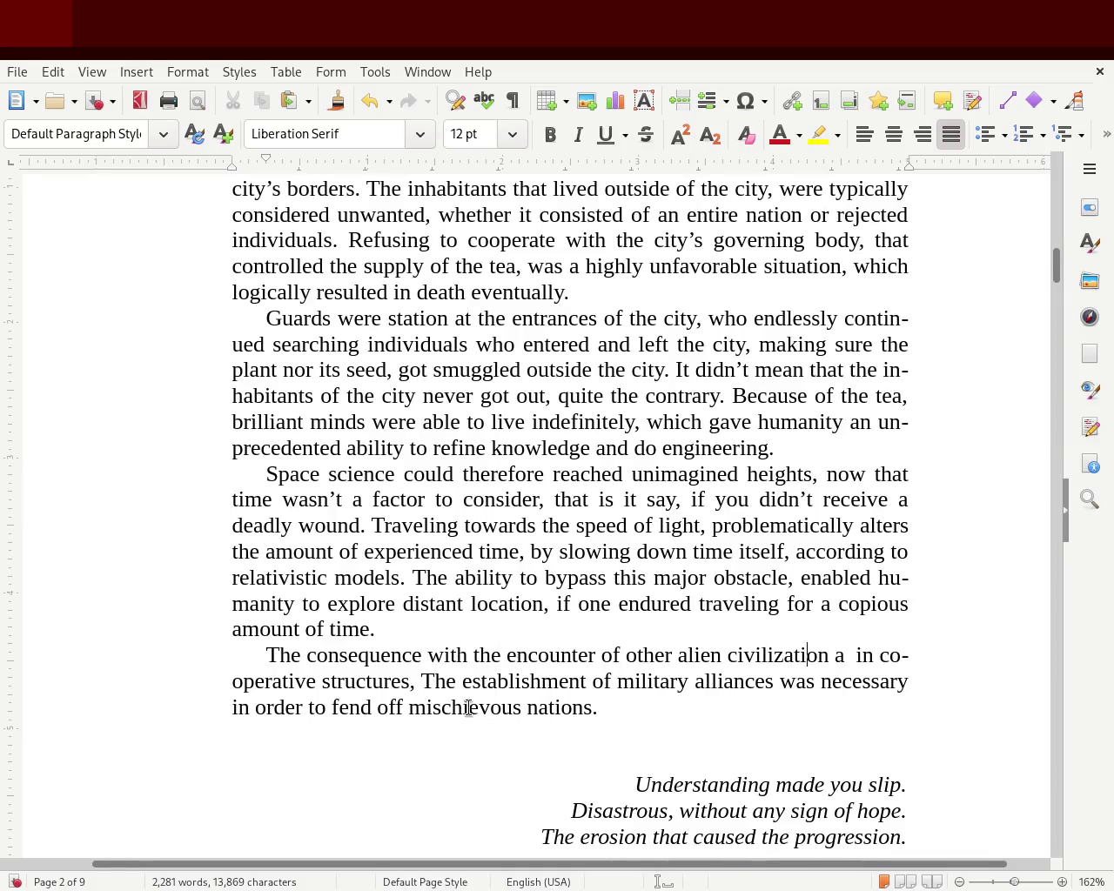
pyautogui.press('BackSpace')
pyautogui.write('resul')
pyautogui.press('Return')
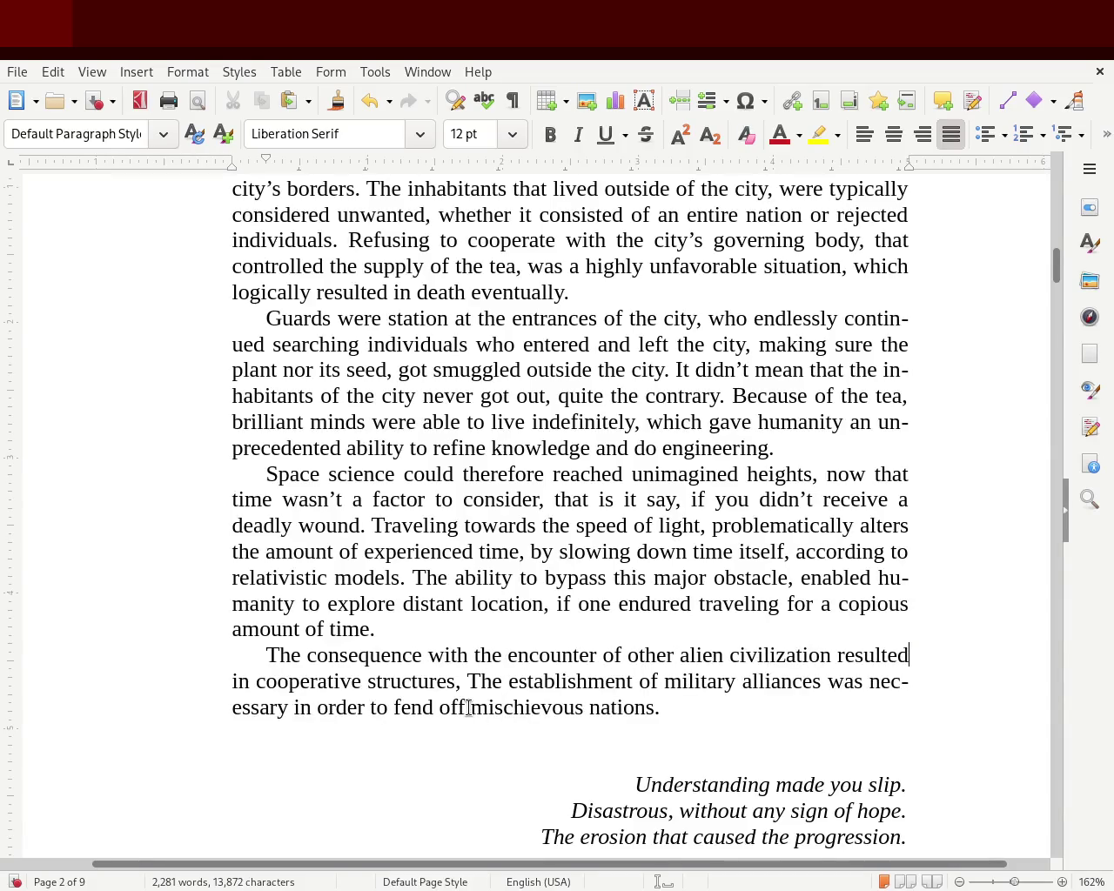
pyautogui.write('in')
pyautogui.press('Delete')
pyautogui.press('Delete')
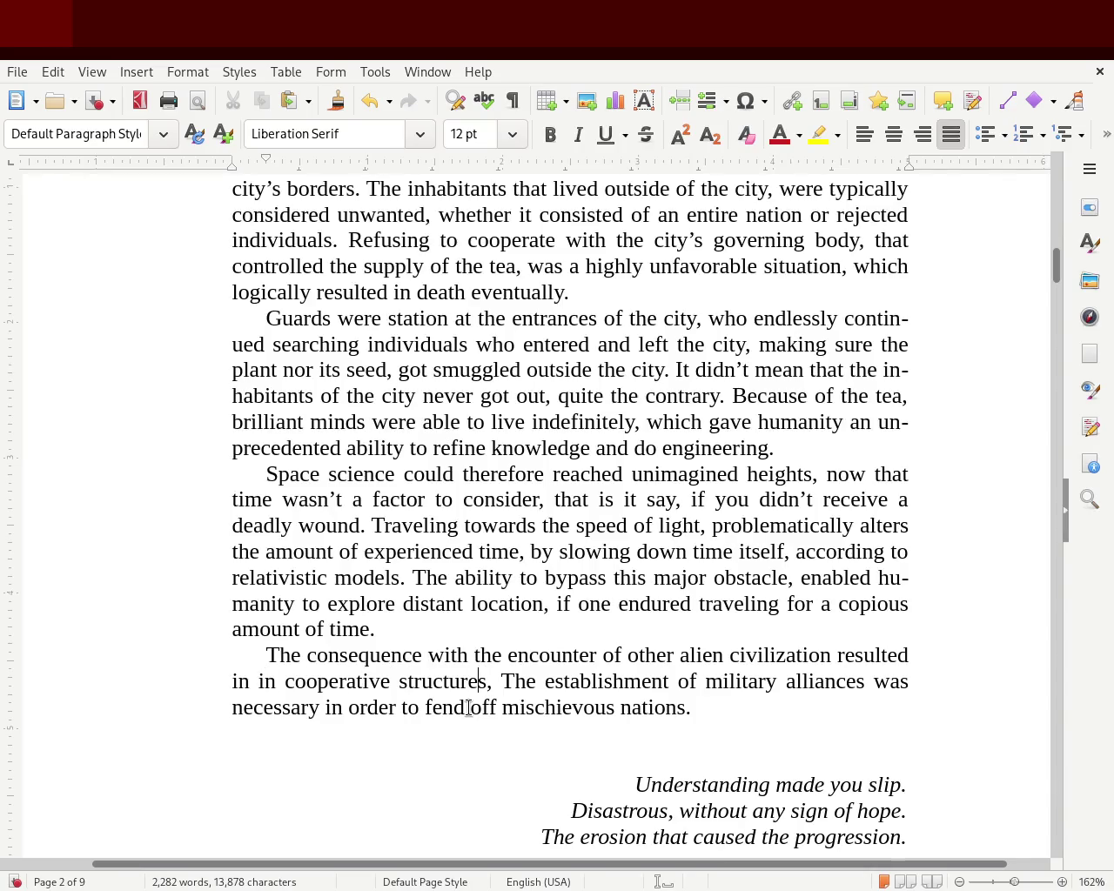
pyautogui.press('BackSpace')
pyautogui.press('BackSpace')
pyautogui.press('BackSpace')
pyautogui.press('BackSpace')
pyautogui.press('BackSpace')
pyautogui.press('BackSpace')
pyautogui.press('BackSpace')
pyautogui.press('BackSpace')
pyautogui.press('BackSpace')
pyautogui.press('BackSpace')
pyautogui.press('BackSpace')
pyautogui.press('BackSpace')
pyautogui.press('BackSpace')
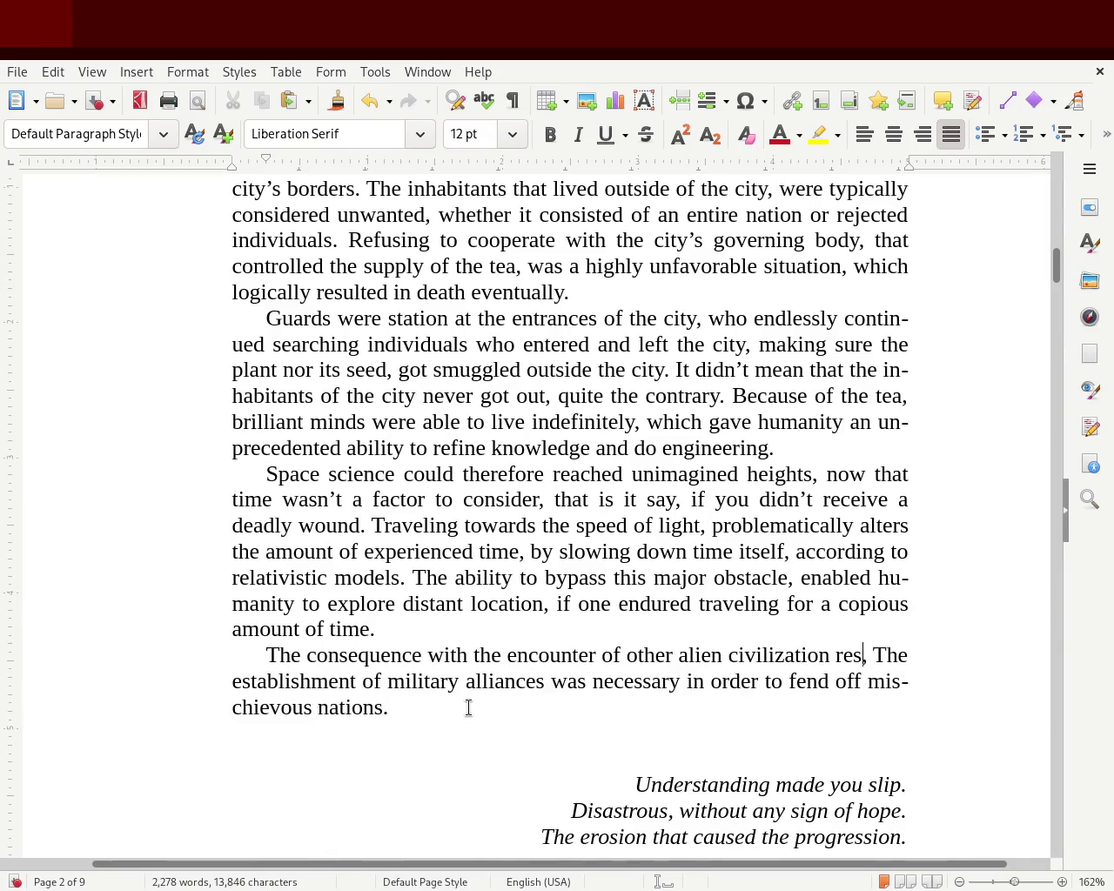
# - Complete 'resulted in the establishment', add '. Which was highly', and save
pyautogui.write('ulted')
pyautogui.press('Delete')
pyautogui.press('Delete')
pyautogui.press('Delete')
pyautogui.write('t')
pyautogui.press('Right')
pyautogui.press('Right')
pyautogui.press('Right')
pyautogui.press('Right')
pyautogui.press('Right')
pyautogui.press('Right')
pyautogui.press('Right')
pyautogui.press('Right')
pyautogui.press('Right')
pyautogui.press('Right')
pyautogui.press('Right')
pyautogui.write(',')
pyautogui.press('BackSpace')
pyautogui.write('. ')
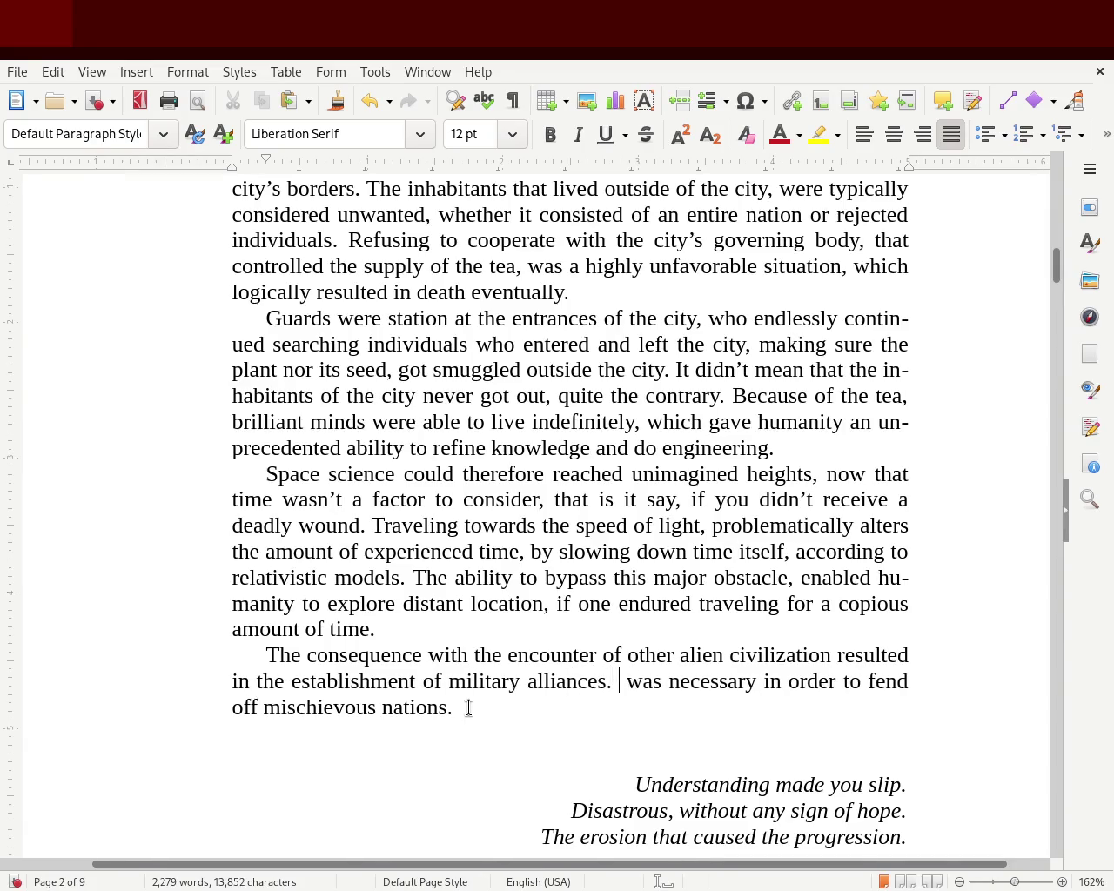
pyautogui.write('Which was highly')
pyautogui.press('Delete')
pyautogui.press('Delete')
pyautogui.press('Delete')
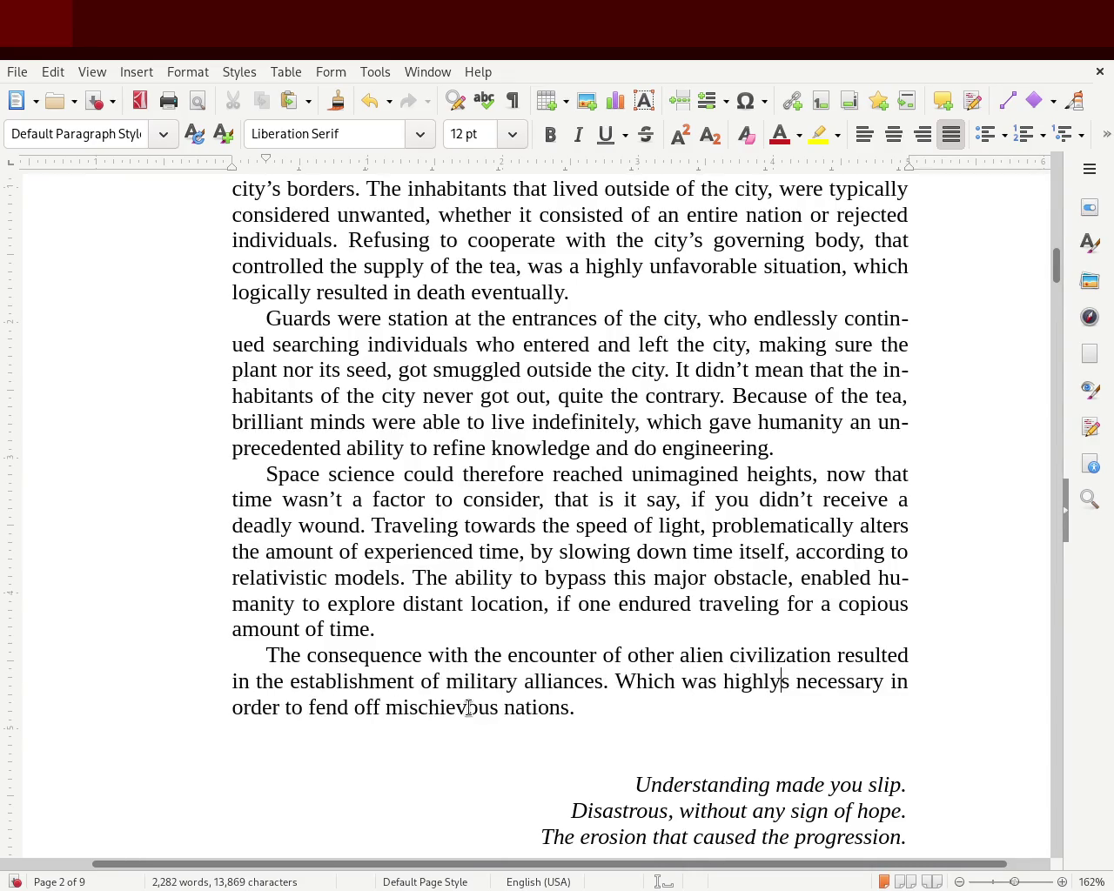
pyautogui.hotkey('ctrl', 's')
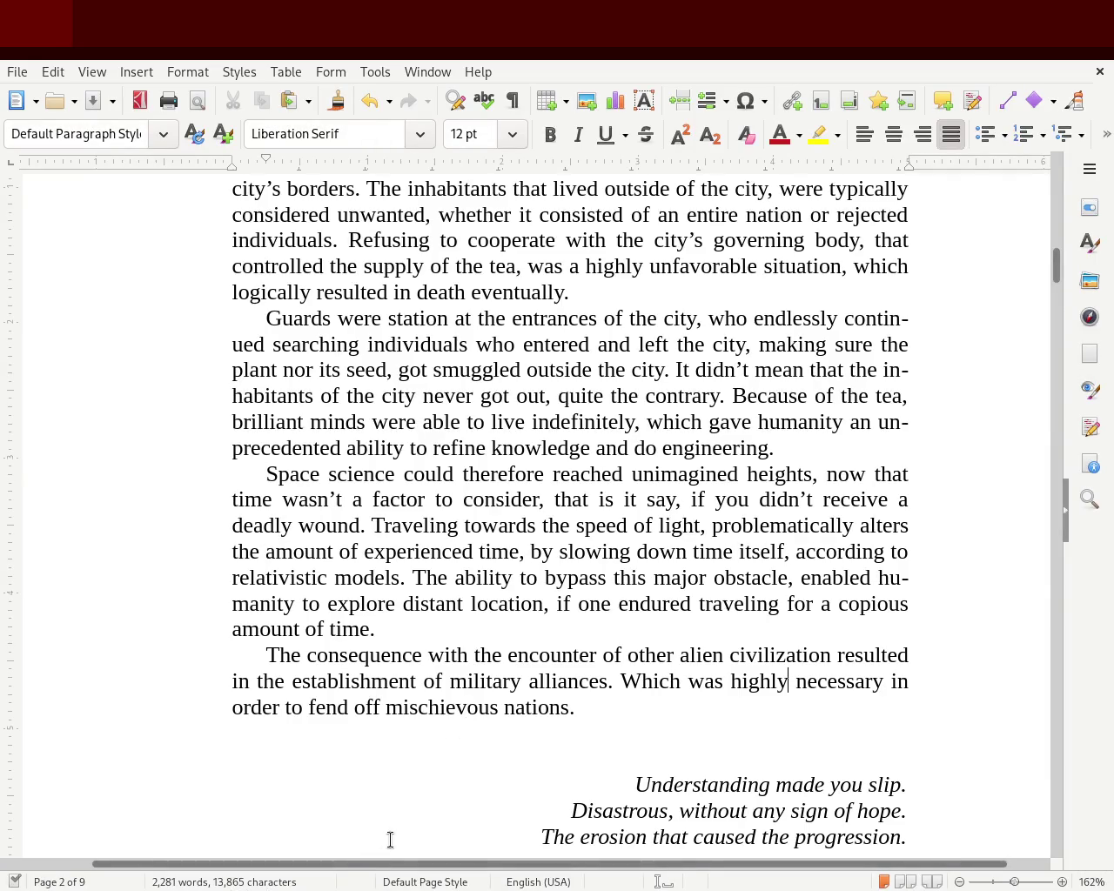
# - Insert 'alien' before 'nations', extend 'encounter' to 'encountering', and add a comma after 'civilization'
pyautogui.click(510, 708)
pyautogui.press('Left')
pyautogui.write('alien')
pyautogui.hotkey('ctrl', 's')
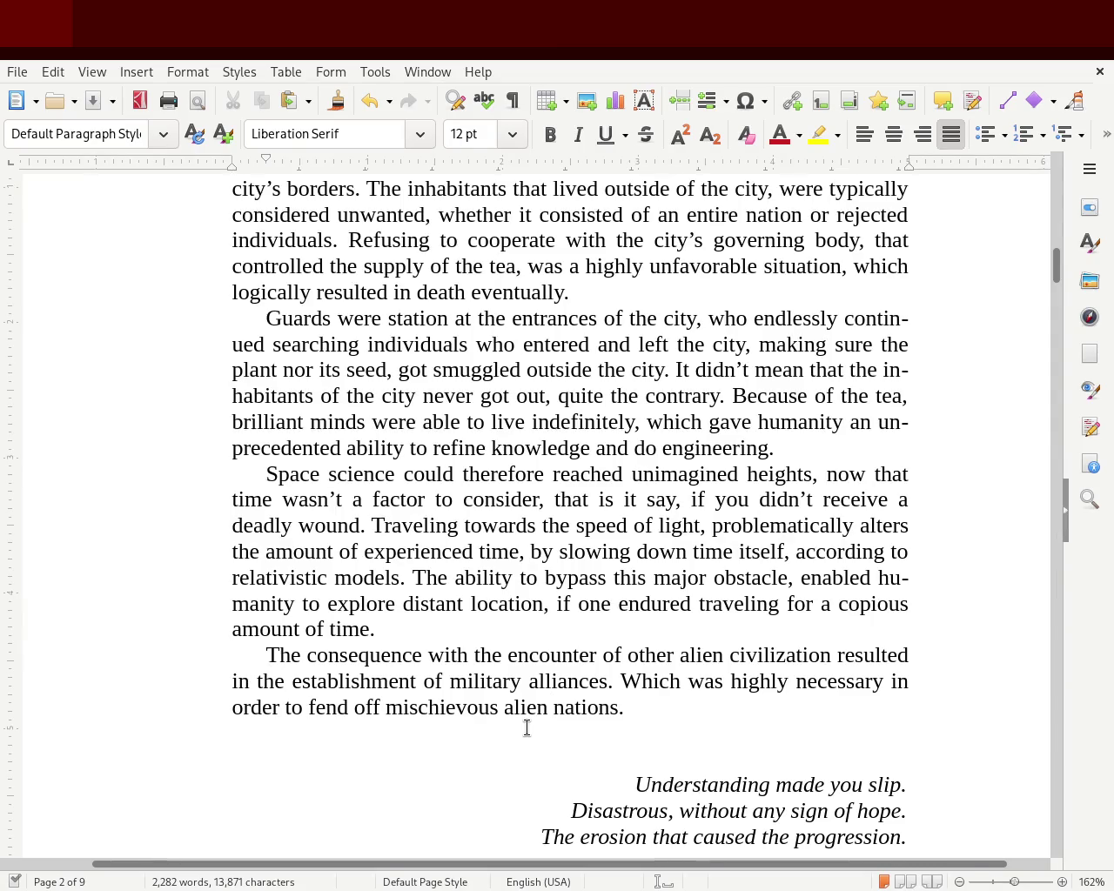
pyautogui.doubleClick(556, 657)
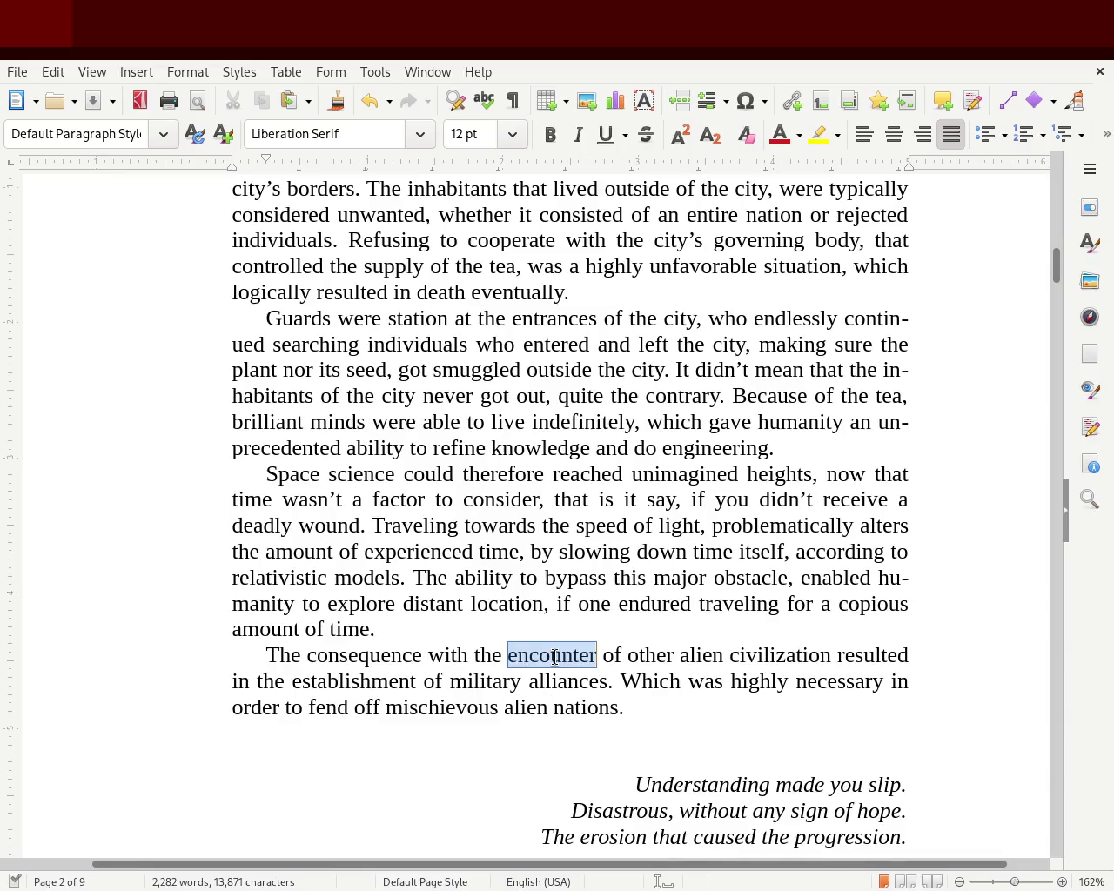
pyautogui.press('Right')
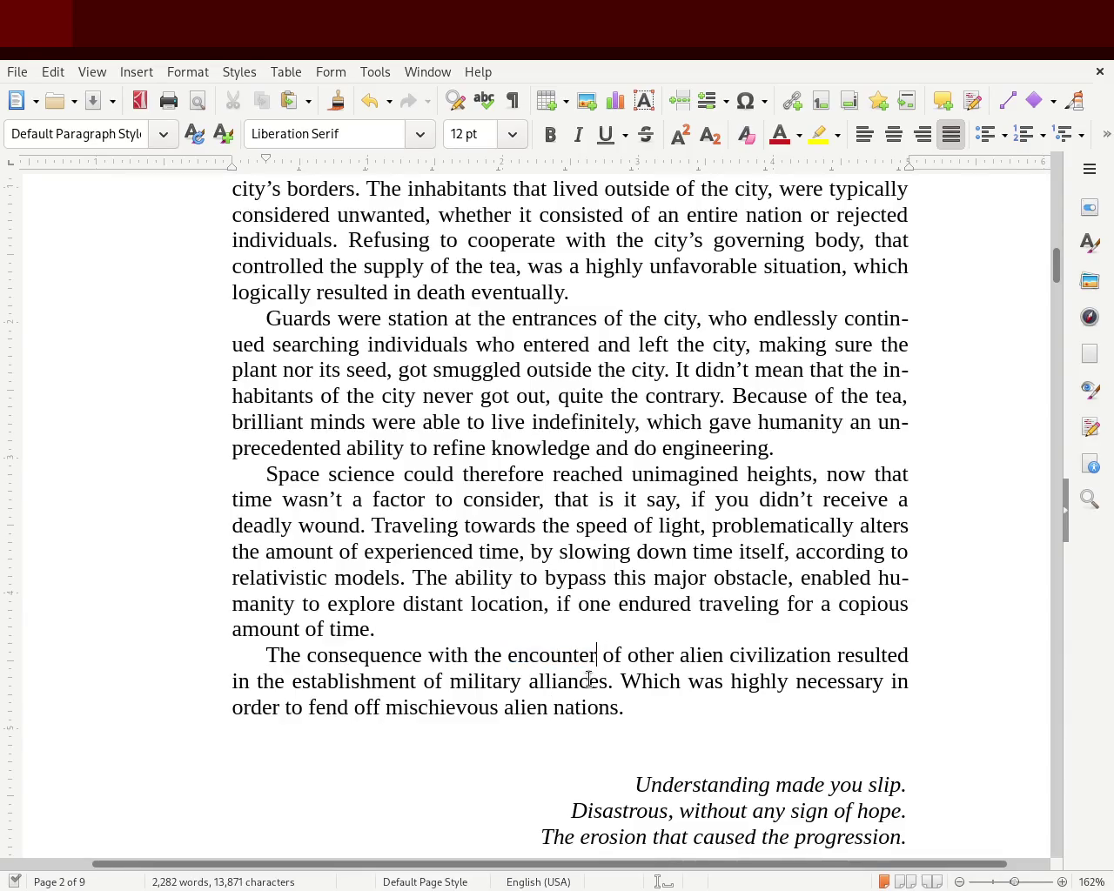
pyautogui.write('ing')
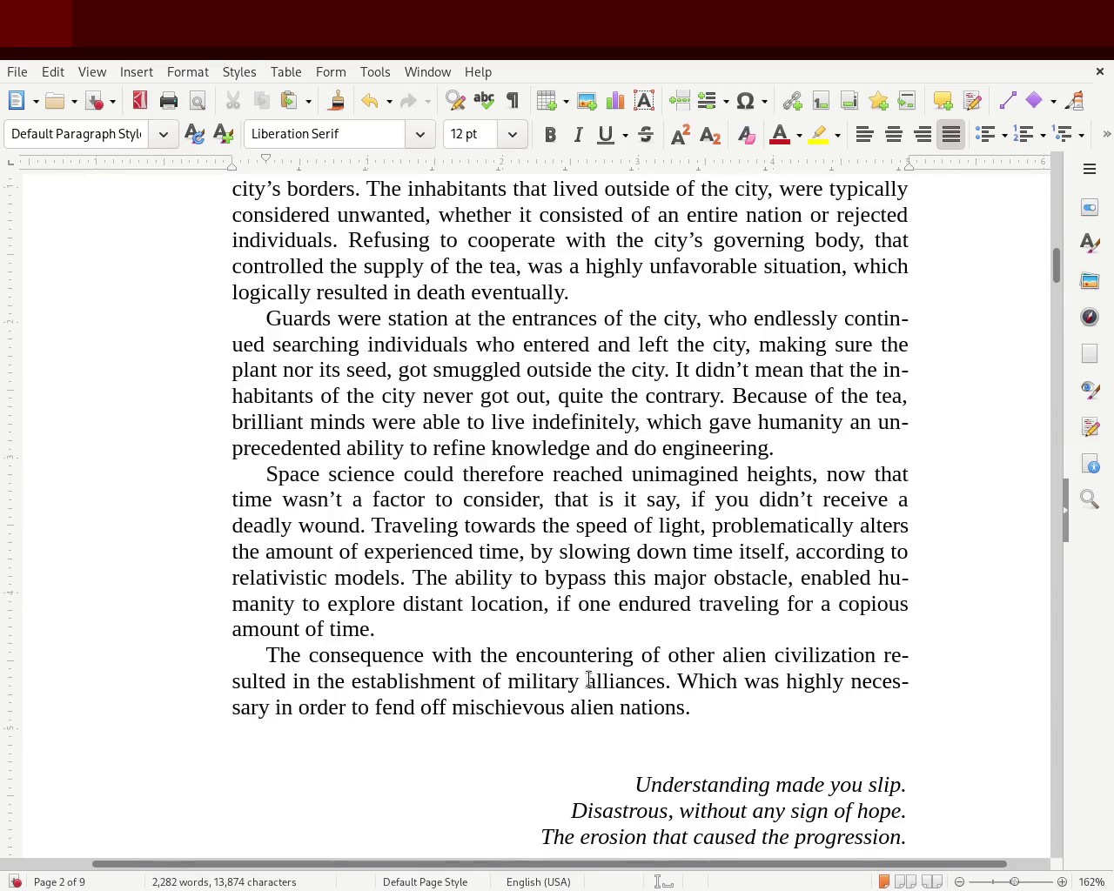
pyautogui.click(877, 651)
pyautogui.write(',')
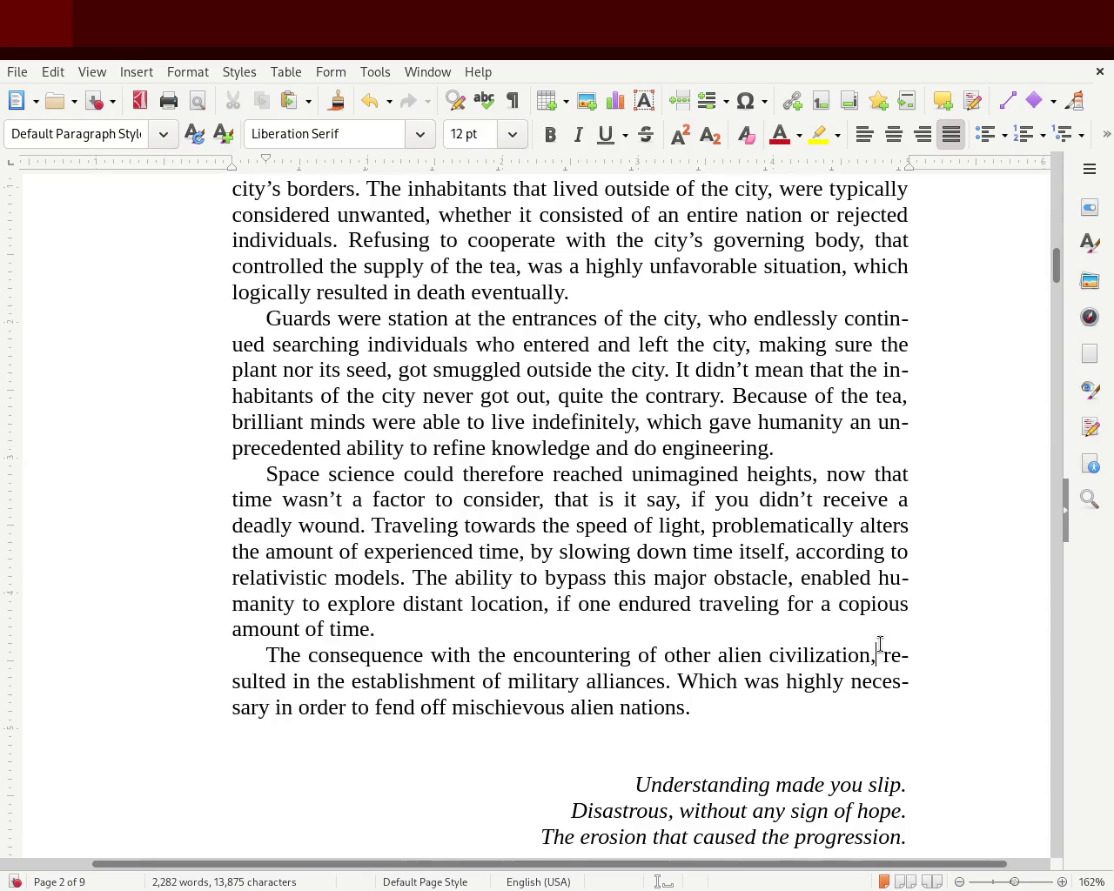
pyautogui.doubleClick(867, 687)
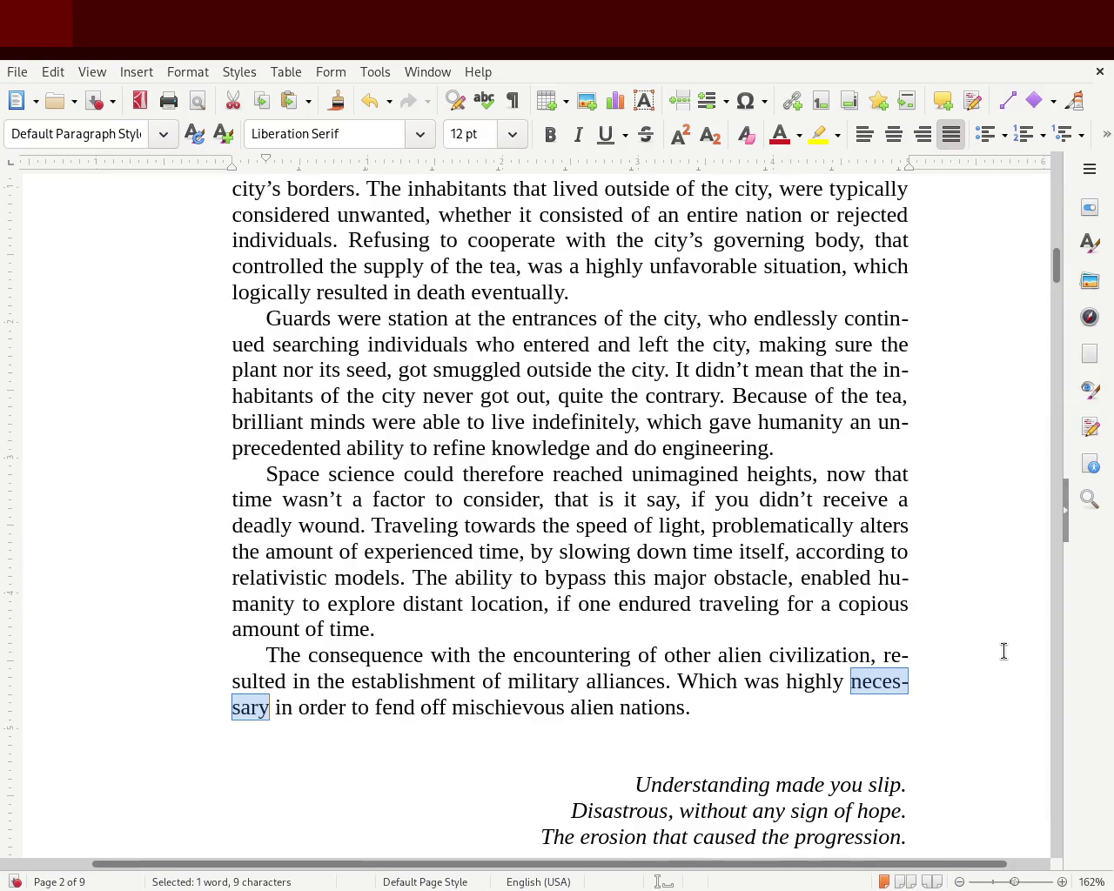
# - Replace 'necessary' with 'needed,', add 'the' before 'mischievous', and save
pyautogui.write('need')
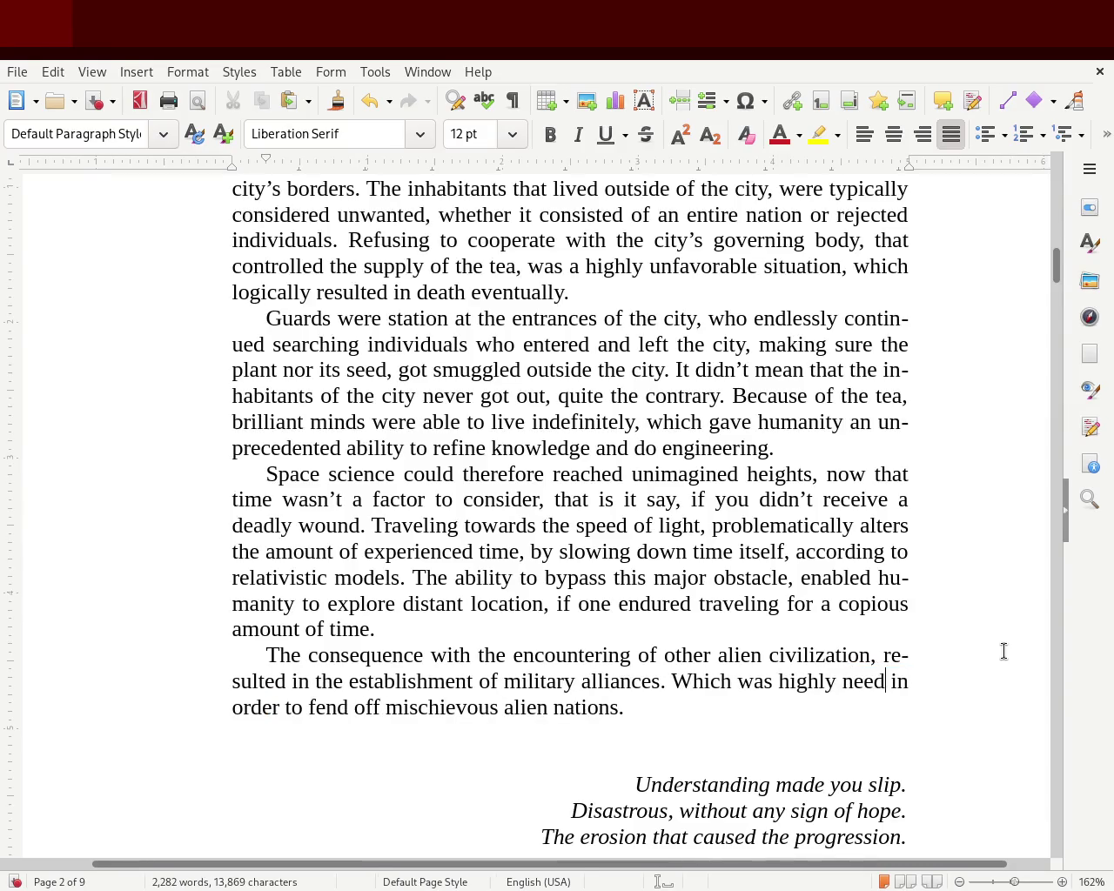
pyautogui.write('ed,')
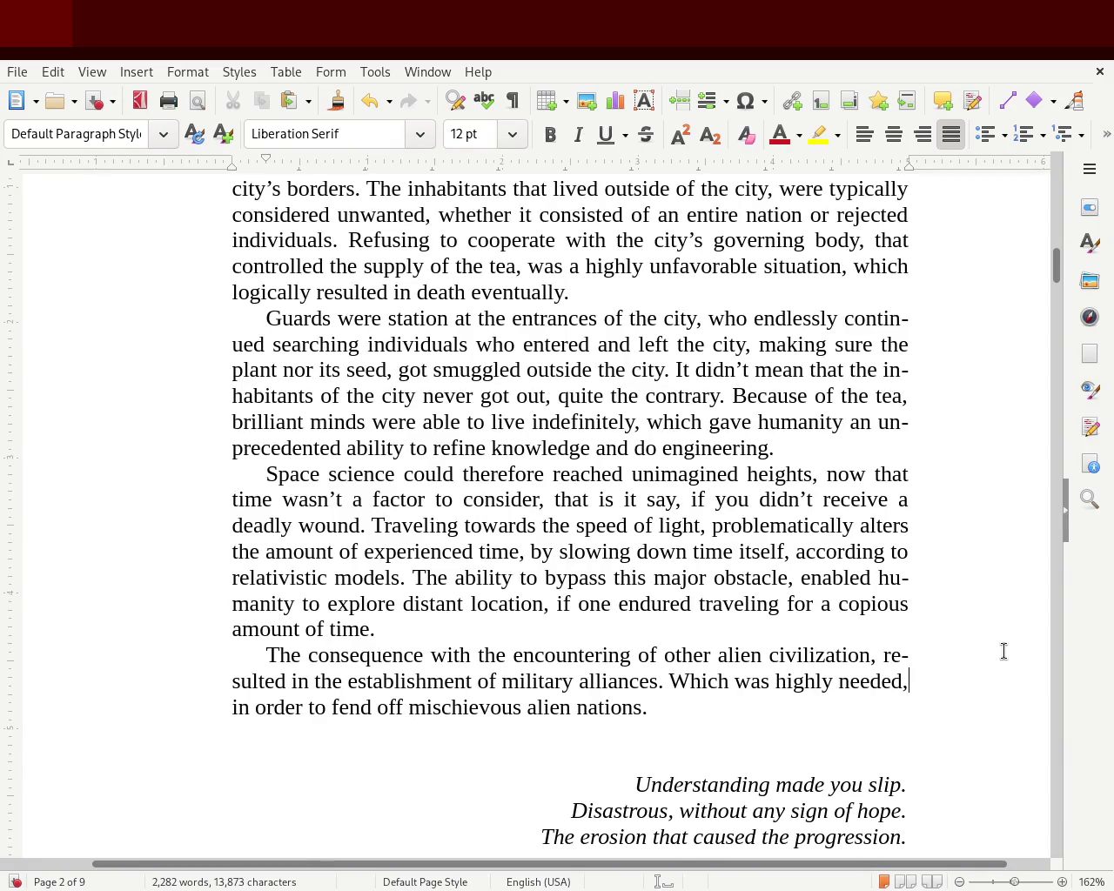
pyautogui.click(406, 707)
pyautogui.write('the')
pyautogui.hotkey('ctrl', 's')
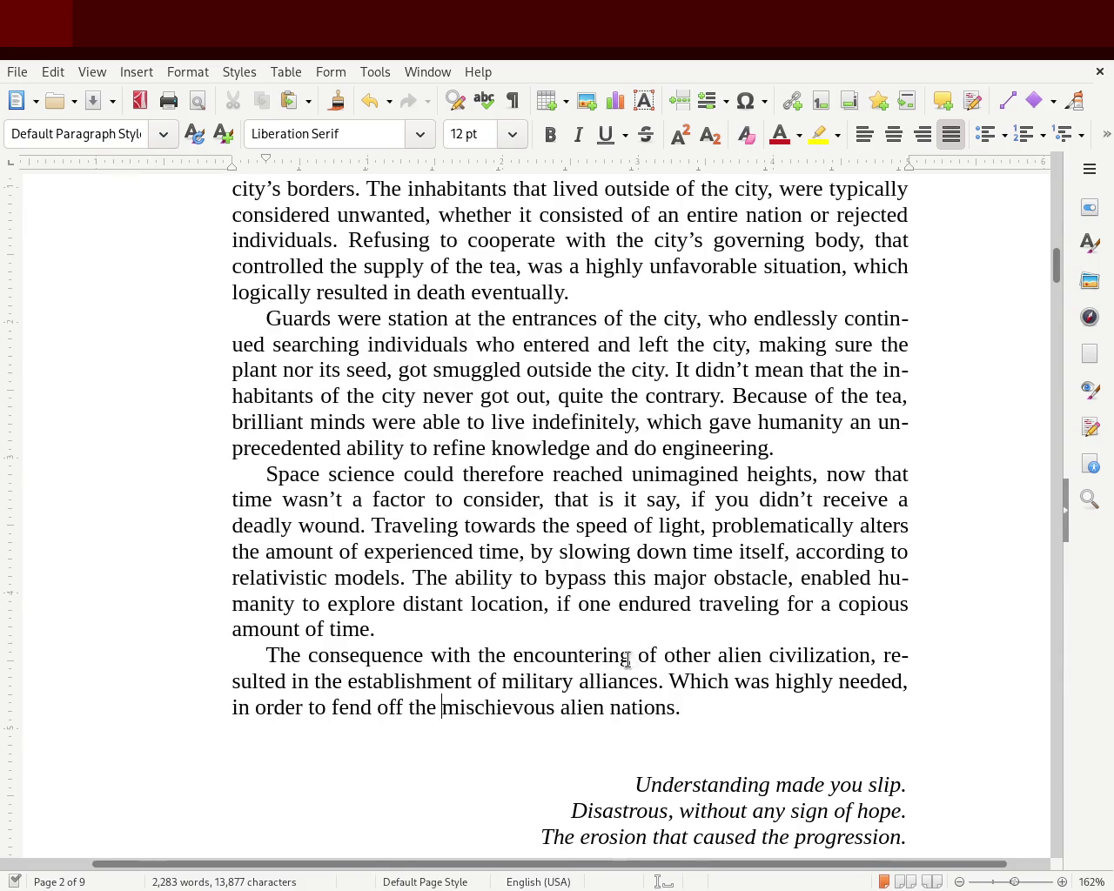
# - Replace 'with the' before 'encountering' with 'of' and save
pyautogui.doubleClick(452, 655)
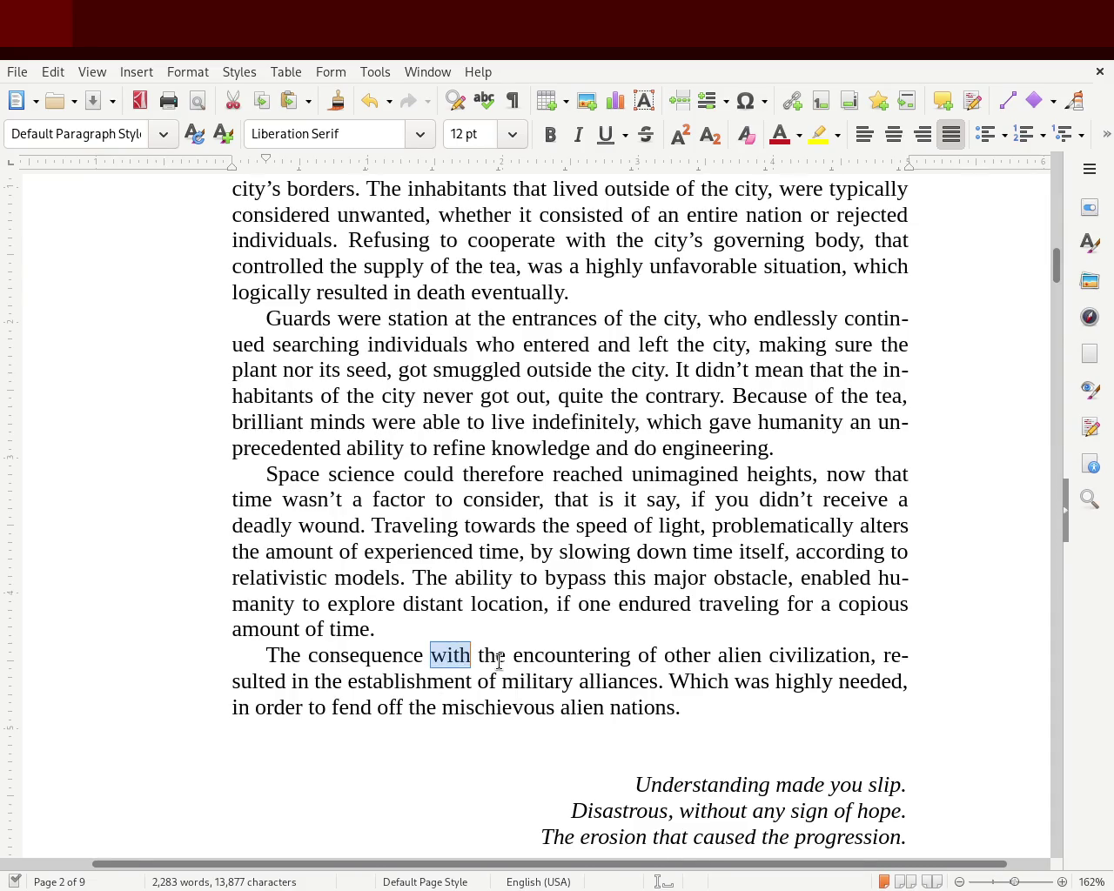
pyautogui.press('Delete')
pyautogui.press('Delete')
pyautogui.press('Delete')
pyautogui.press('Delete')
pyautogui.press('Delete')
pyautogui.write('of')
pyautogui.press('Delete')
pyautogui.press('Right')
pyautogui.press('Right')
pyautogui.press('Right')
pyautogui.press('Right')
pyautogui.press('Left')
pyautogui.press('Delete')
pyautogui.press('Delete')
pyautogui.press('Delete')
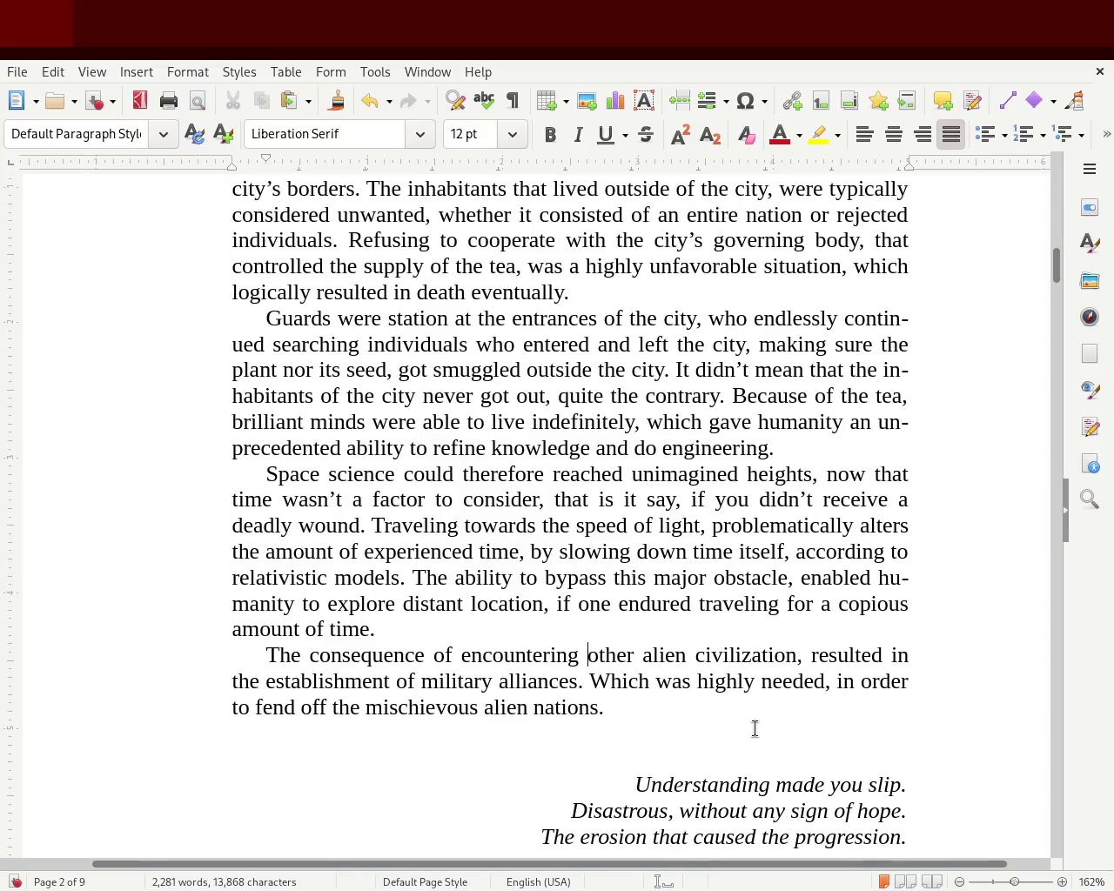
pyautogui.hotkey('ctrl', 's')
# - In Chapter 1, add a comma after 'polite' and save
pyautogui.scroll(3, 1055, 248)
pyautogui.moveTo(1056, 252); pyautogui.dragTo(1067, 332)
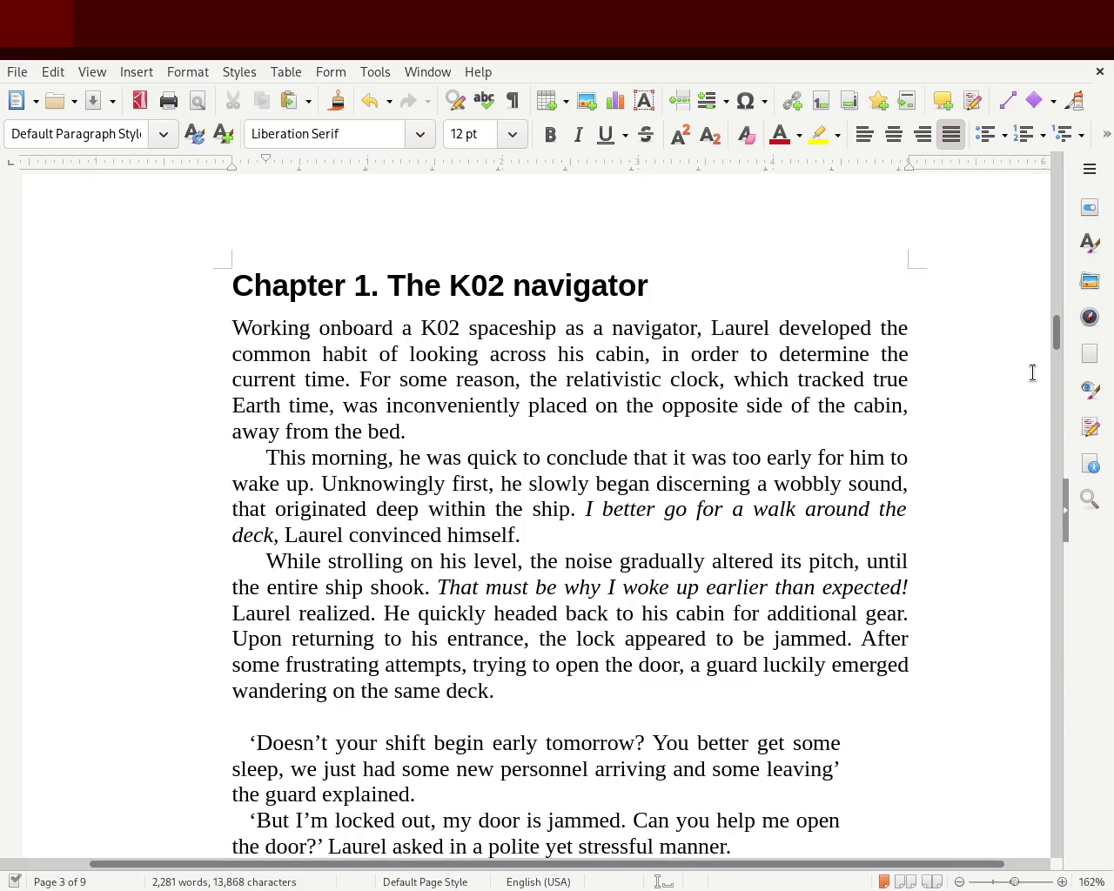
pyautogui.scroll(-5, 1052, 332)
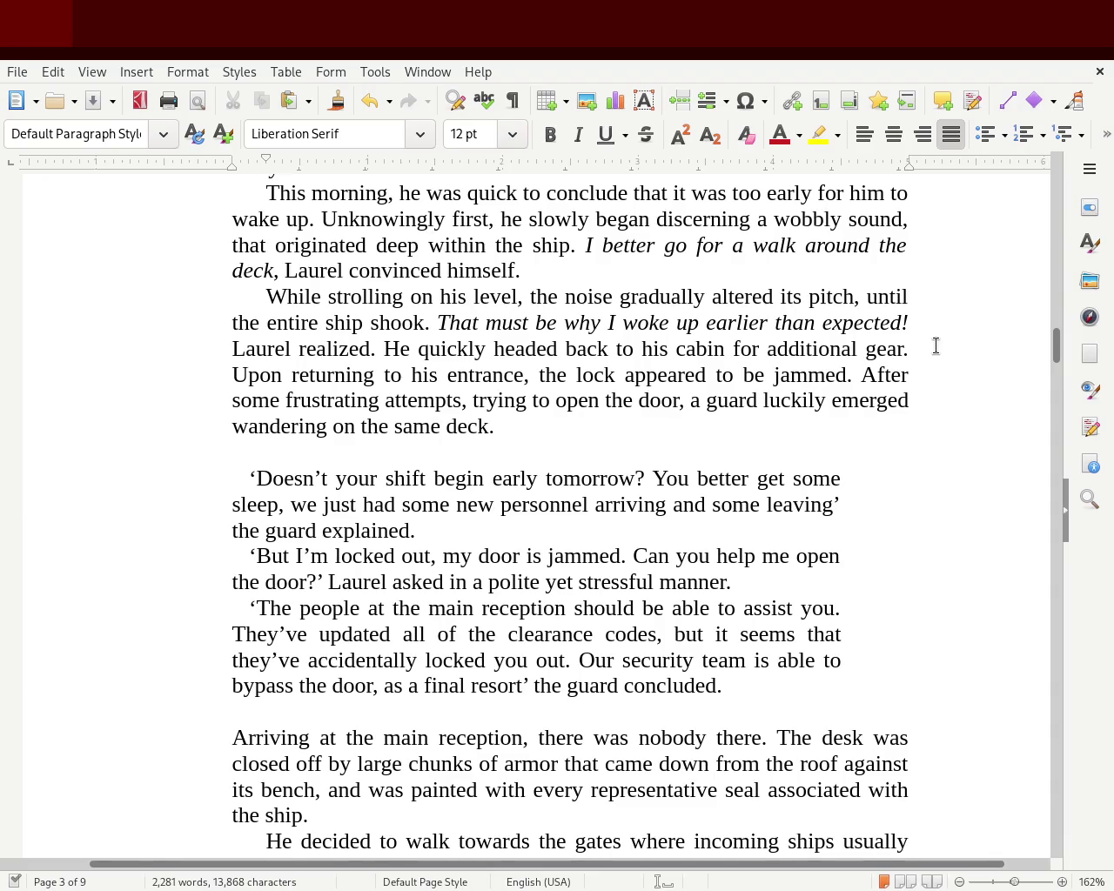
pyautogui.click(540, 582)
pyautogui.write(',')
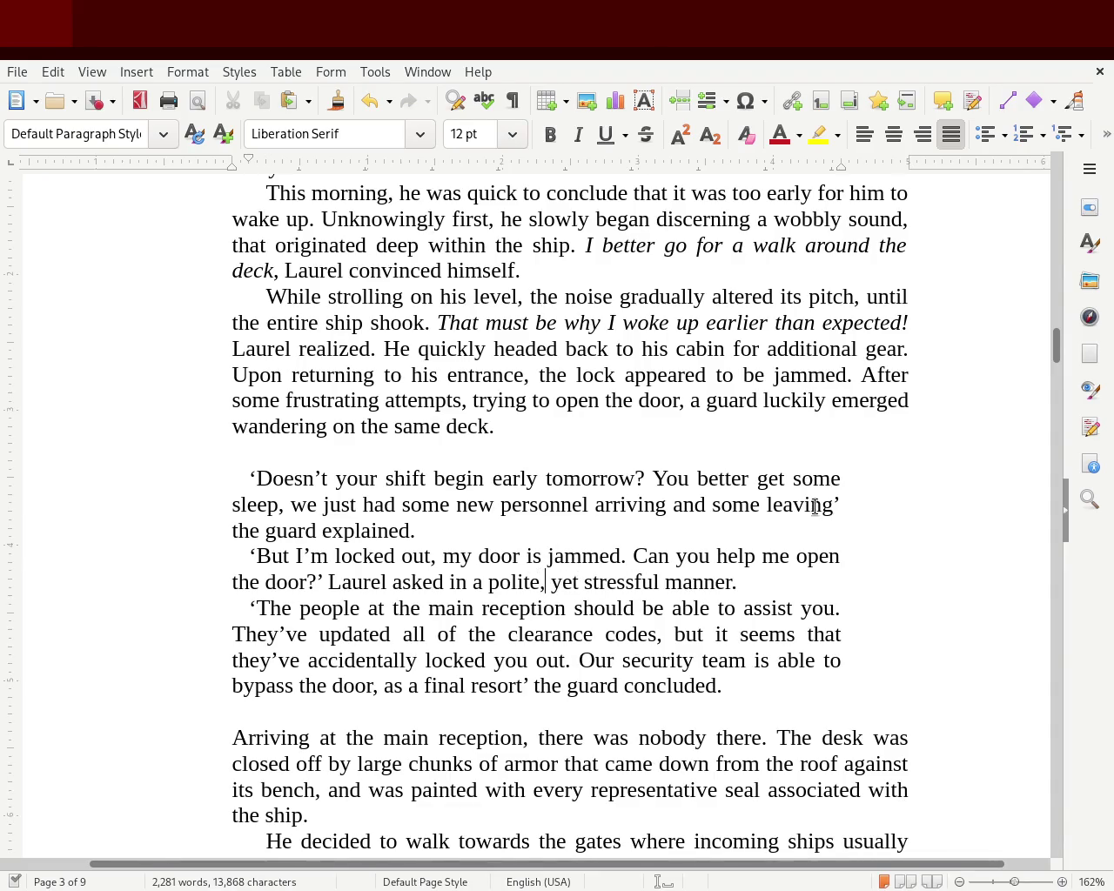
pyautogui.hotkey('ctrl', 's')
# - Fix the closing quote punctuation after 'final resort' and save
pyautogui.click(531, 692)
pyautogui.press('BackSpace')
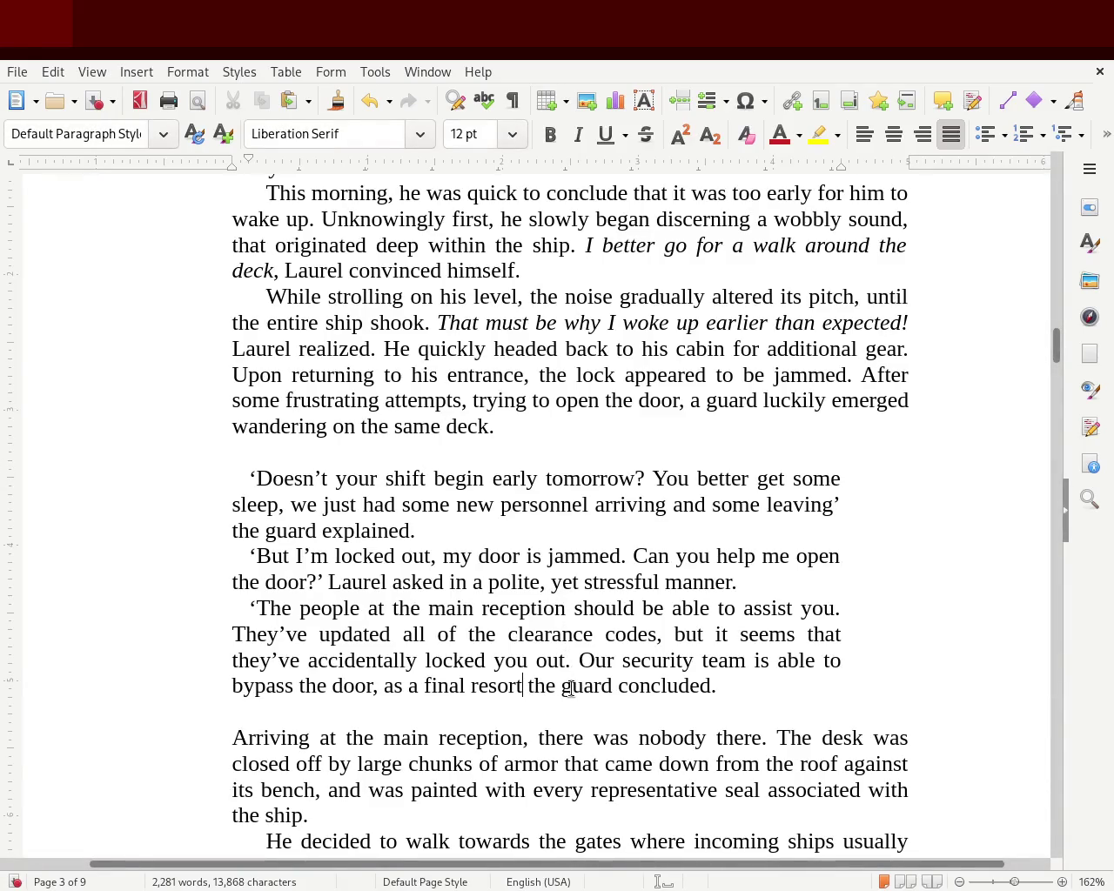
pyautogui.write("'")
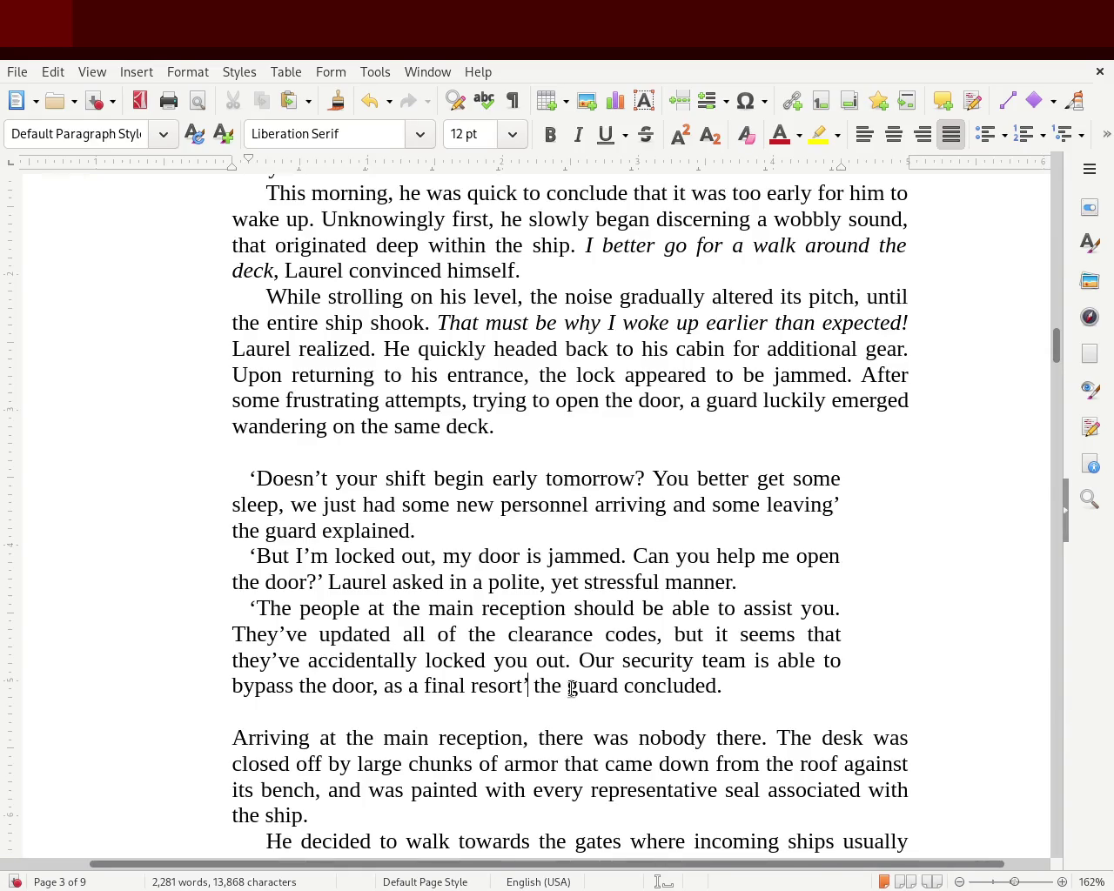
pyautogui.write('.')
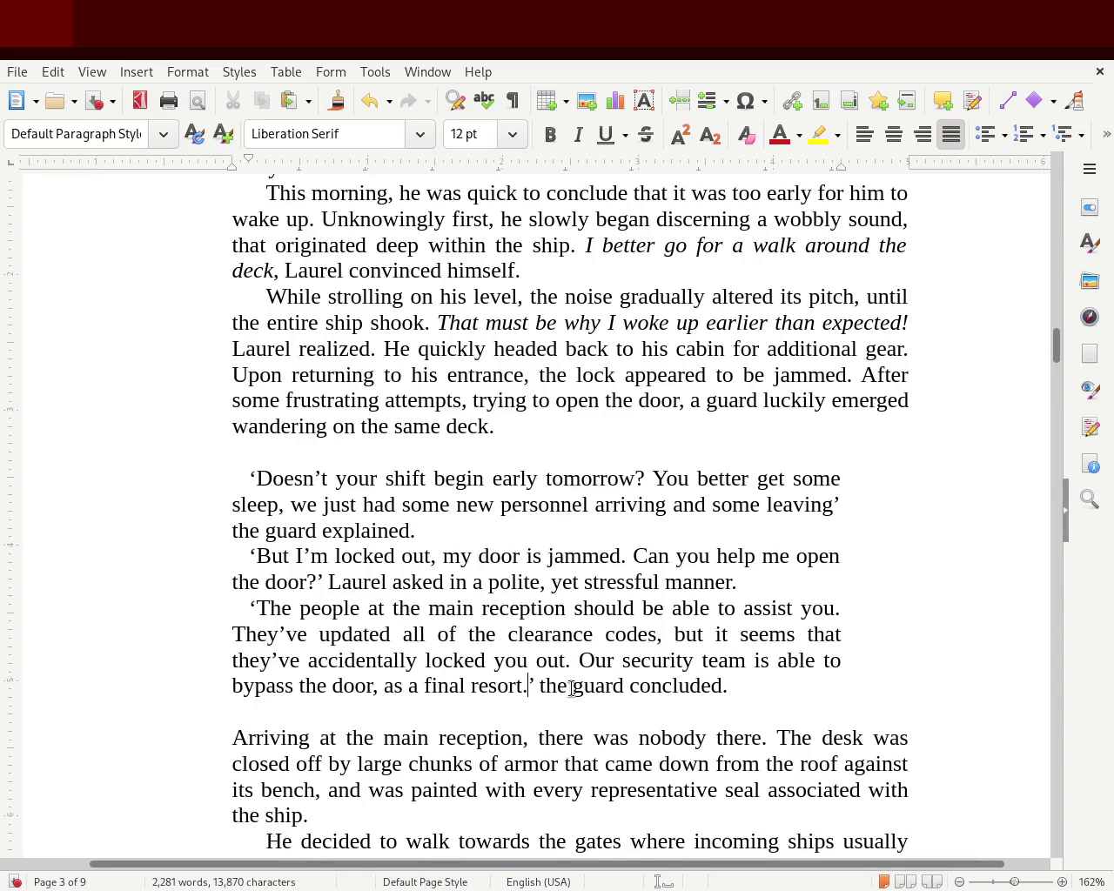
pyautogui.hotkey('ctrl', 's')
# - Change 'its bench,' to 'the desk.' and begin the next sentence with 'The armor'
pyautogui.doubleClick(241, 792)
pyautogui.write('the')
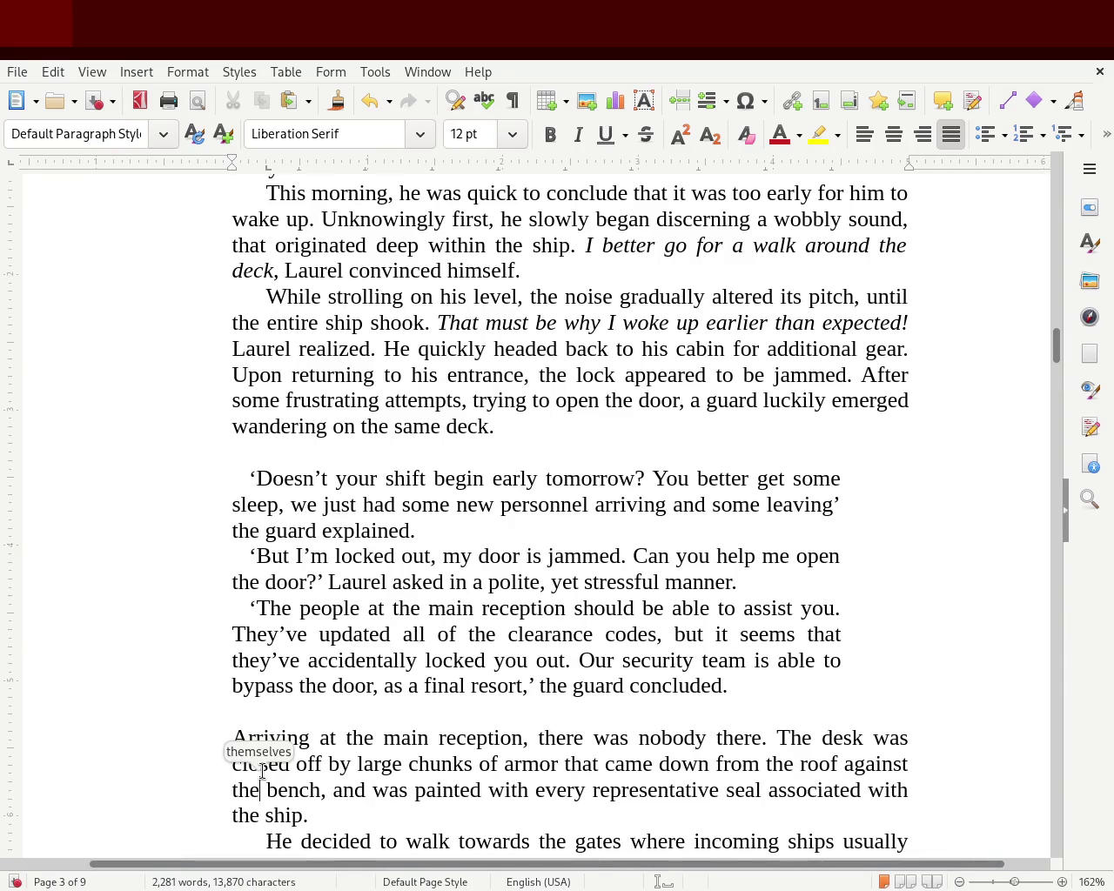
pyautogui.write(' reception')
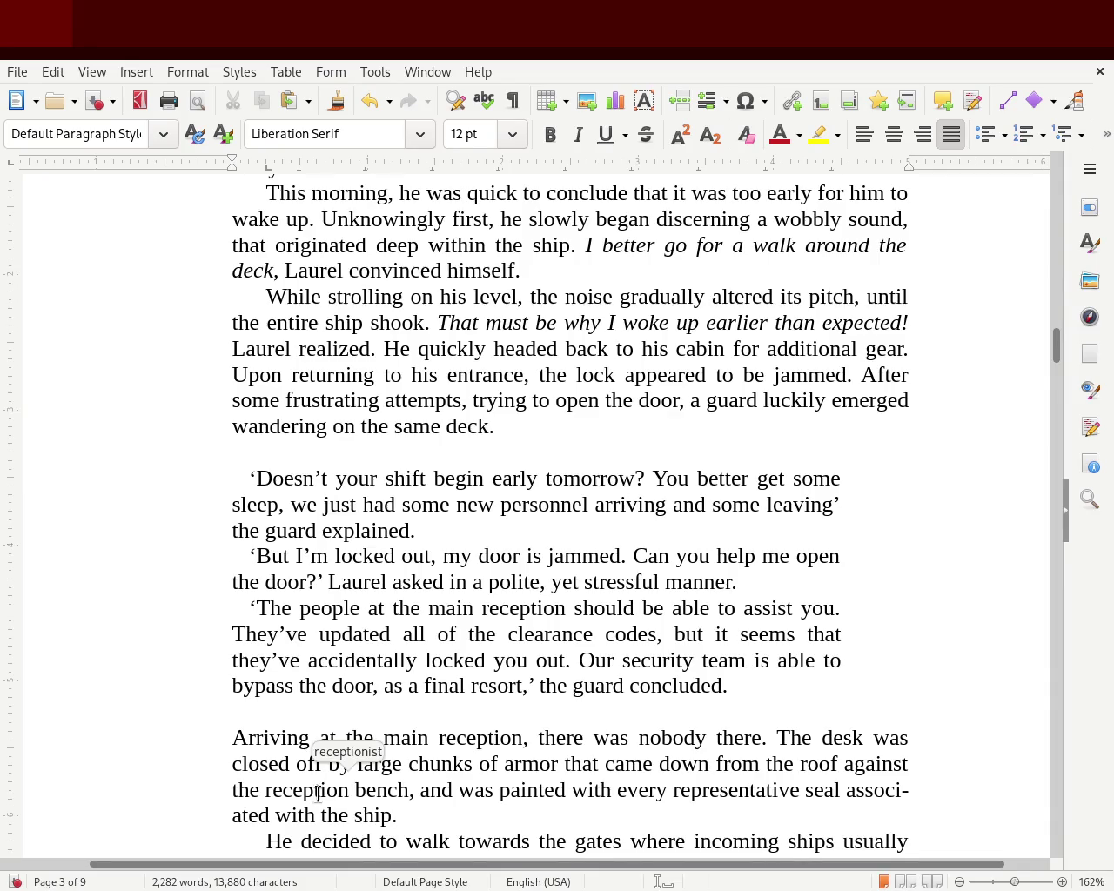
pyautogui.doubleClick(312, 792)
pyautogui.write('desk')
pyautogui.press('Delete')
pyautogui.press('Delete')
pyautogui.press('Delete')
pyautogui.press('Delete')
pyautogui.press('Delete')
pyautogui.press('Delete')
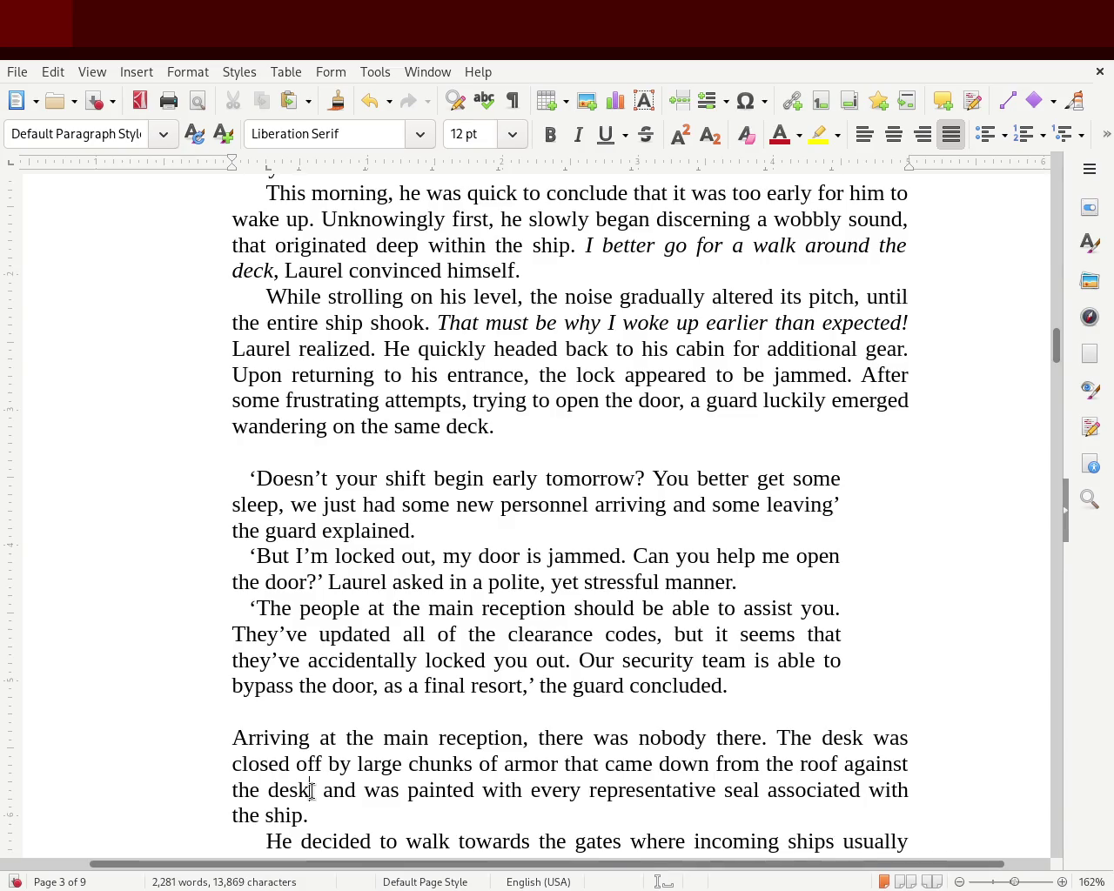
pyautogui.press('Delete')
pyautogui.write('.')
pyautogui.press('Delete')
pyautogui.press('Delete')
pyautogui.press('Delete')
pyautogui.write('I')
pyautogui.press('BackSpace')
pyautogui.write('The armor')
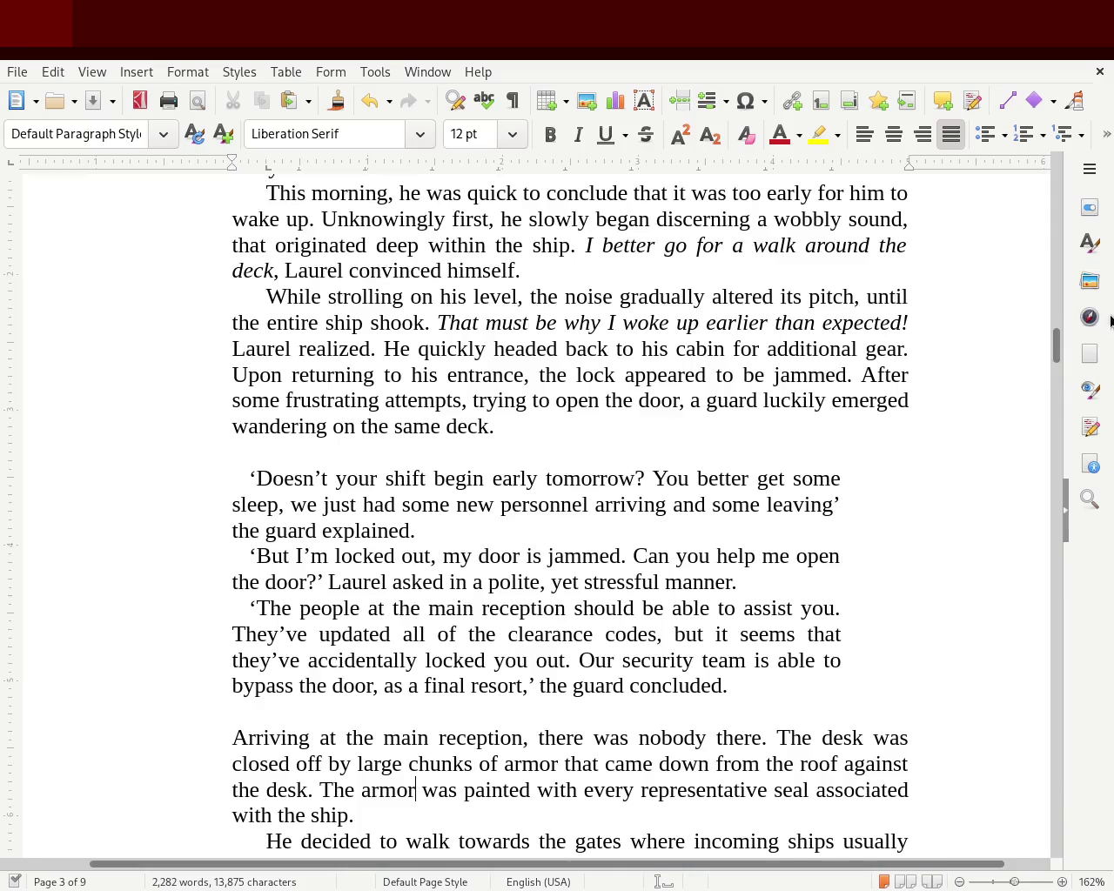
pyautogui.moveTo(1060, 341); pyautogui.dragTo(1058, 370)
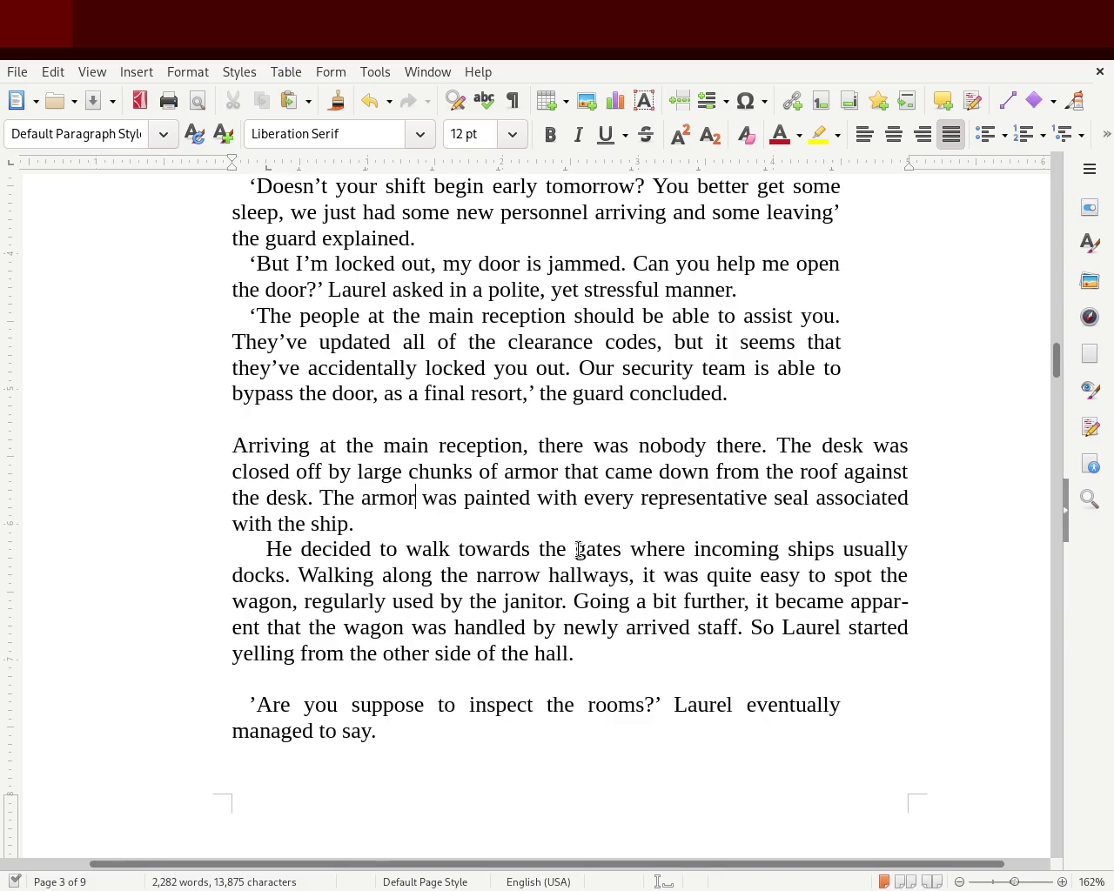
# - Change 'say' to 'yell' and add blank lines above the italic verse
pyautogui.doubleClick(350, 732)
pyautogui.write('yell')
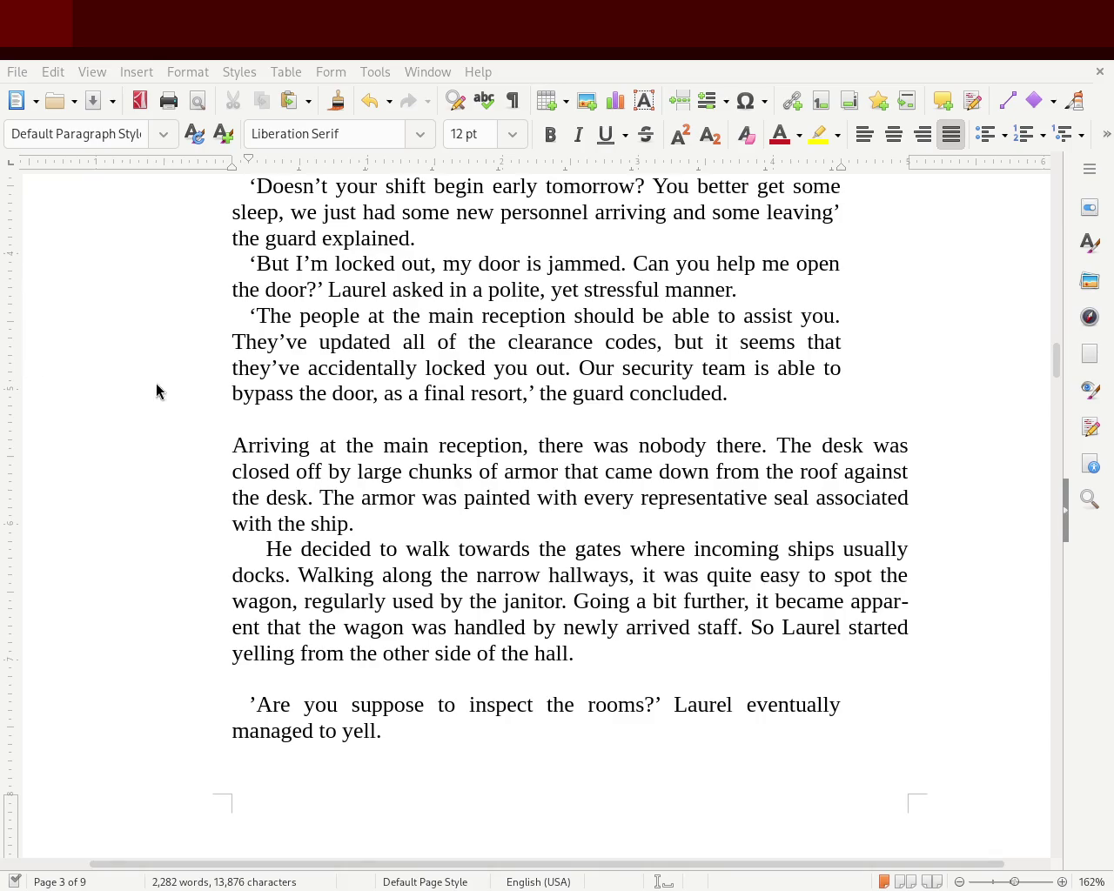
pyautogui.moveTo(1058, 367)
pyautogui.mouseDown()
pyautogui.moveTo(1051, 212)
pyautogui.moveTo(1051, 267)
pyautogui.mouseUp()
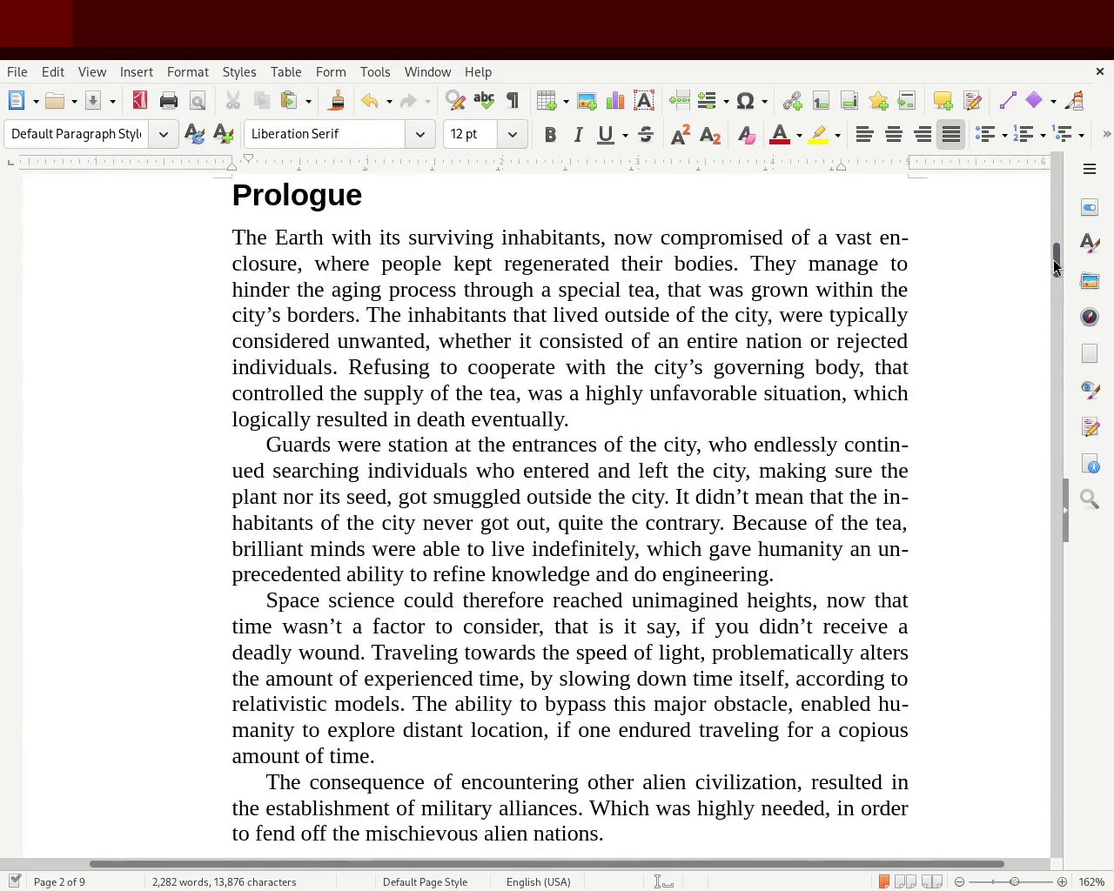
pyautogui.scroll(-3, 1053, 266)
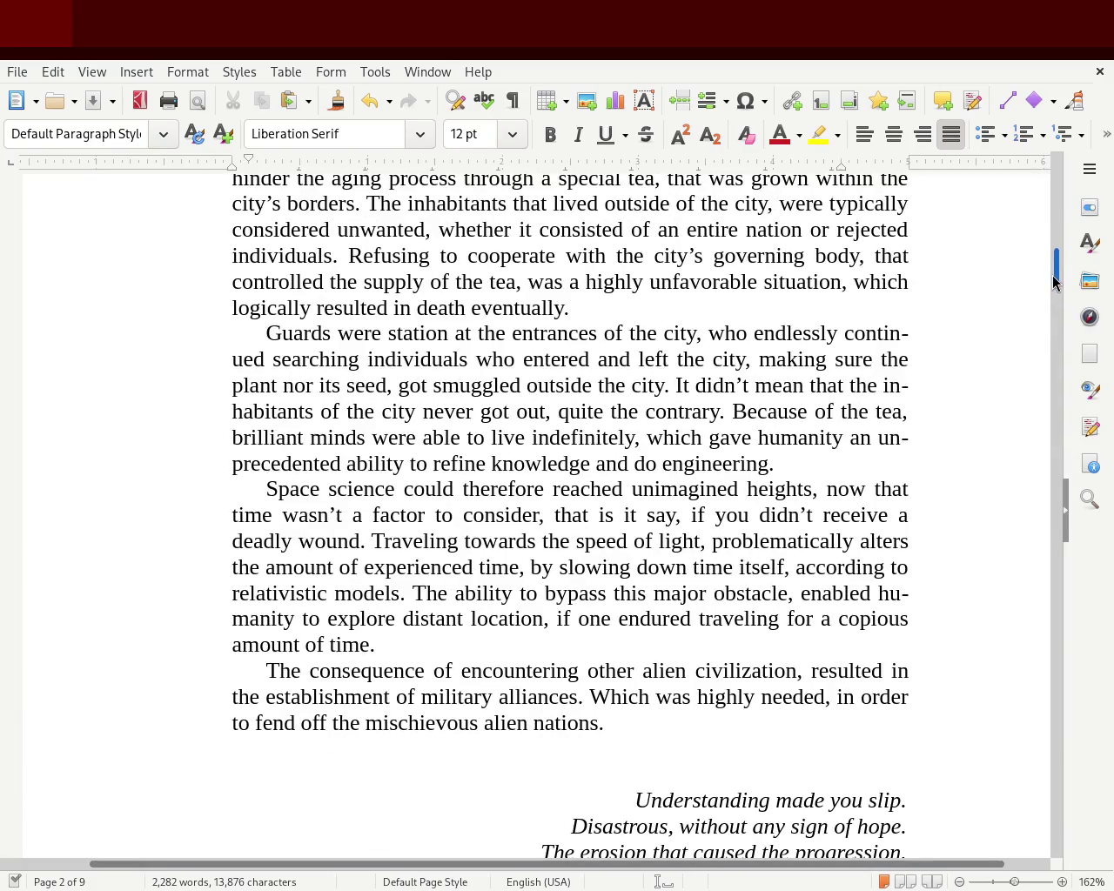
pyautogui.scroll(-10, 1057, 277)
pyautogui.click(771, 321)
pyautogui.press('Return')
pyautogui.press('Return')
pyautogui.press('Return')
pyautogui.press('Return')
pyautogui.press('Return')
pyautogui.press('Return')
pyautogui.press('Return')
# - Delete 'eventually' from the first Prologue paragraph and save the manuscript
pyautogui.moveTo(1055, 291); pyautogui.dragTo(1060, 263)
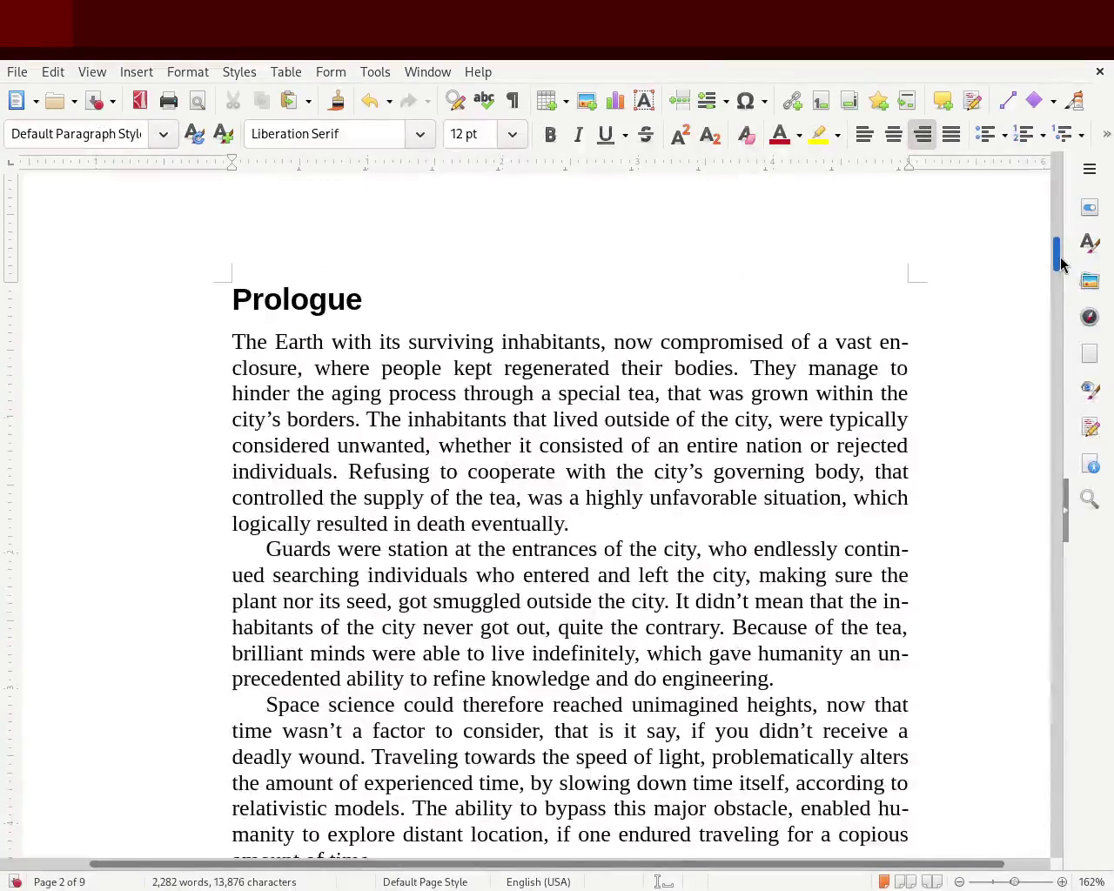
pyautogui.scroll(-1, 1060, 263)
pyautogui.scroll(-3, 1062, 258)
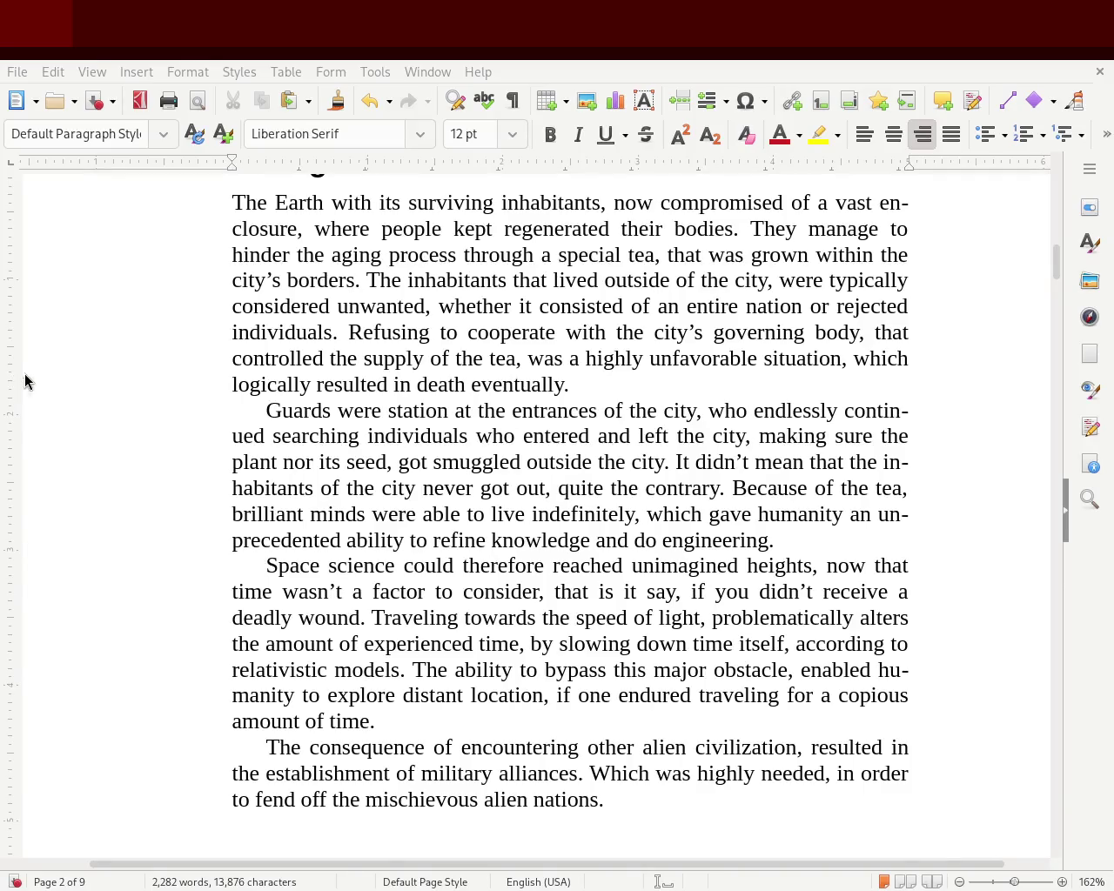
pyautogui.doubleClick(524, 384)
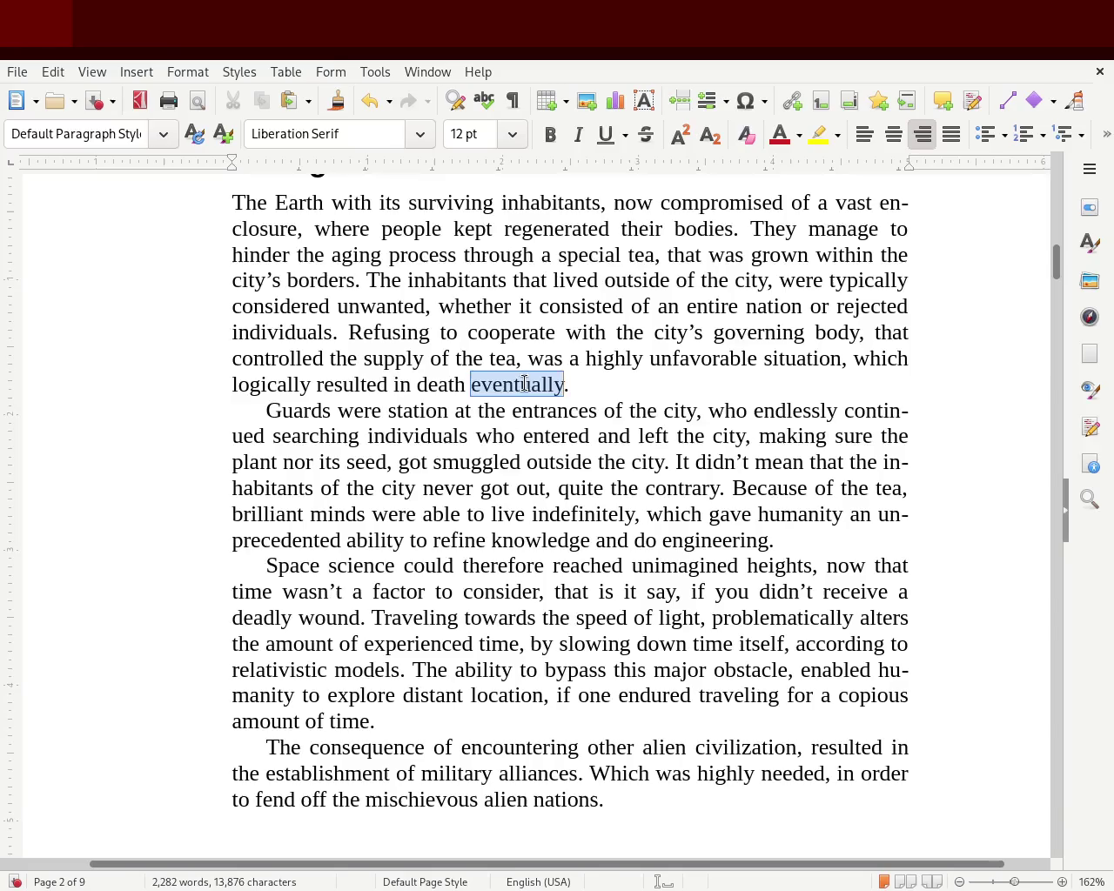
pyautogui.press('BackSpace')
pyautogui.press('BackSpace')
pyautogui.hotkey('ctrl', 's')
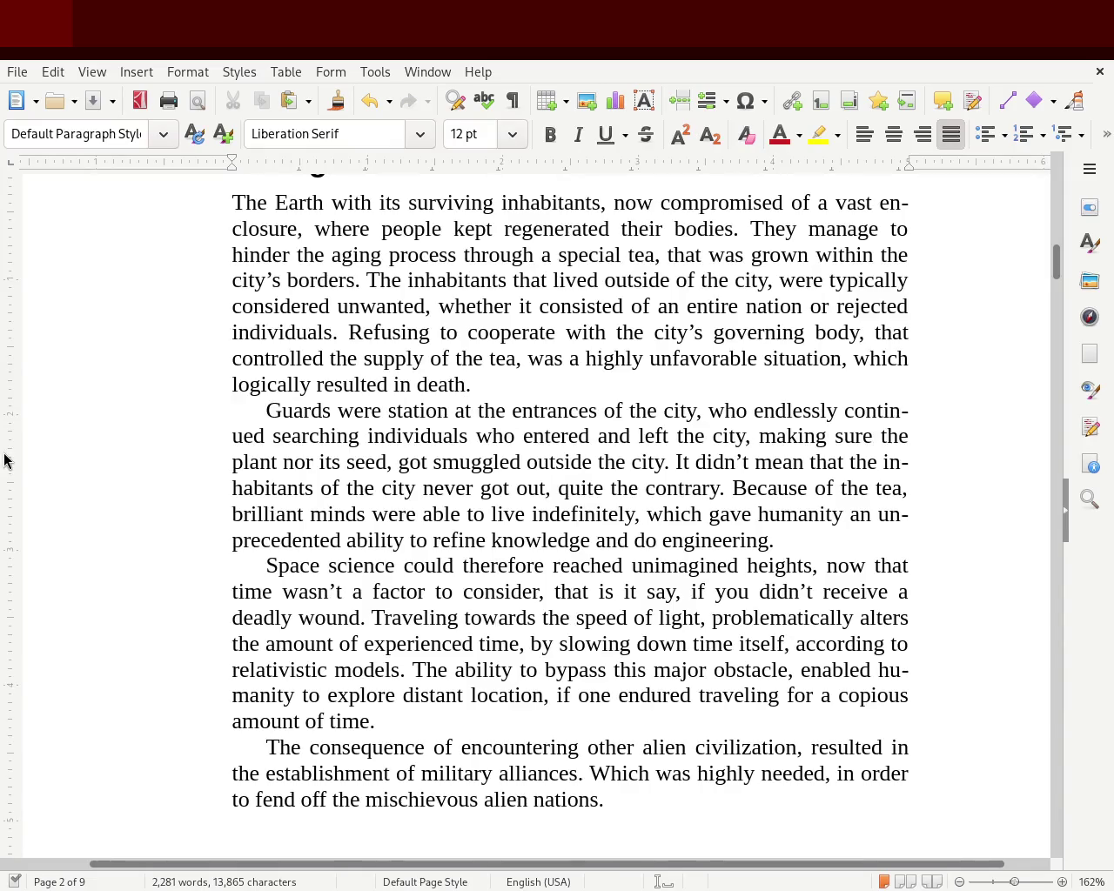
# - Insert 'Almost and uncountable number of' before 'Guards', correcting the misspellings
pyautogui.click(265, 411)
pyautogui.write('Almost and ')
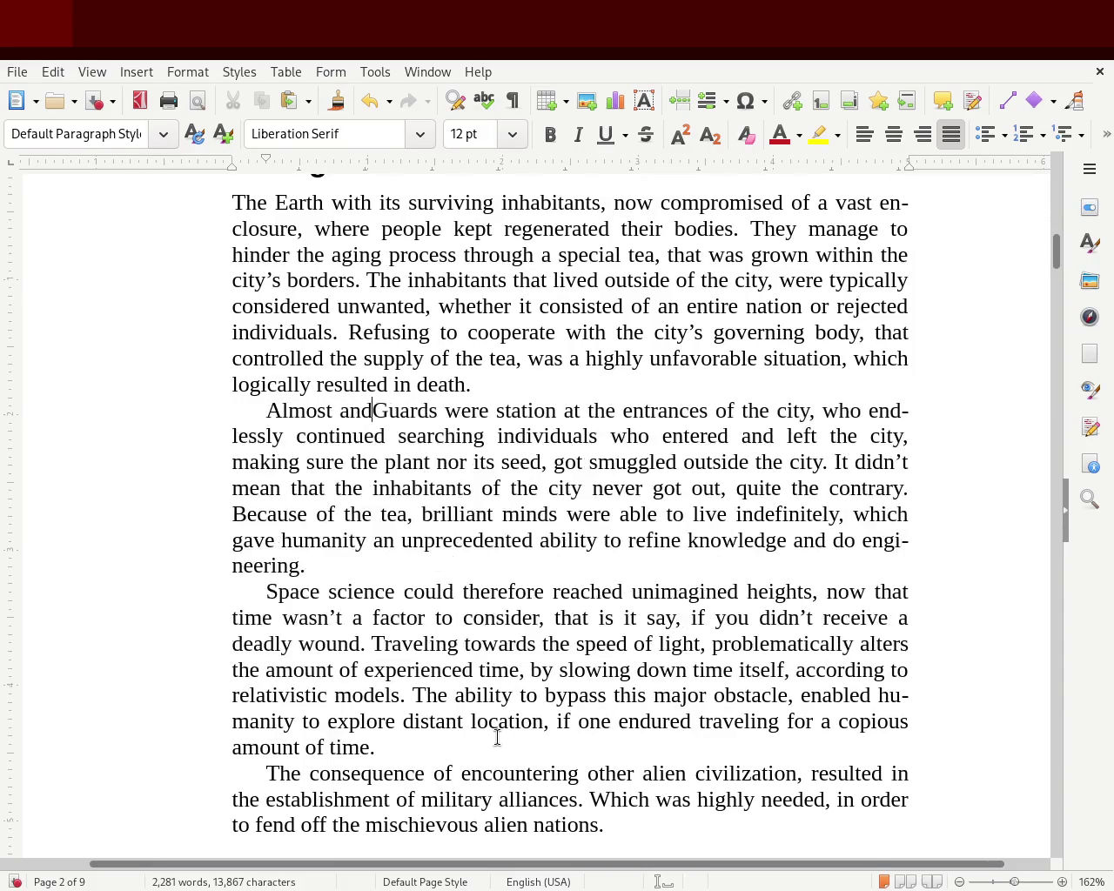
pyautogui.write('uncountble ammount of')
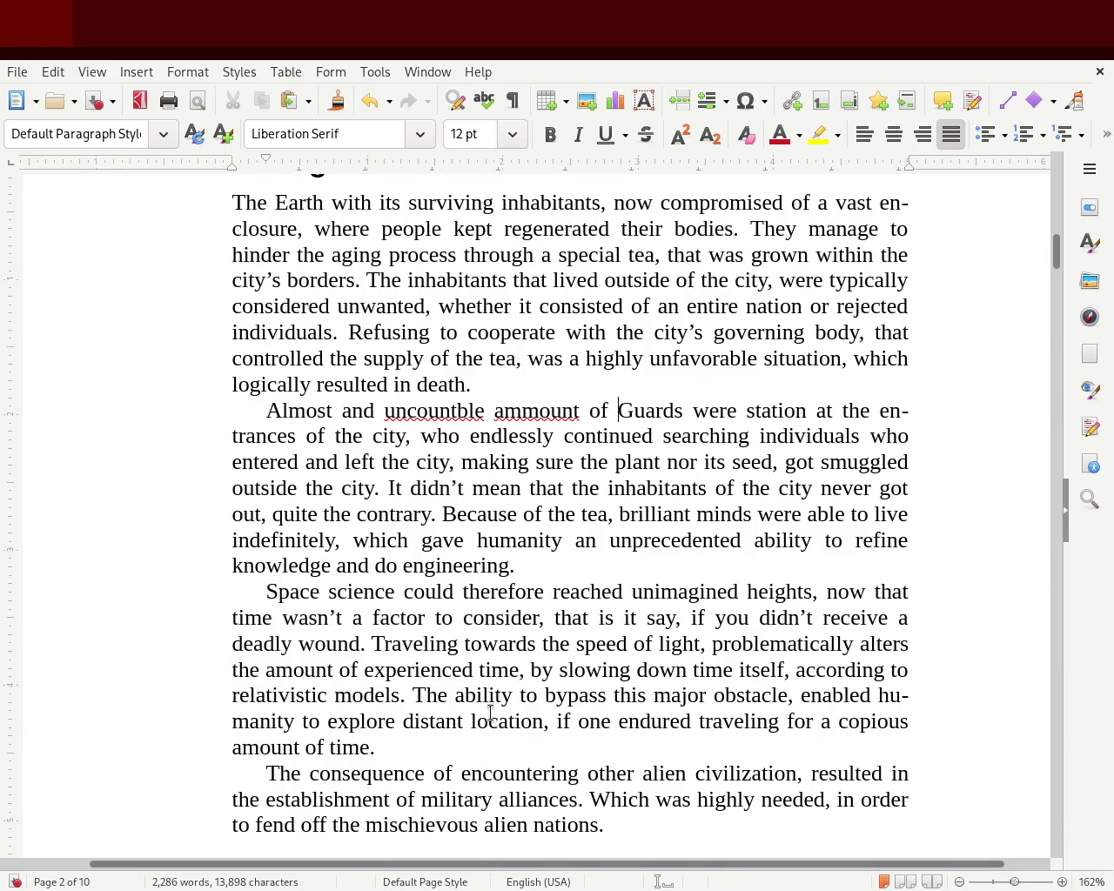
pyautogui.doubleClick(431, 411)
pyautogui.write('uncountable')
pyautogui.doubleClick(540, 411)
pyautogui.write('amount')
pyautogui.doubleClick(538, 411)
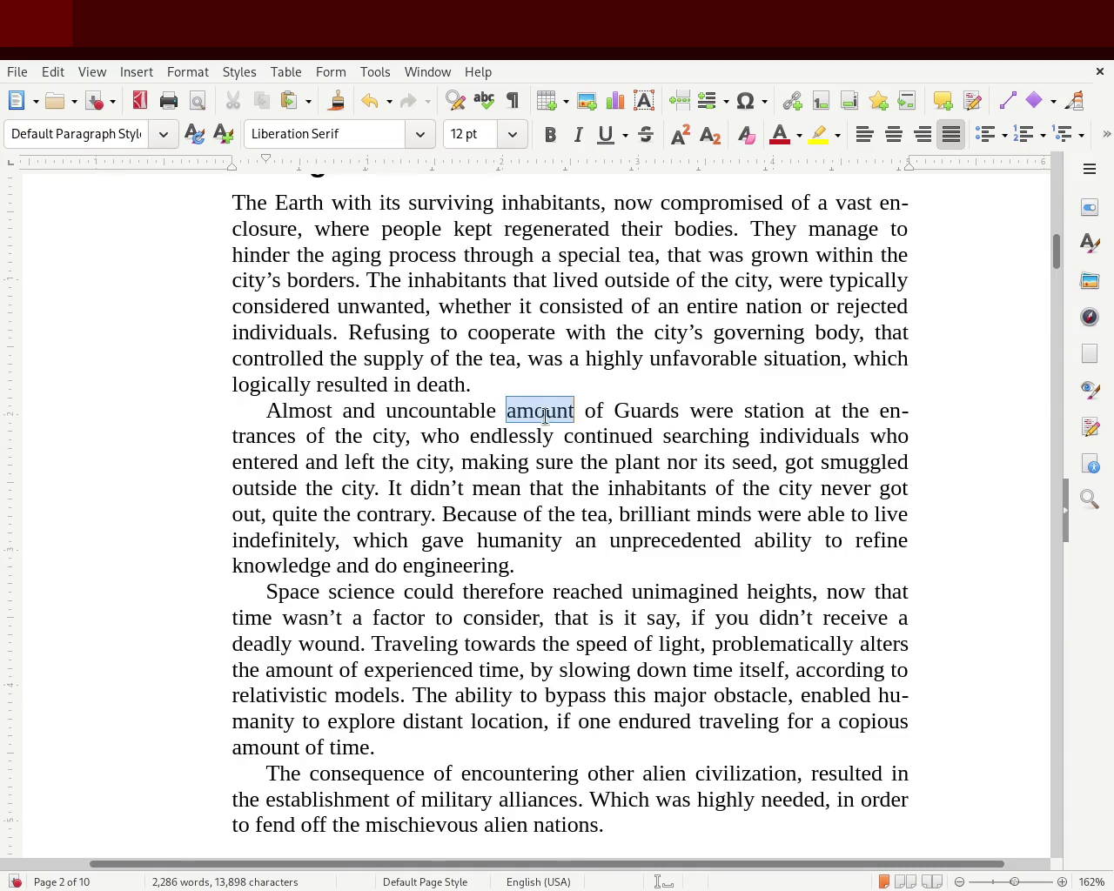
pyautogui.write('number')
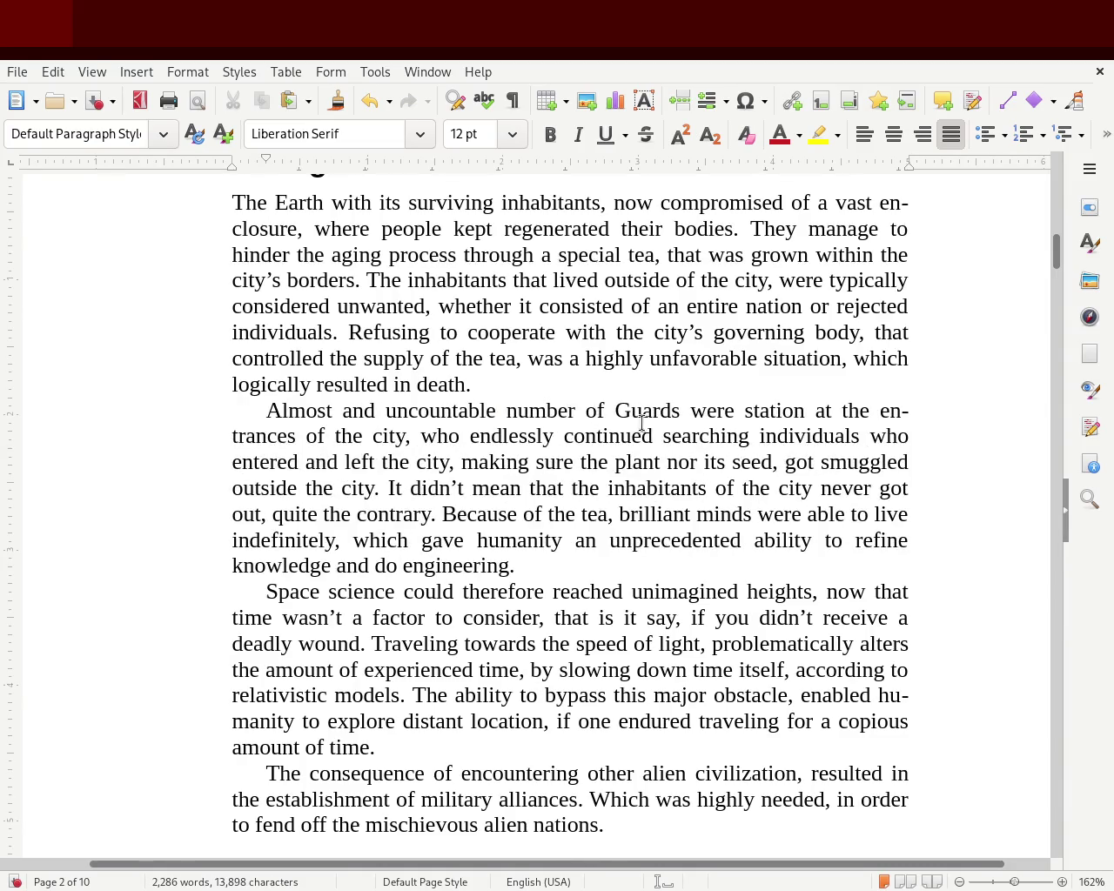
# - Lowercase 'guards', change 'station' to 'stationed', and undo trial edits keeping 'at the entrances of the city'
pyautogui.click(677, 416)
pyautogui.hotkey('shift', 'F3')
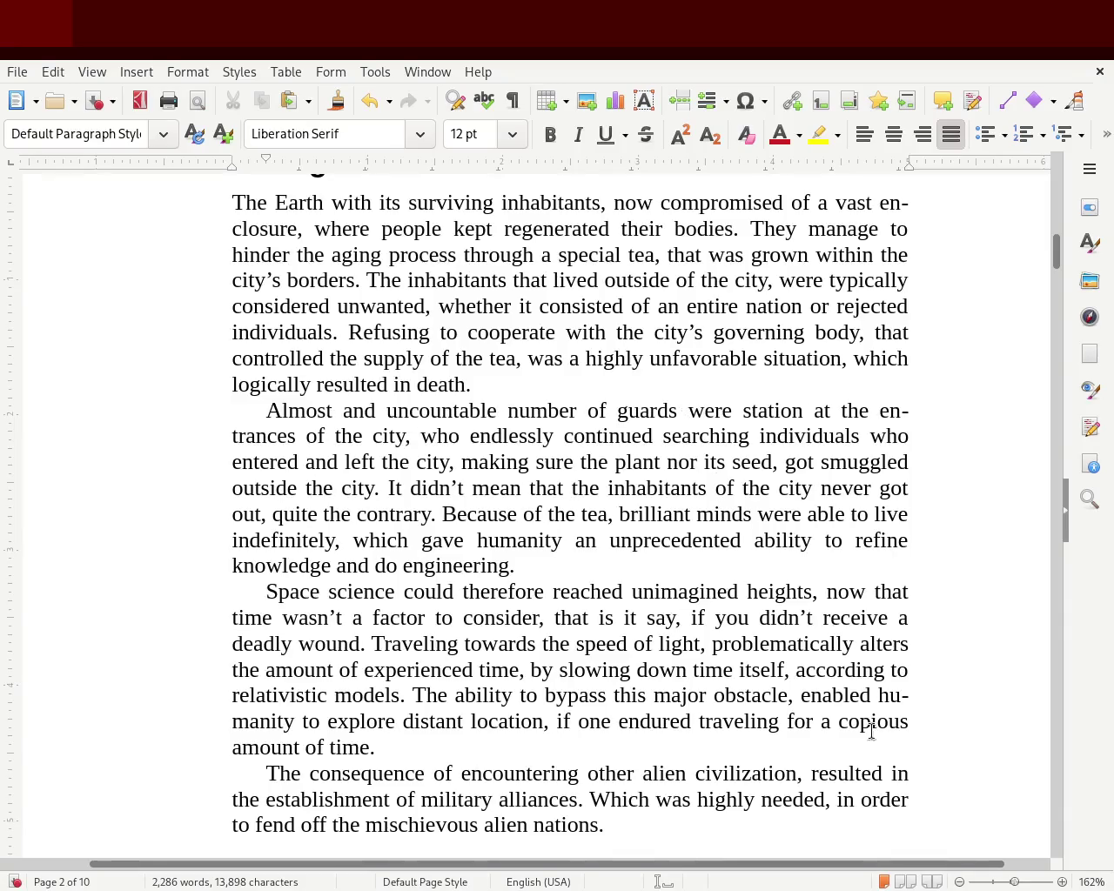
pyautogui.click(798, 414)
pyautogui.write('ed')
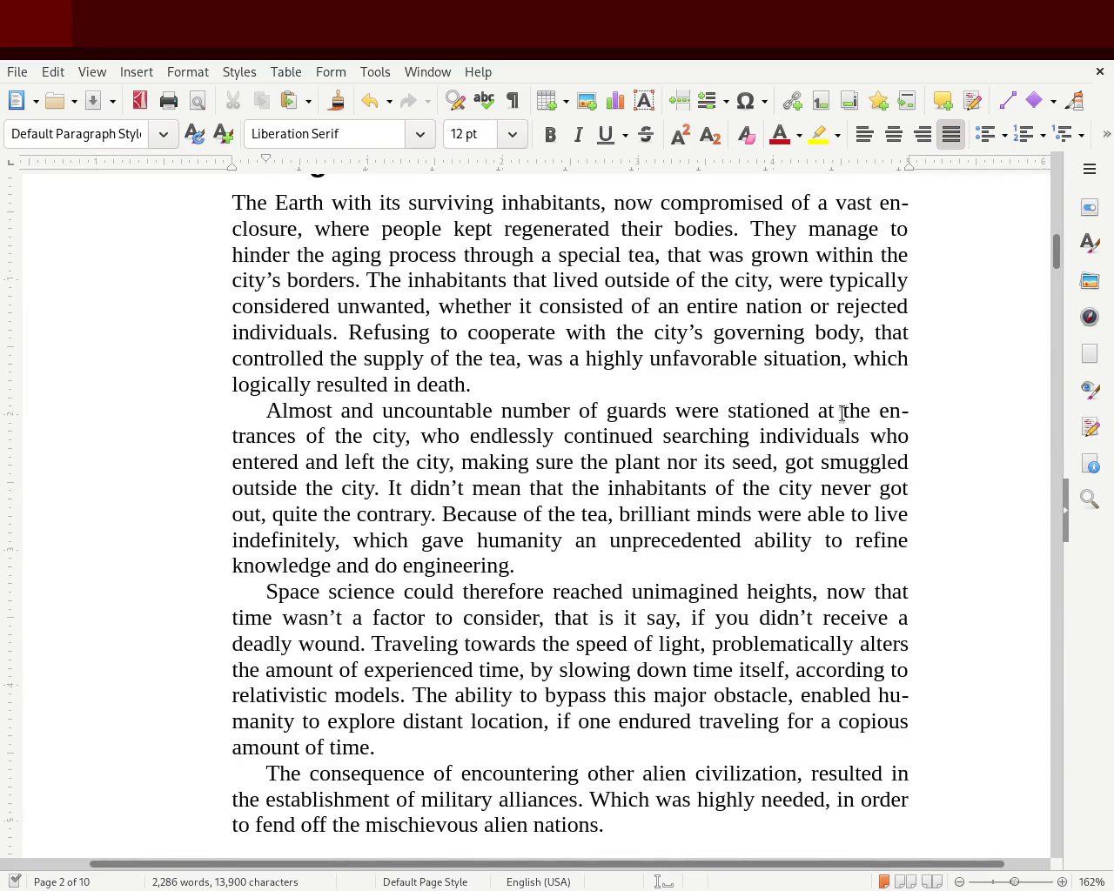
pyautogui.moveTo(816, 410); pyautogui.dragTo(871, 411)
pyautogui.write('its')
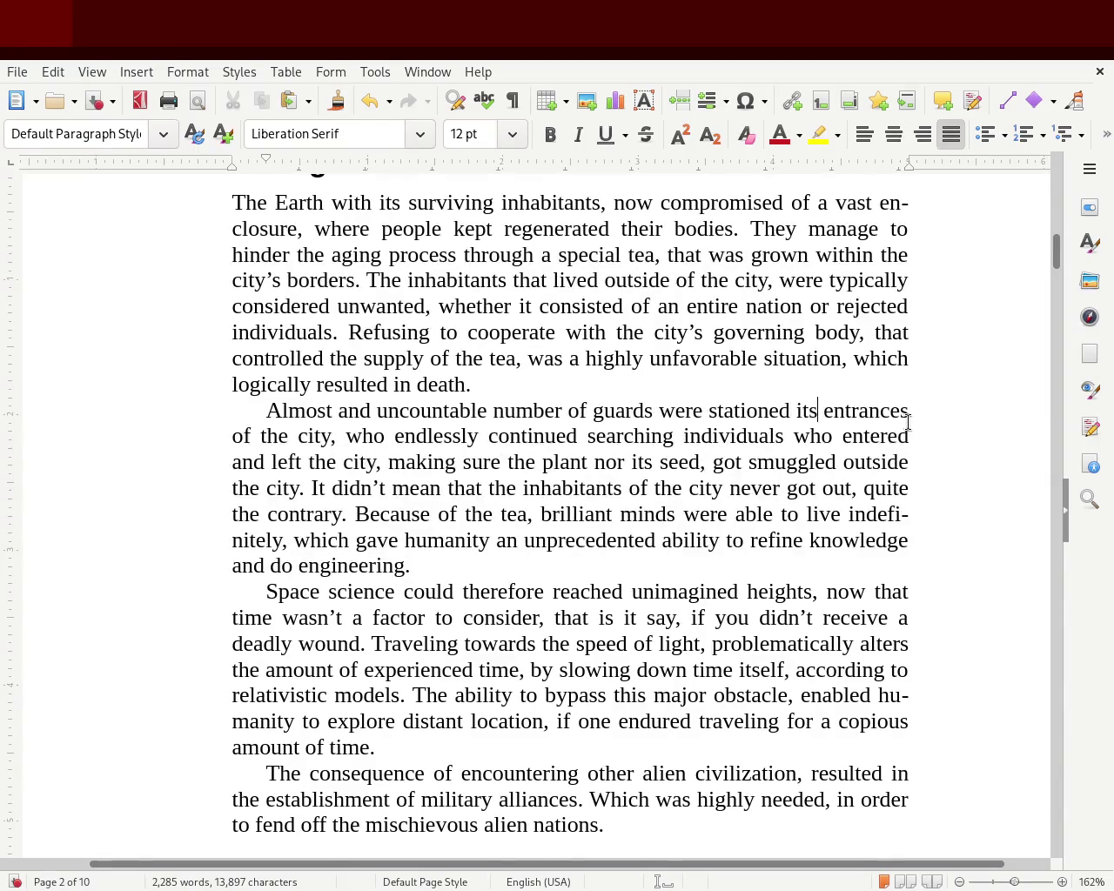
pyautogui.moveTo(332, 435); pyautogui.dragTo(221, 446)
pyautogui.press('BackSpace')
pyautogui.press('BackSpace')
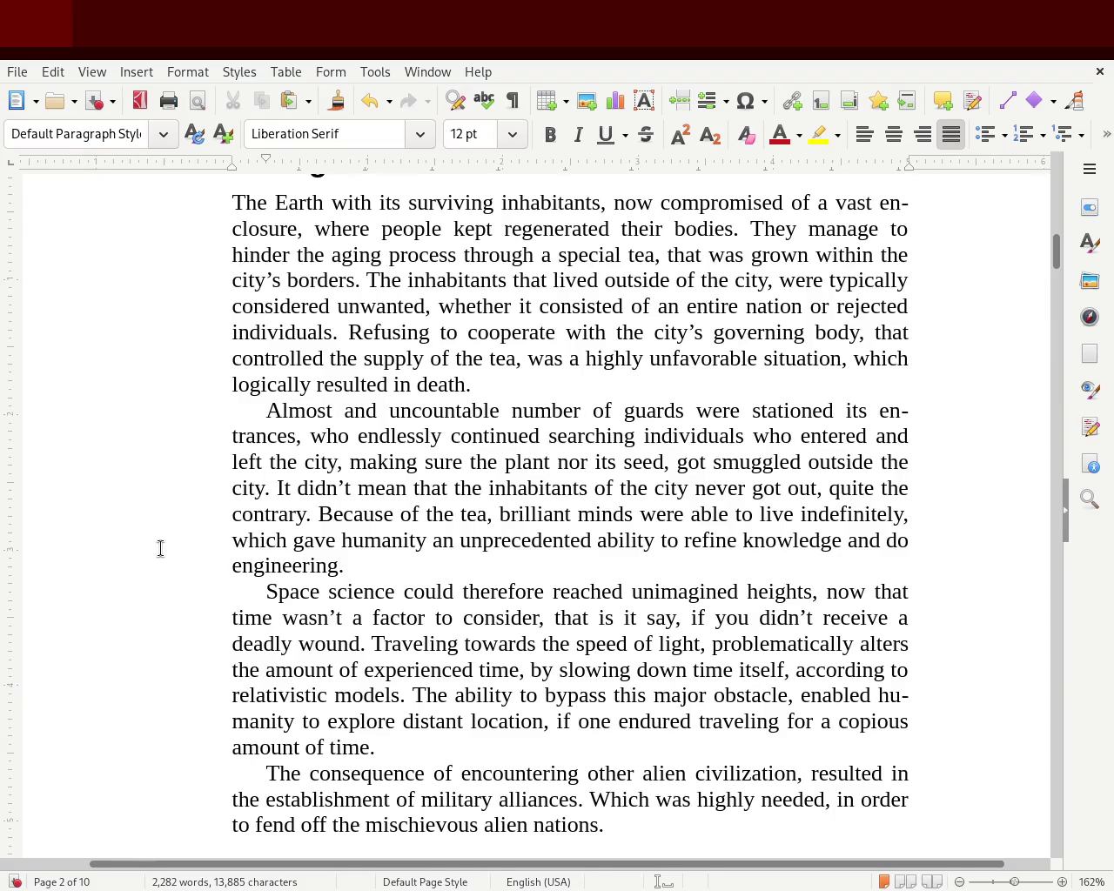
pyautogui.hotkey('ctrl', 'z')
pyautogui.hotkey('ctrl', 'z')
pyautogui.hotkey('ctrl', 'z')
pyautogui.hotkey('ctrl', 'z')
pyautogui.hotkey('ctrl', 'z')
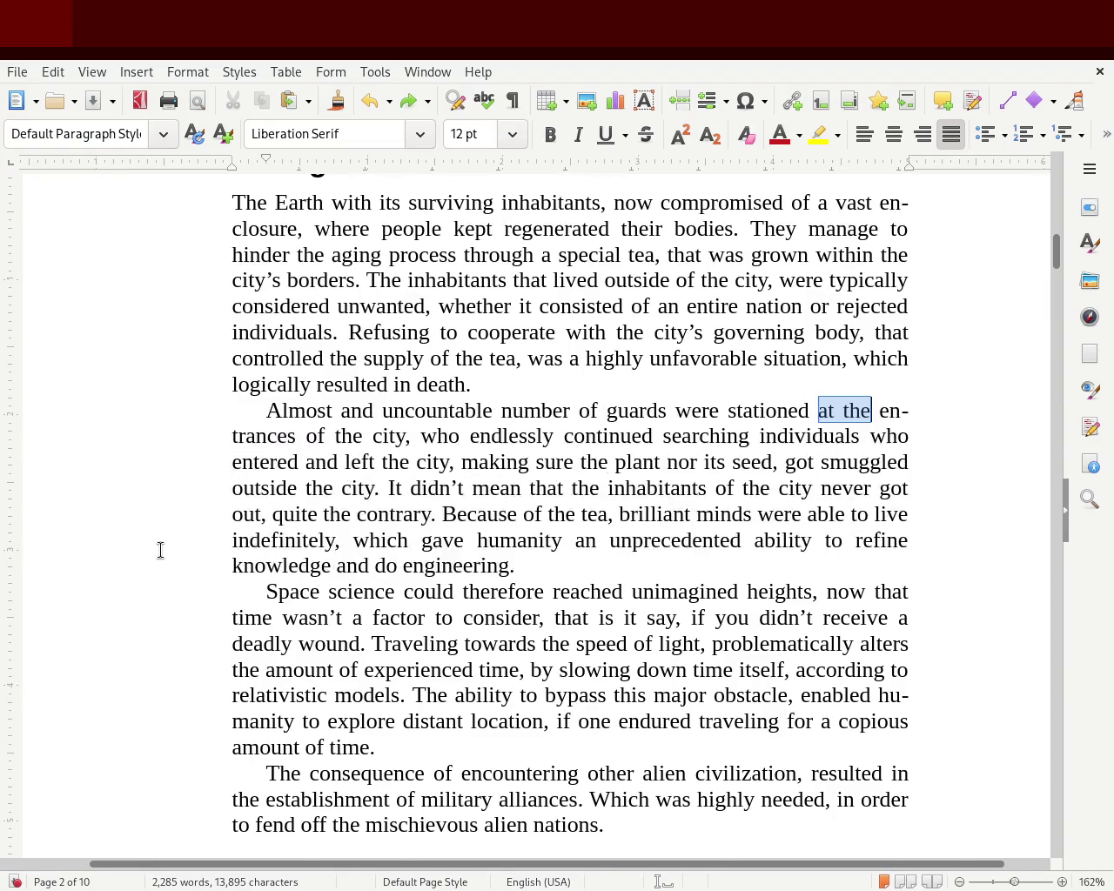
pyautogui.click(301, 593)
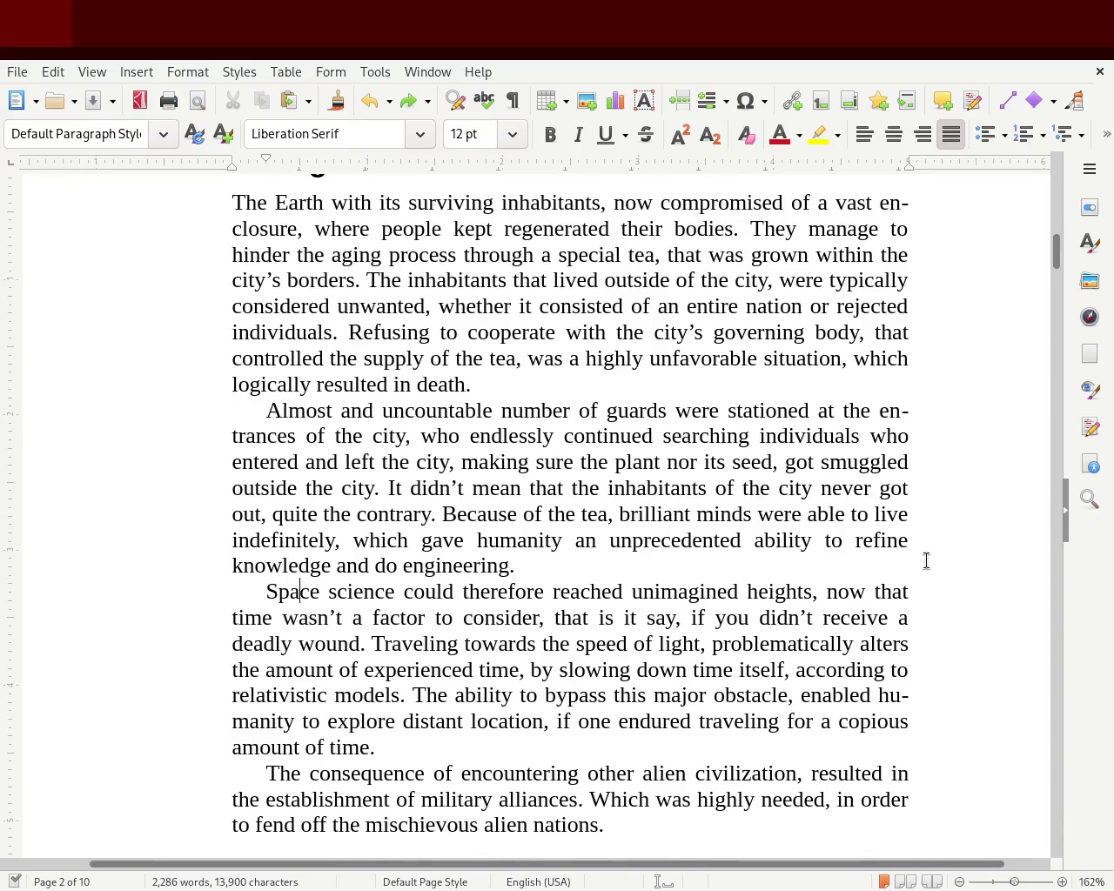
pyautogui.moveTo(1055, 259)
pyautogui.mouseDown()
pyautogui.moveTo(1050, 200)
pyautogui.moveTo(1055, 252)
pyautogui.mouseUp()
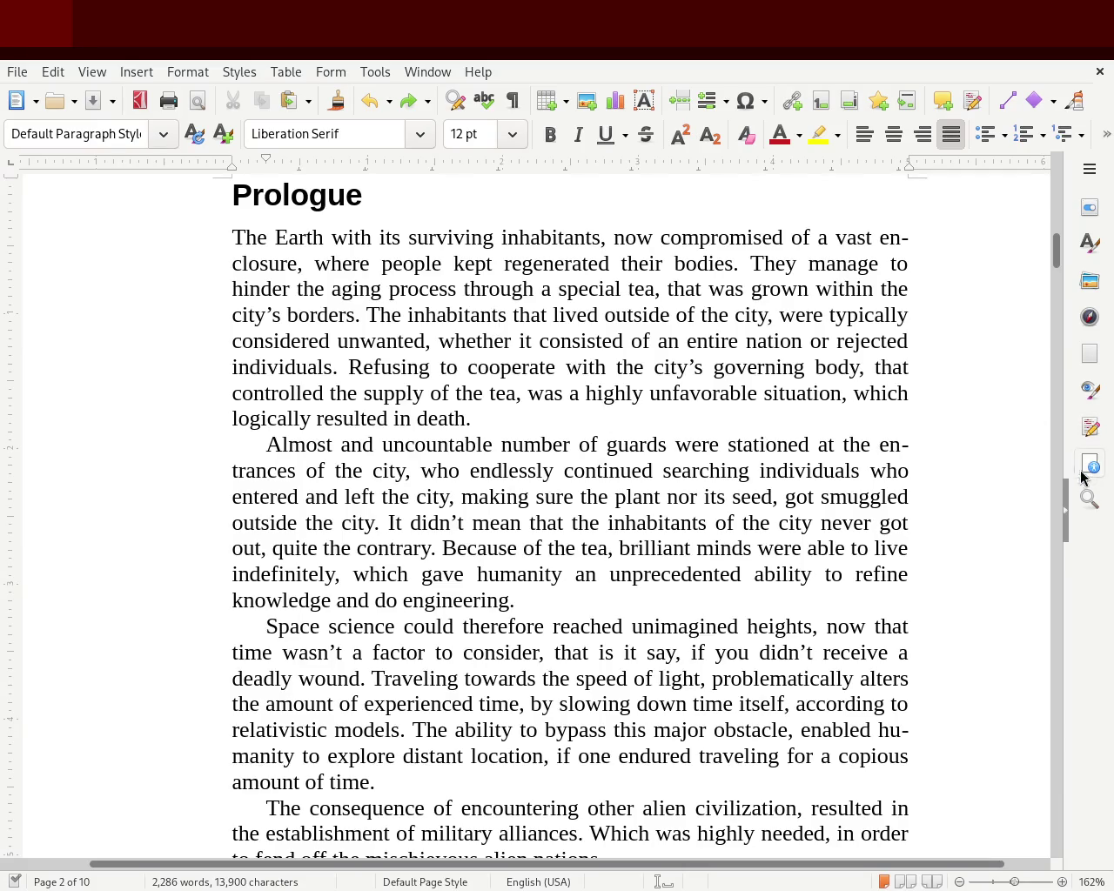
# - Delete the empty lines before the 'Chapter 1. The K02 navigator' heading on page 3 and check the layout
pyautogui.moveTo(1059, 259); pyautogui.dragTo(1059, 271)
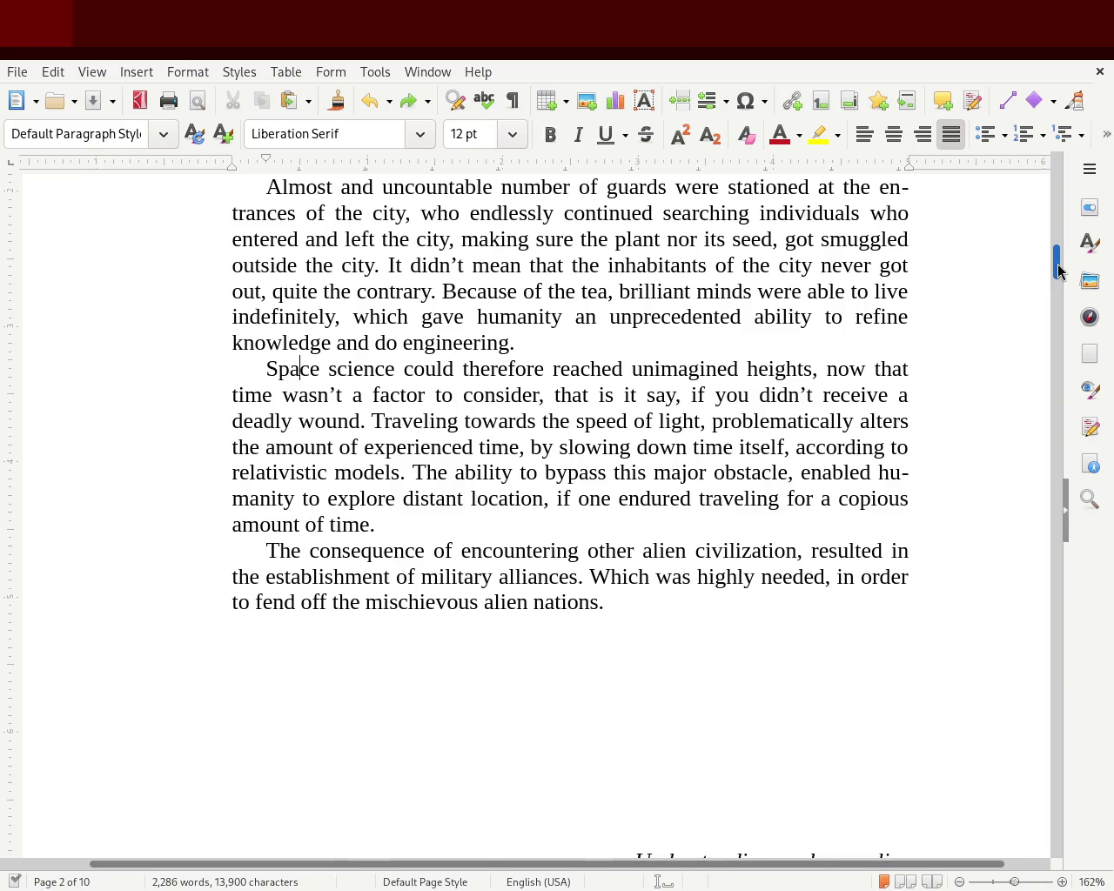
pyautogui.moveTo(1058, 271); pyautogui.dragTo(1060, 296)
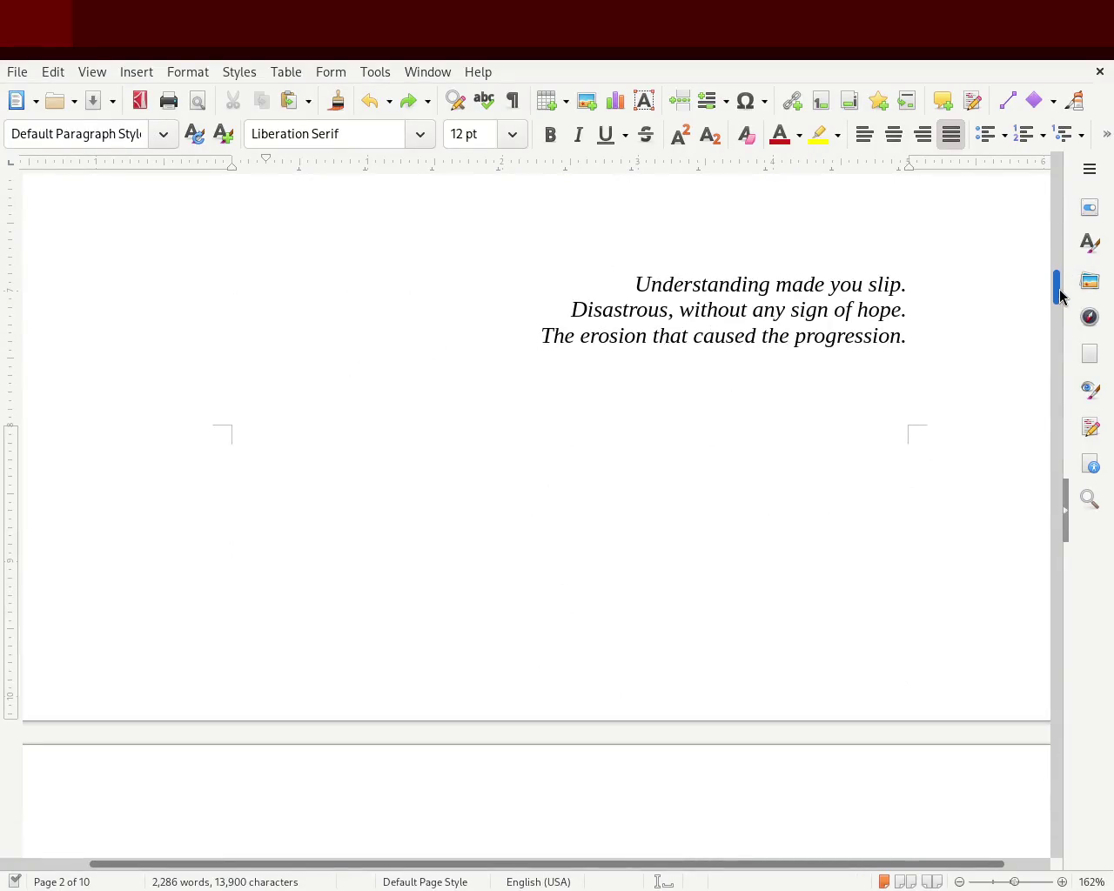
pyautogui.moveTo(1060, 296)
pyautogui.mouseDown()
pyautogui.moveTo(1069, 254)
pyautogui.moveTo(1060, 327)
pyautogui.moveTo(987, 323)
pyautogui.mouseUp()
pyautogui.click(368, 355)
pyautogui.press('BackSpace')
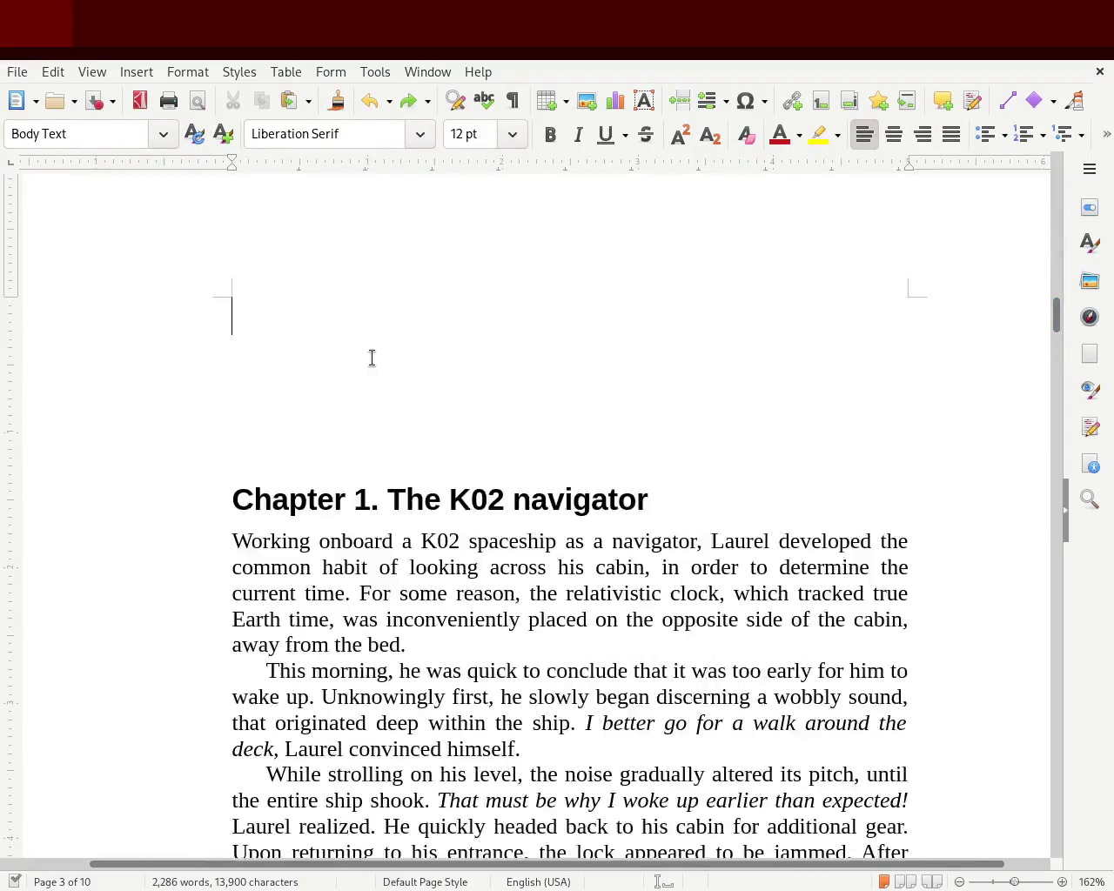
pyautogui.press('Delete')
pyautogui.press('Delete')
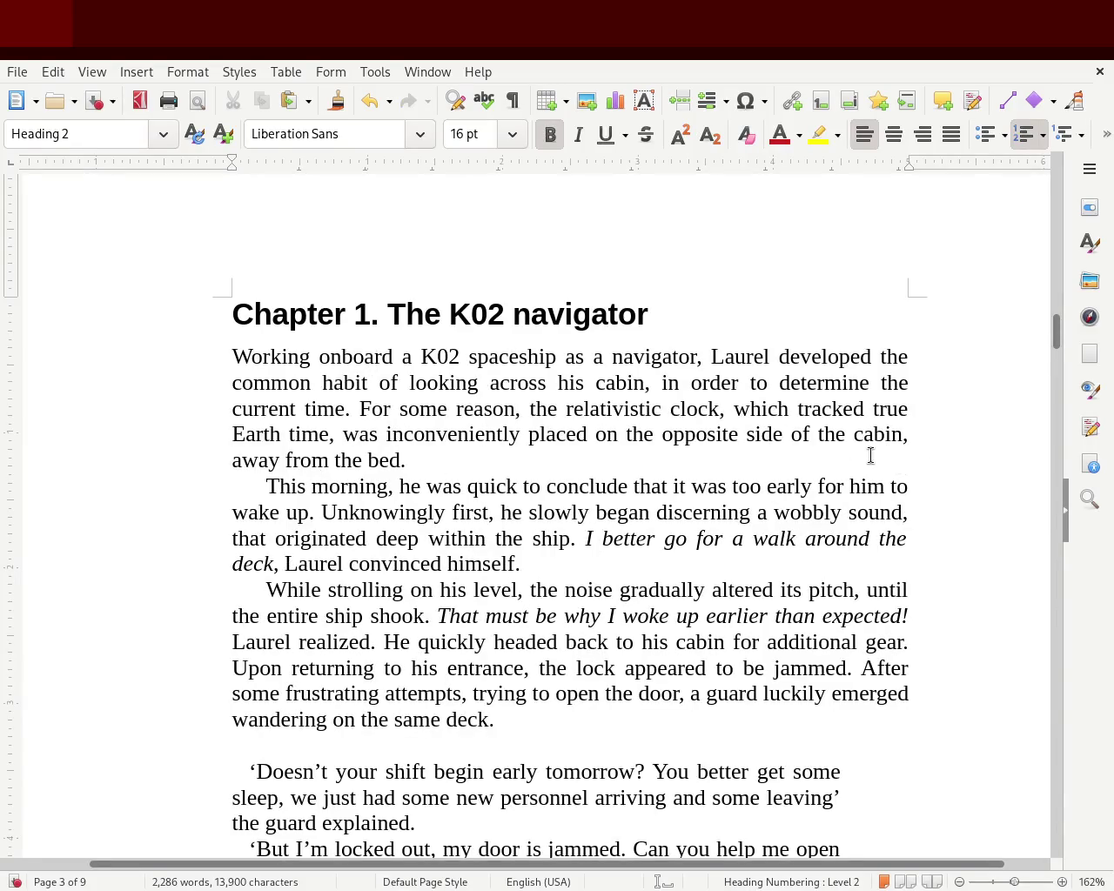
pyautogui.moveTo(1057, 323)
pyautogui.mouseDown()
pyautogui.moveTo(1062, 166)
pyautogui.moveTo(1058, 270)
pyautogui.mouseUp()
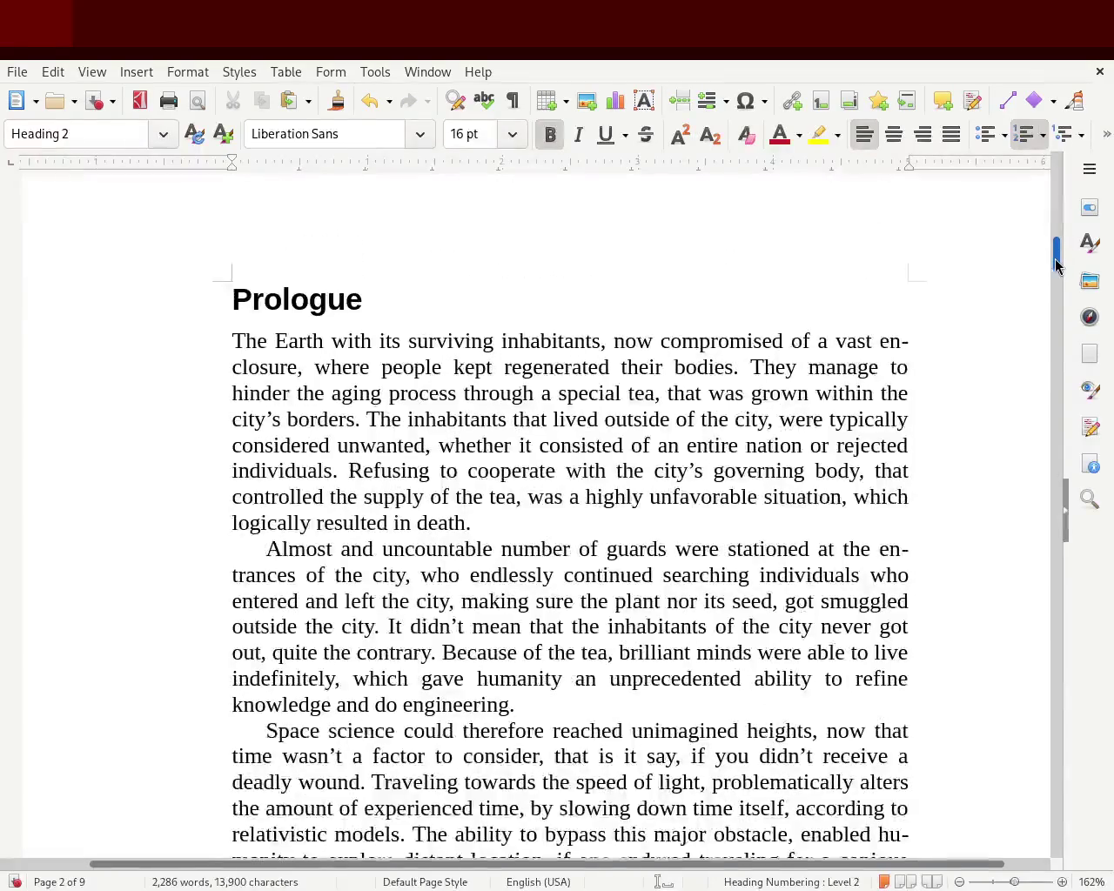
pyautogui.moveTo(1058, 270)
pyautogui.mouseDown()
pyautogui.moveTo(1047, 494)
pyautogui.moveTo(1045, 481)
pyautogui.mouseUp()
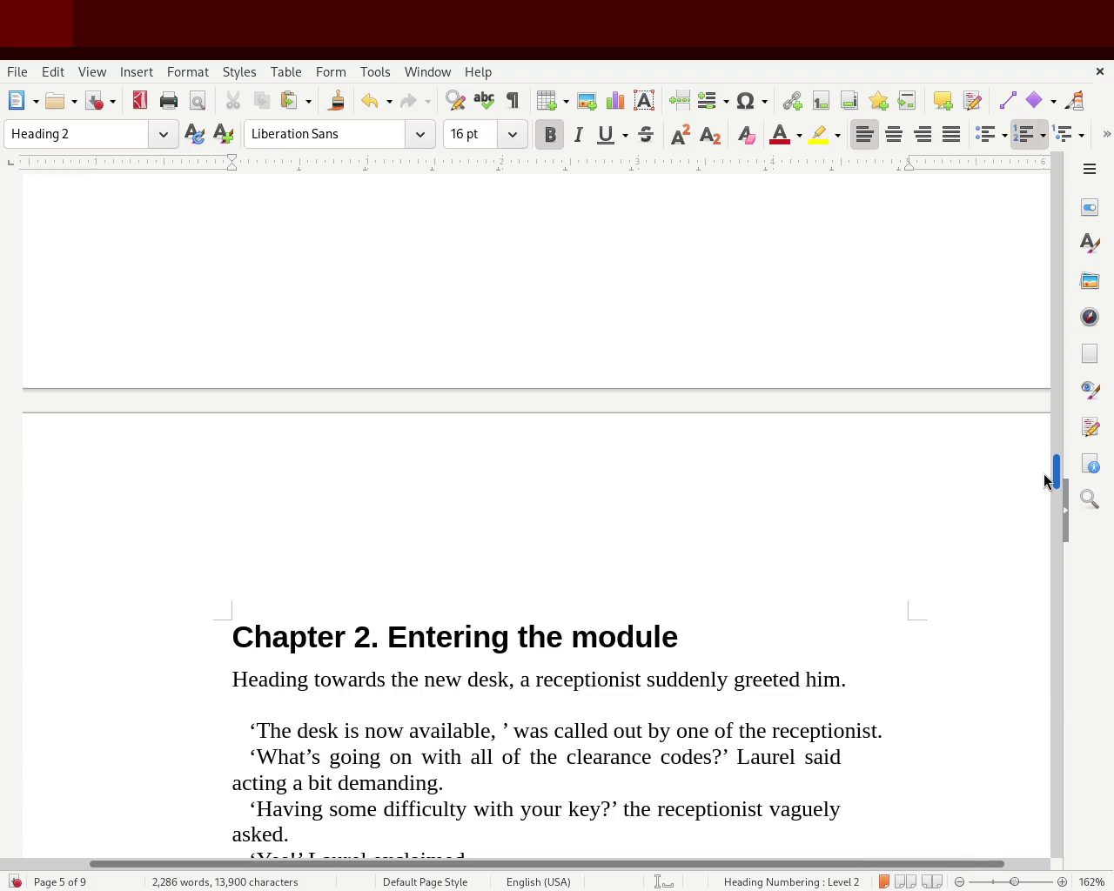
# - Try guillemets, angle brackets and other symbols as the Chapter 2 heading separator
pyautogui.click(387, 638)
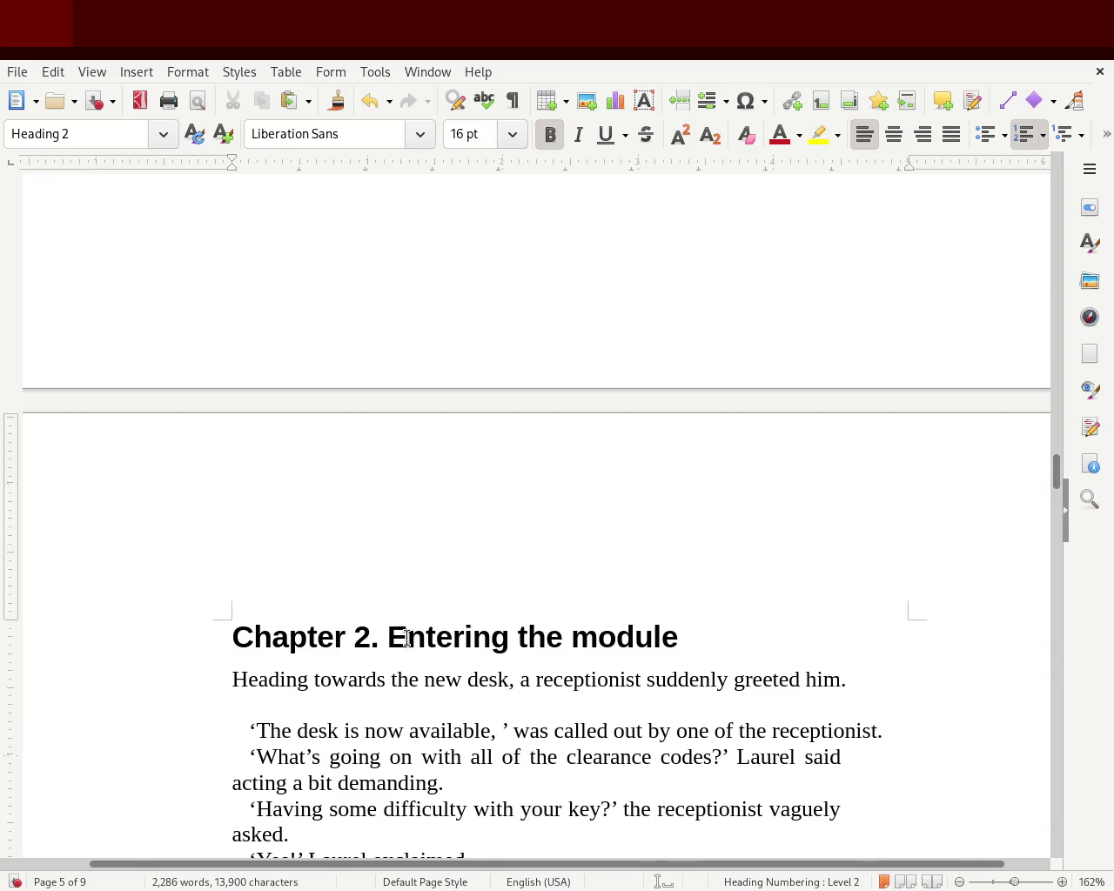
pyautogui.press('BackSpace')
pyautogui.write('«')
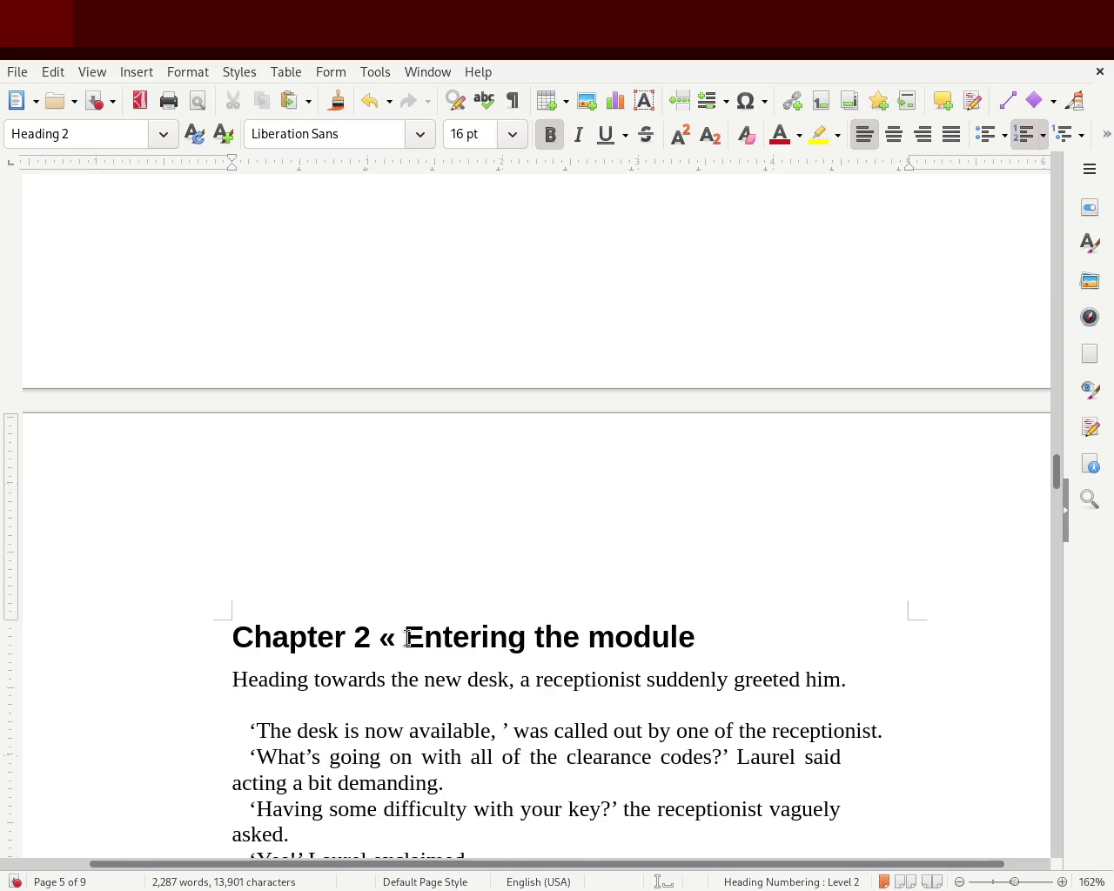
pyautogui.write('<|')
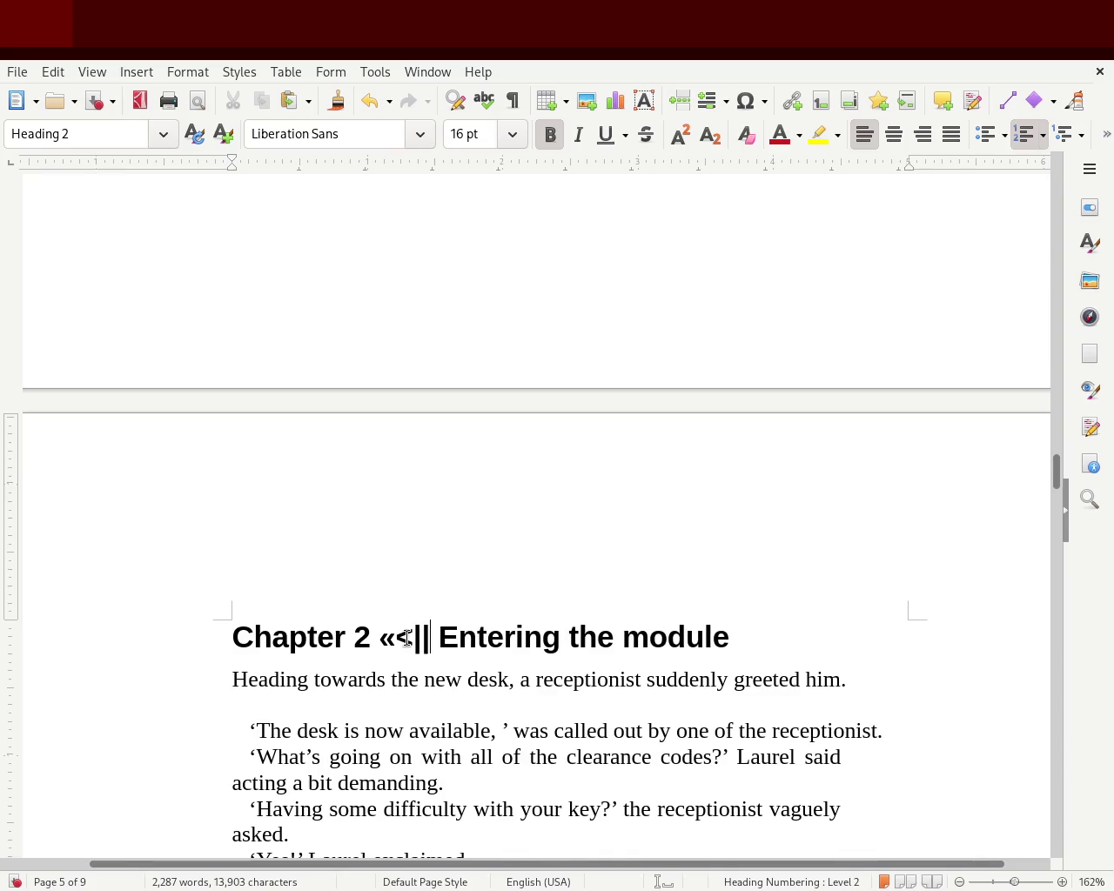
pyautogui.press('BackSpace')
pyautogui.press('BackSpace')
pyautogui.press('BackSpace')
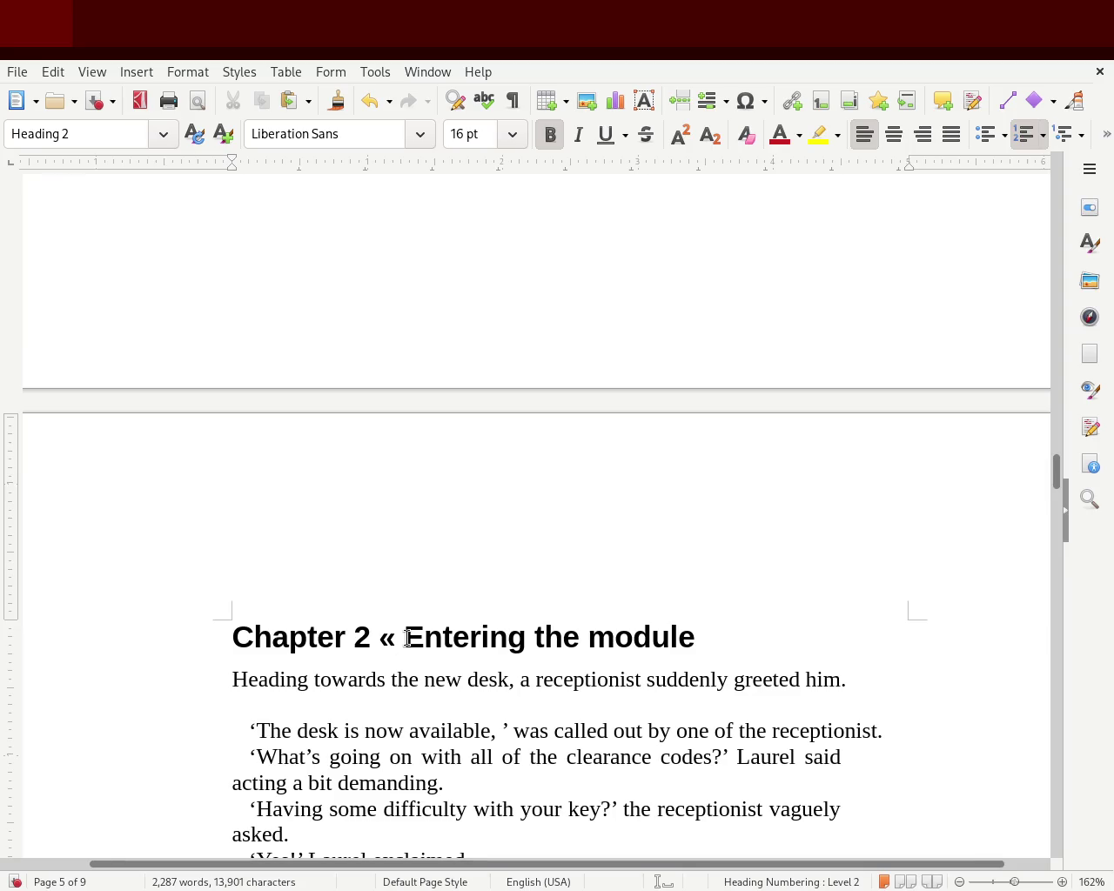
pyautogui.write('<>')
pyautogui.press('BackSpace')
pyautogui.press('BackSpace')
pyautogui.press('BackSpace')
pyautogui.write('|')
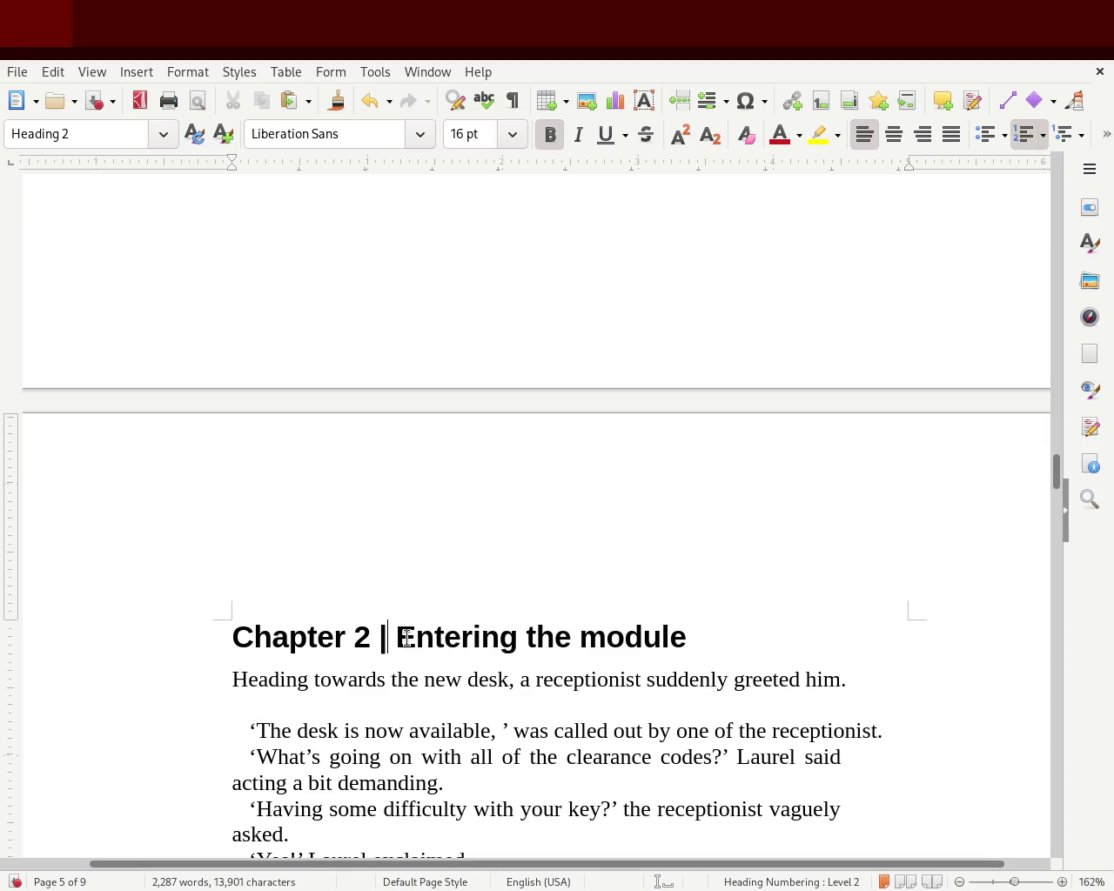
pyautogui.write('<<')
pyautogui.write('||||')
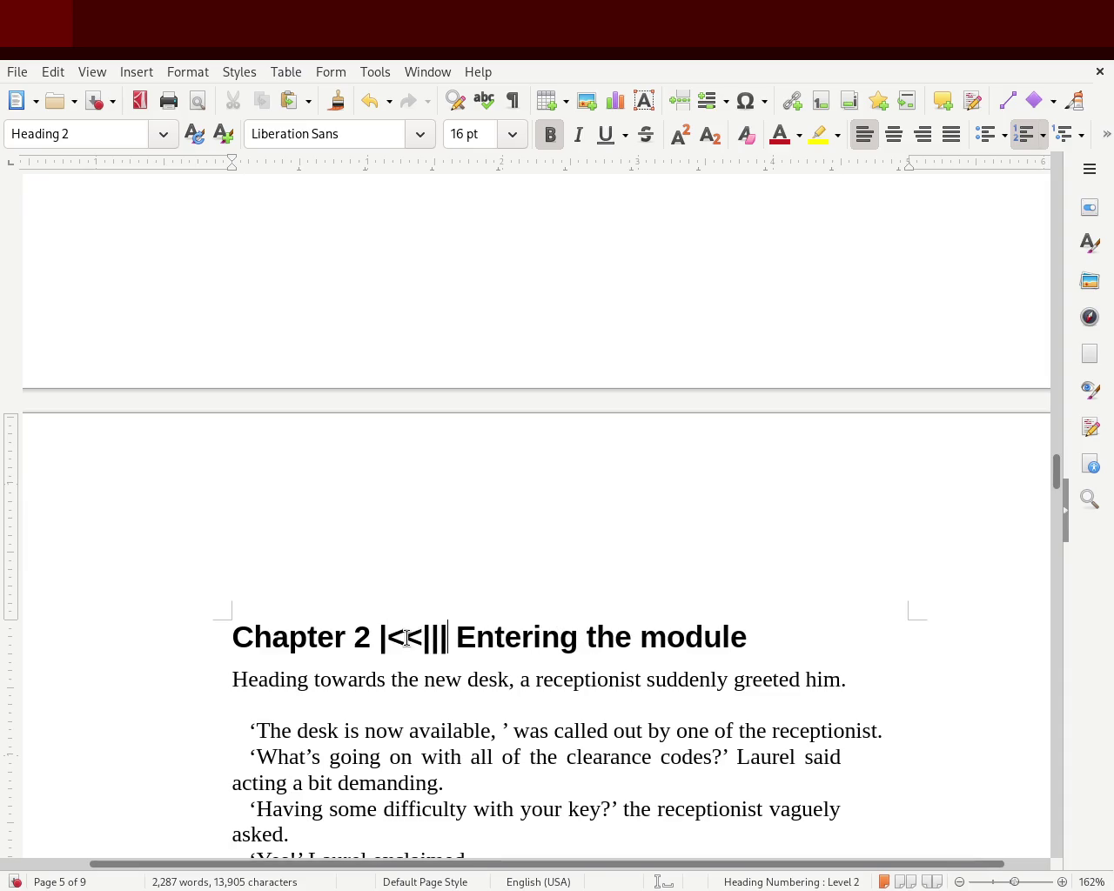
pyautogui.write('«»©')
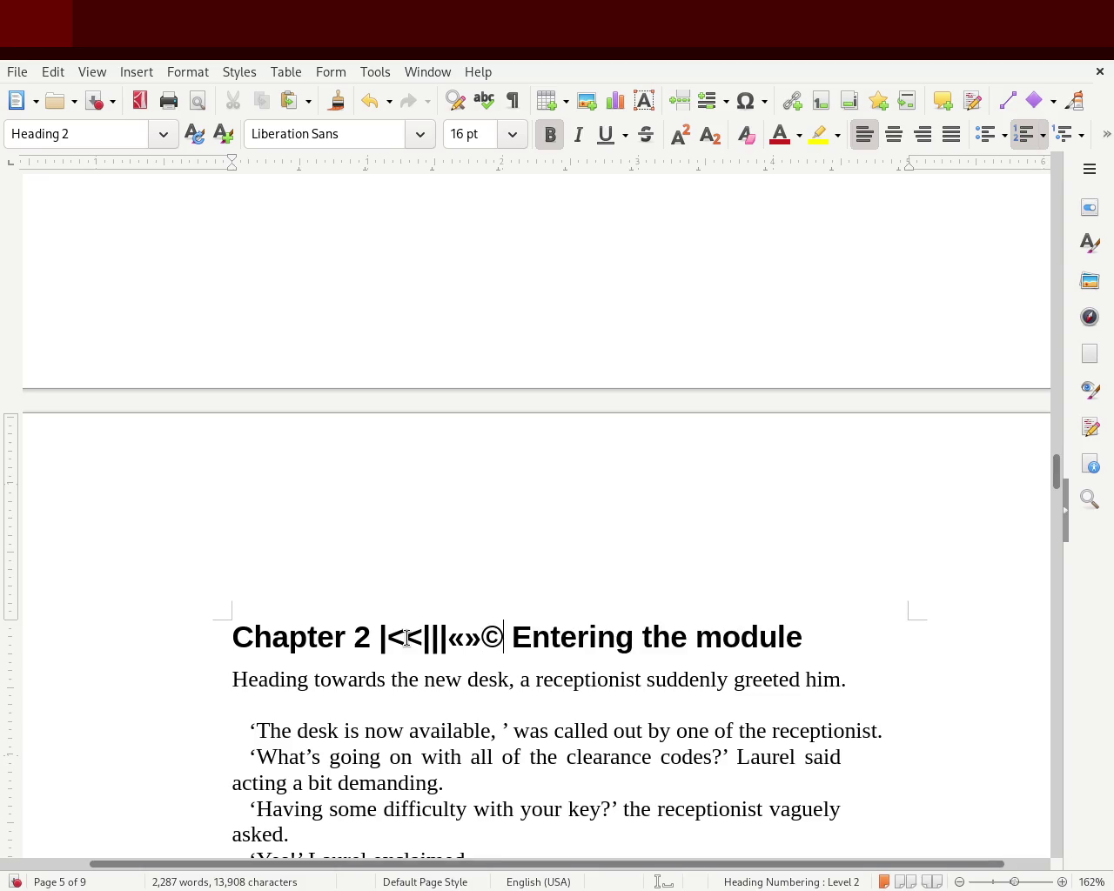
pyautogui.write('„“”µ')
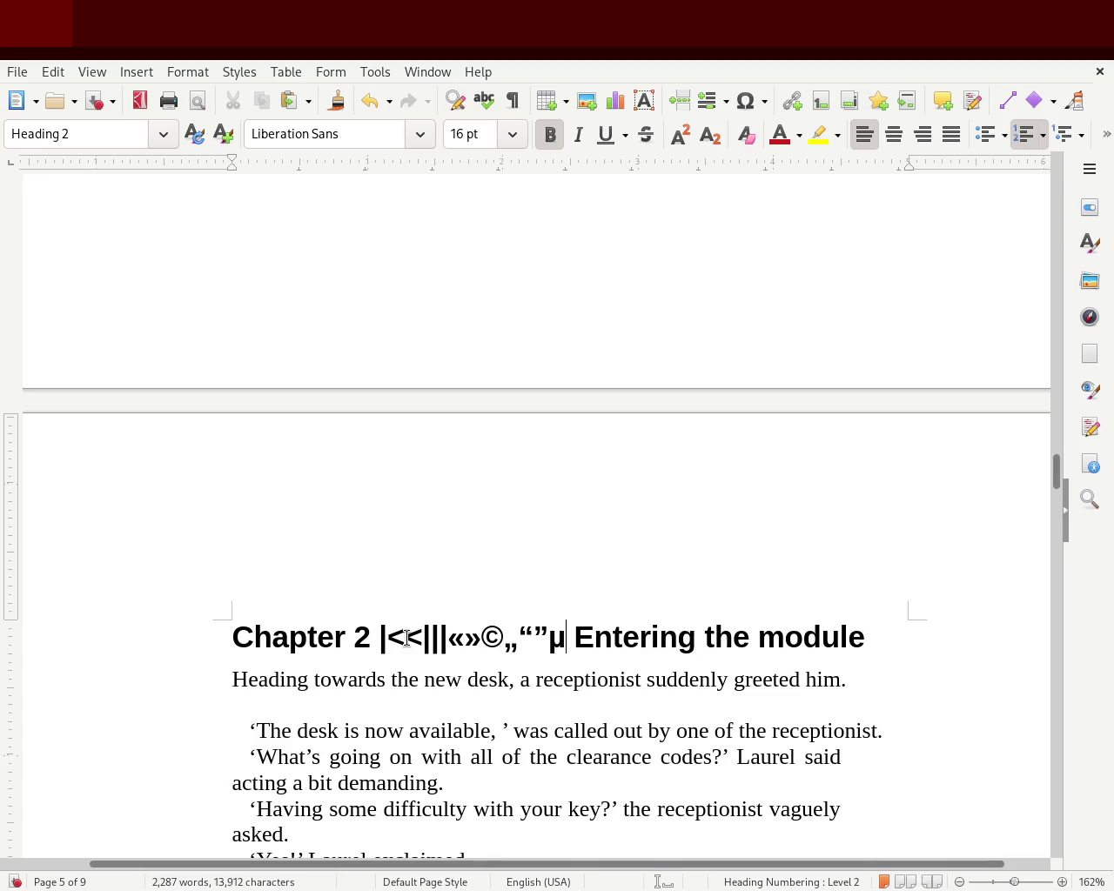
pyautogui.write('¸?')
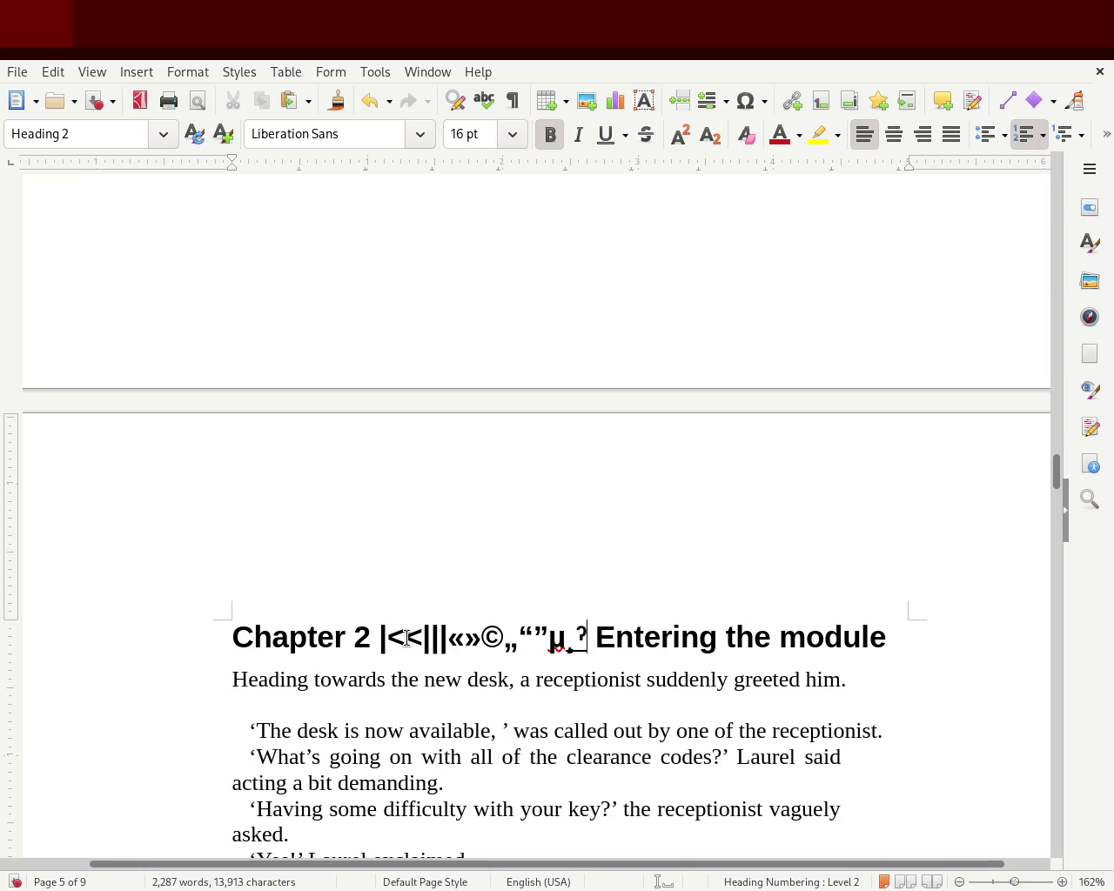
pyautogui.press('BackSpace')
pyautogui.press('BackSpace')
pyautogui.press('BackSpace')
pyautogui.press('BackSpace')
pyautogui.press('BackSpace')
pyautogui.press('BackSpace')
pyautogui.press('BackSpace')
pyautogui.press('BackSpace')
pyautogui.press('BackSpace')
pyautogui.press('BackSpace')
pyautogui.press('BackSpace')
pyautogui.press('BackSpace')
pyautogui.press('BackSpace')
pyautogui.press('BackSpace')
pyautogui.press('BackSpace')
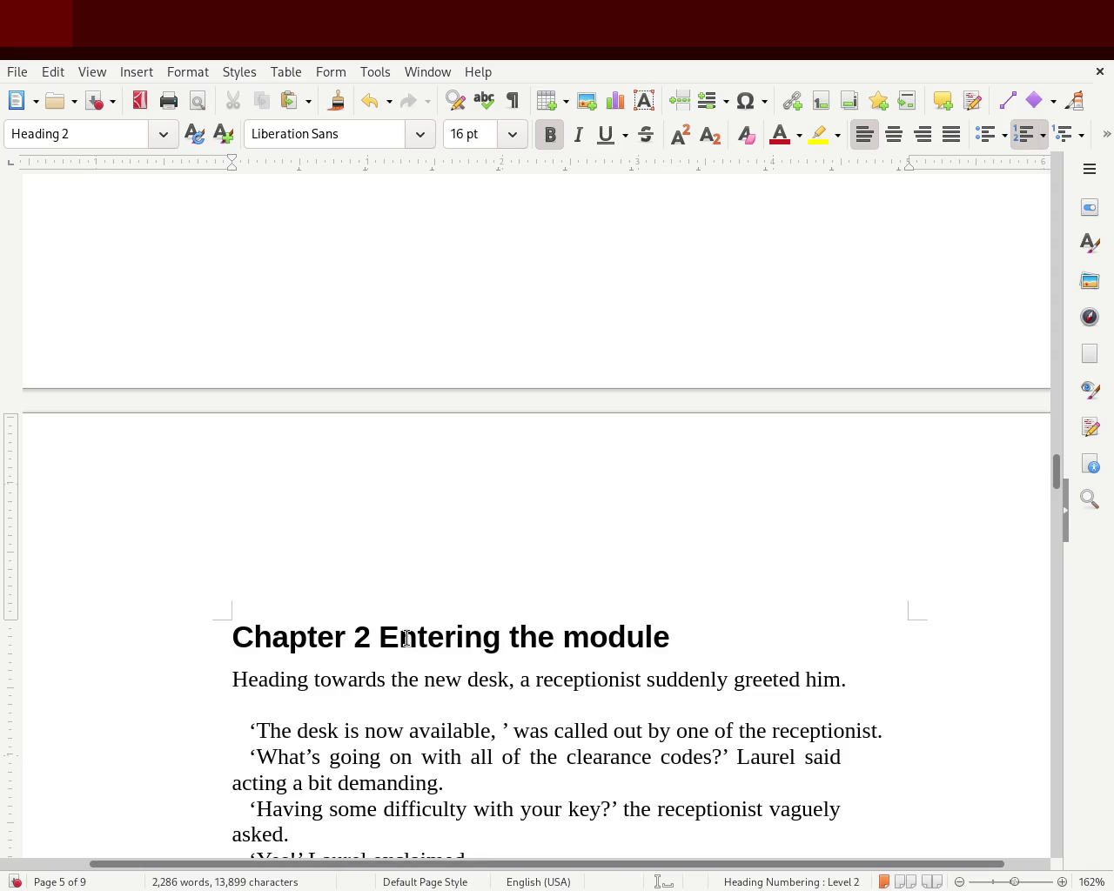
pyautogui.write('»')
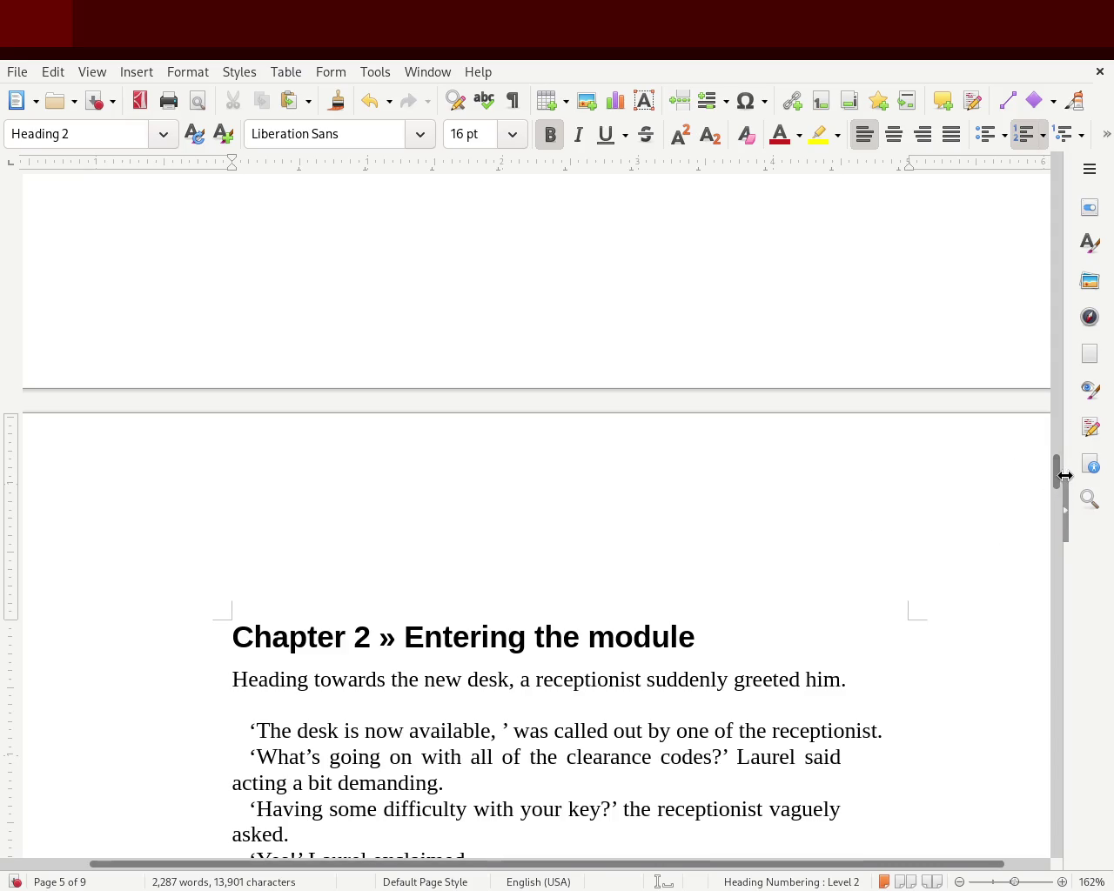
# - Restore the heading to 'Chapter 2. Entering the module' with a period and save
pyautogui.doubleClick(252, 637)
pyautogui.press('Delete')
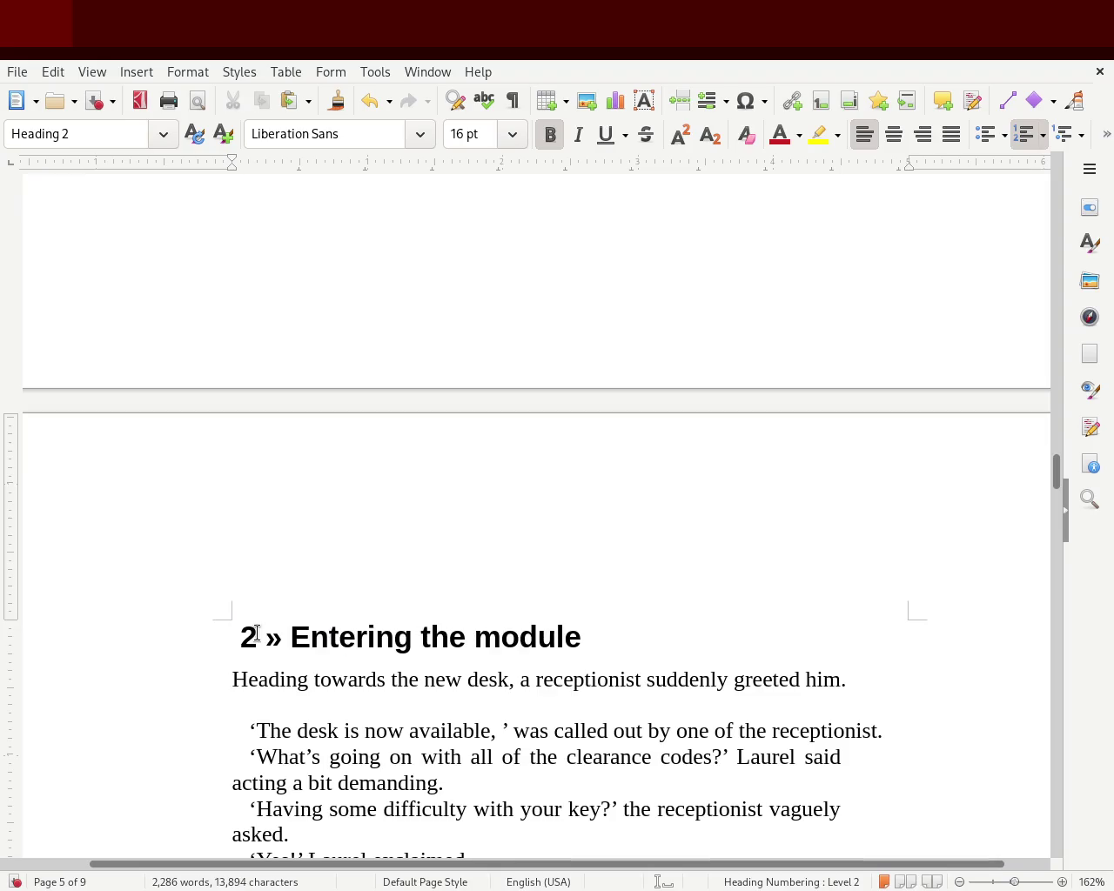
pyautogui.hotkey('ctrl', 'z')
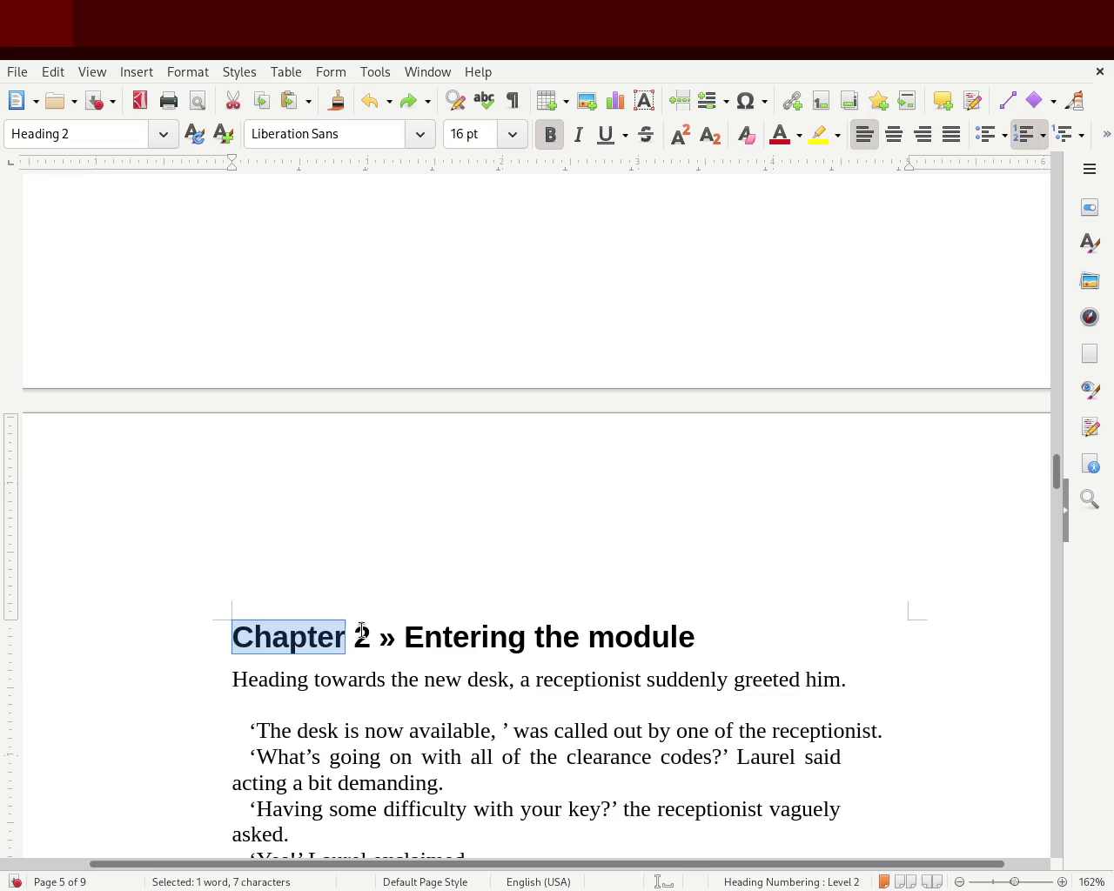
pyautogui.click(393, 635)
pyautogui.press('BackSpace')
pyautogui.write('«')
pyautogui.press('BackSpace')
pyautogui.write('|')
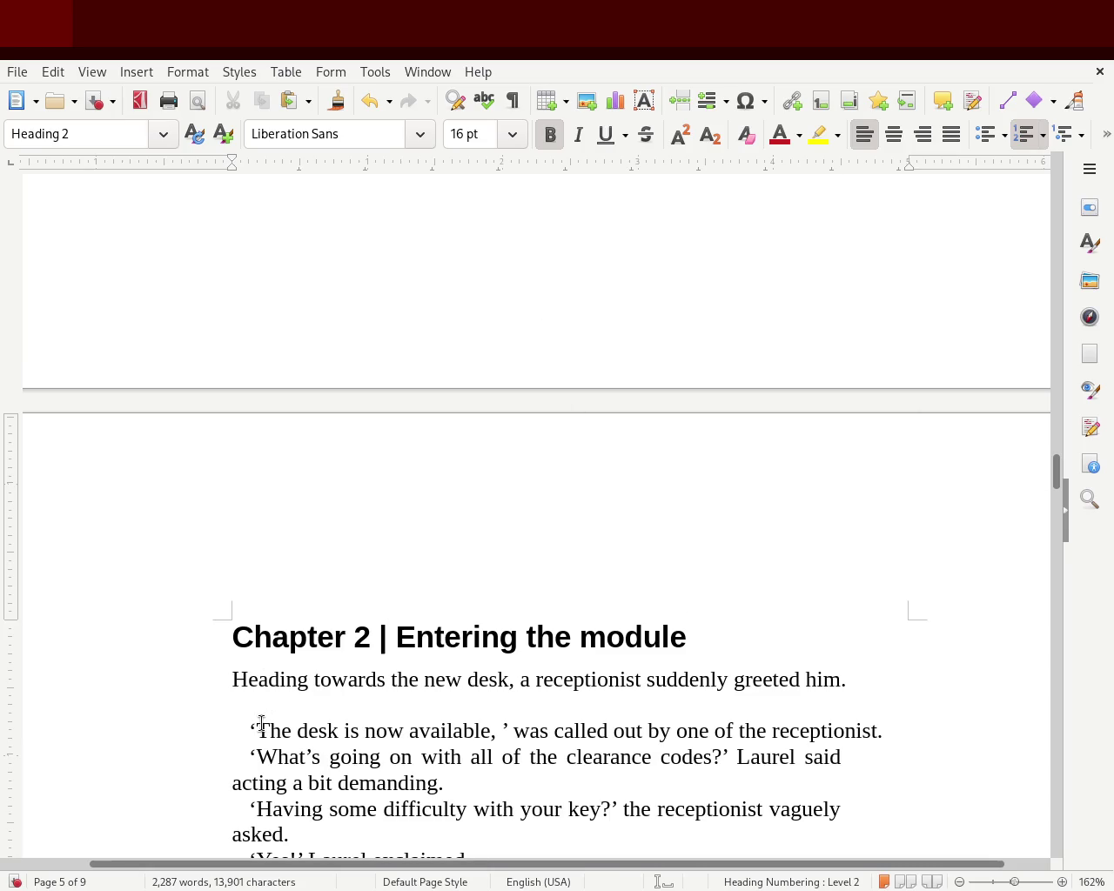
pyautogui.press('Delete')
pyautogui.press('Delete')
pyautogui.write('.')
pyautogui.hotkey('ctrl', 's')
# - Reword the Prologue opening to 'The Earth with its inhabitants, was now confined to'
pyautogui.moveTo(1055, 474)
pyautogui.mouseDown()
pyautogui.moveTo(1044, 179)
pyautogui.moveTo(1050, 340)
pyautogui.moveTo(1054, 252)
pyautogui.moveTo(1057, 267)
pyautogui.mouseUp()
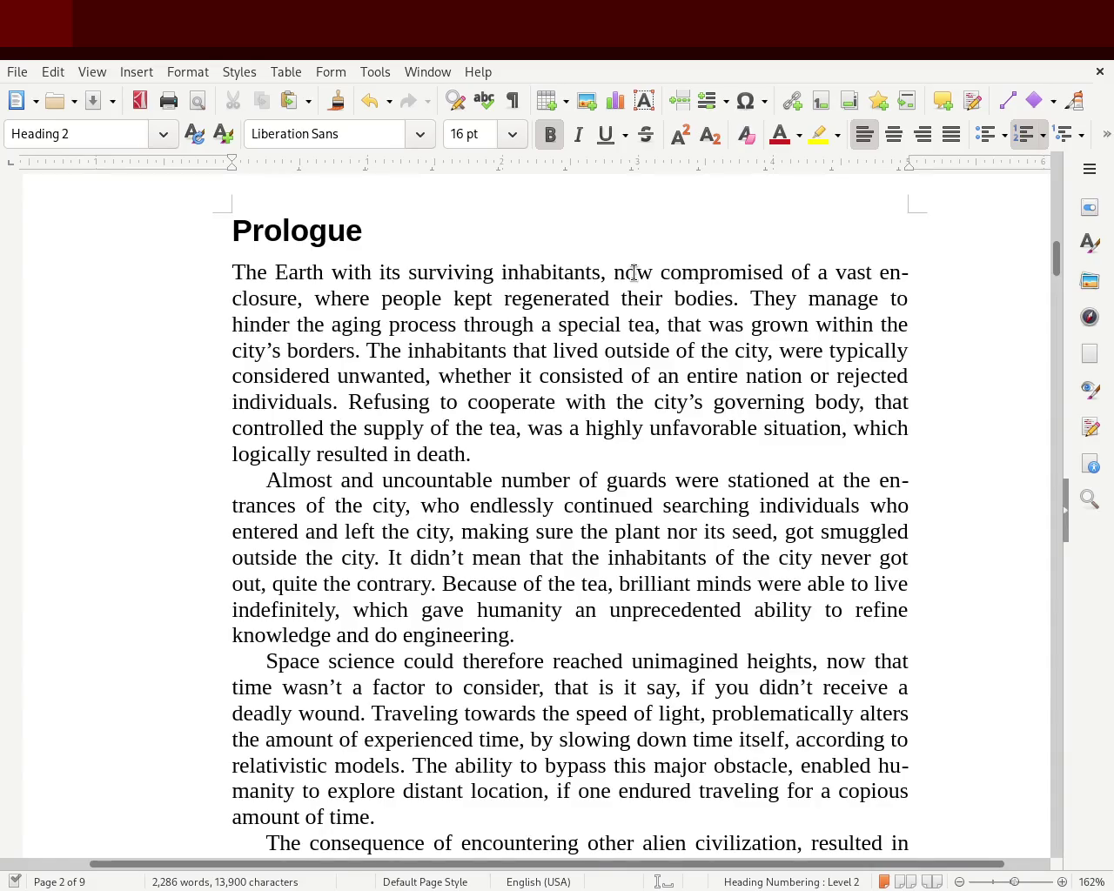
pyautogui.doubleClick(472, 275)
pyautogui.press('Delete')
pyautogui.press('Delete')
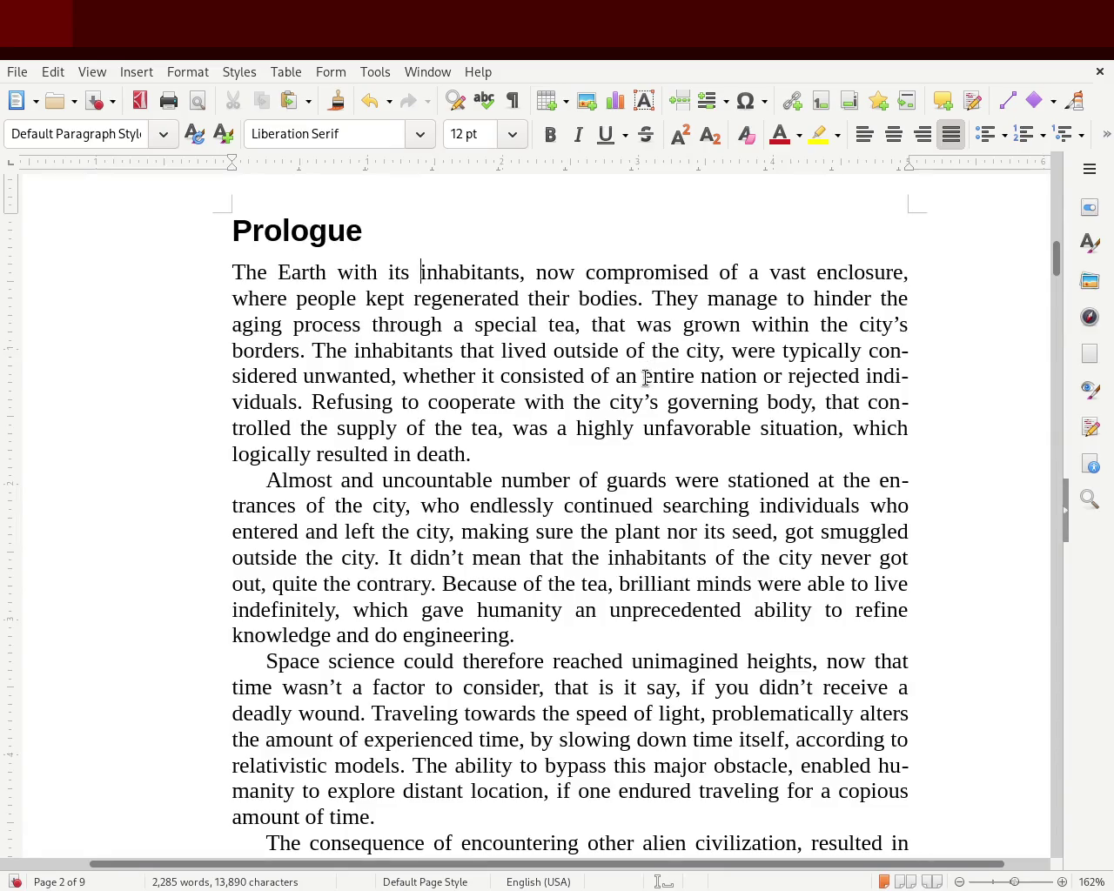
pyautogui.doubleClick(611, 270)
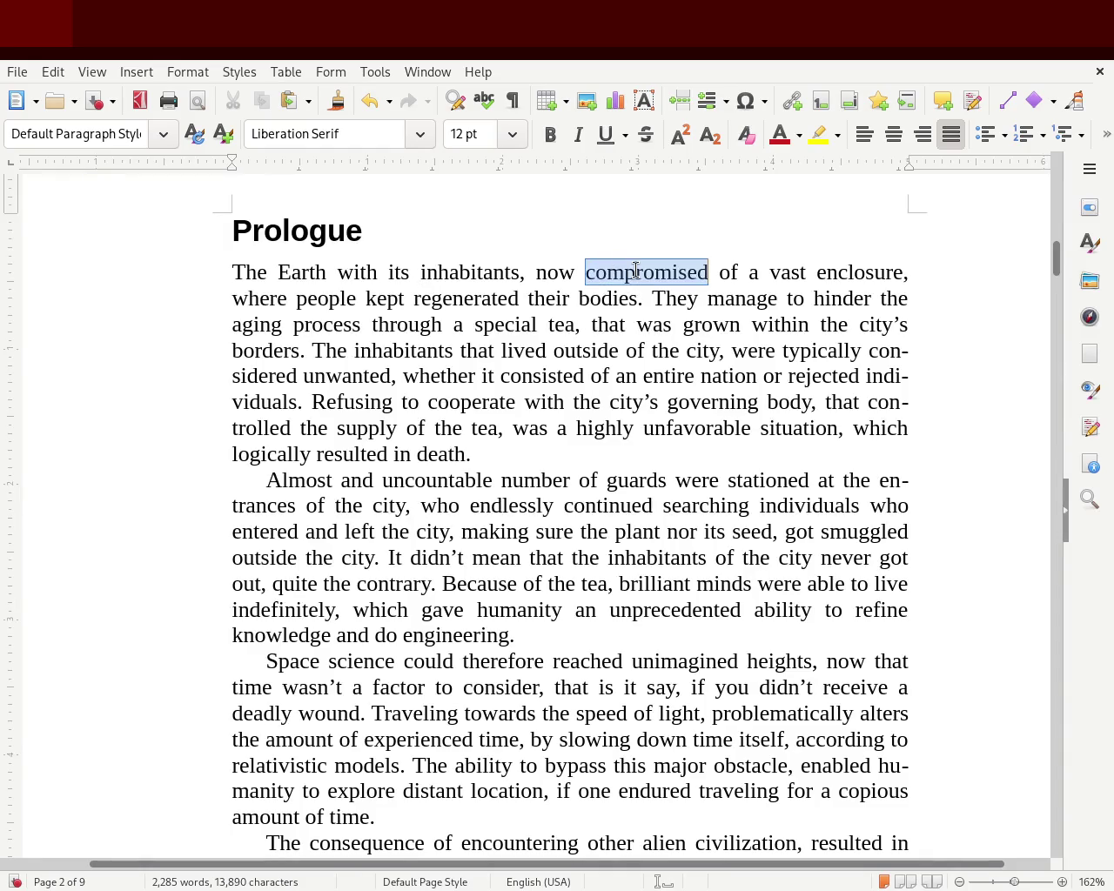
pyautogui.write('confined ')
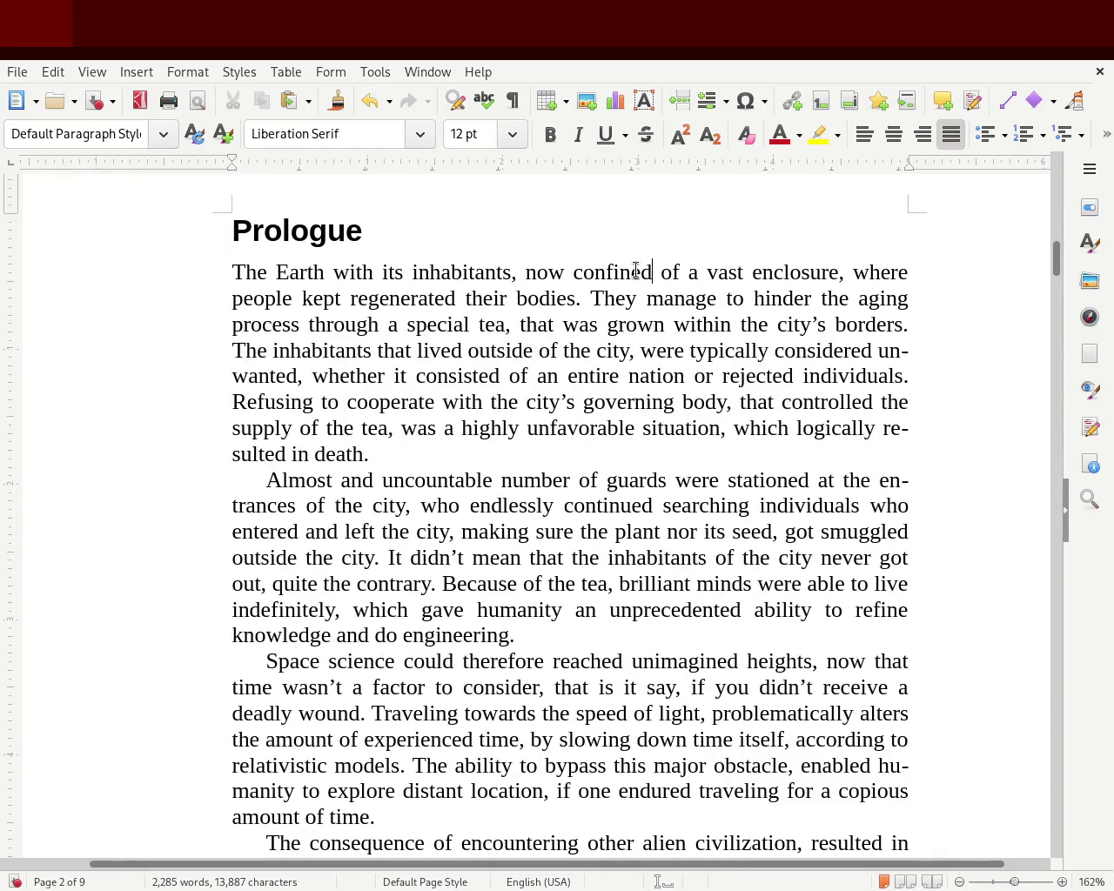
pyautogui.write('to')
pyautogui.press('Delete')
pyautogui.press('Delete')
pyautogui.press('Delete')
pyautogui.press('Delete')
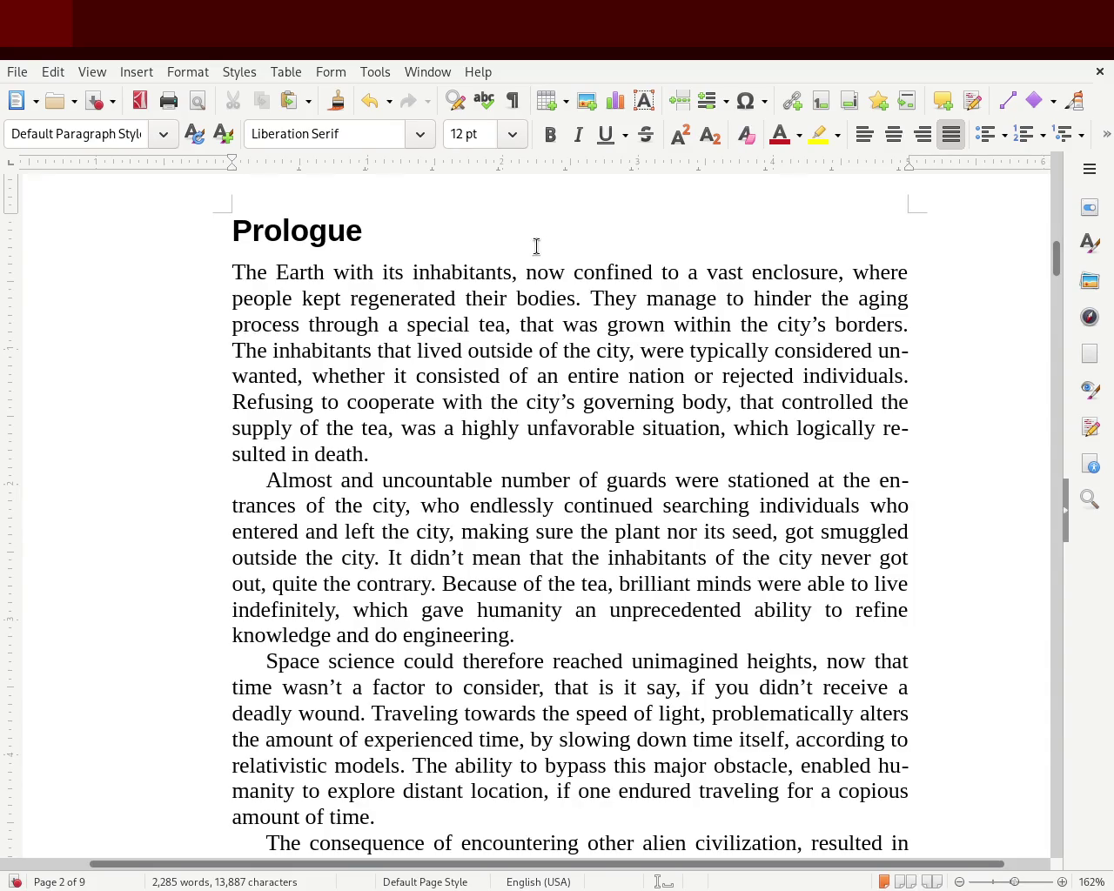
pyautogui.click(526, 270)
pyautogui.press('BackSpace')
pyautogui.press('BackSpace')
pyautogui.write('was')
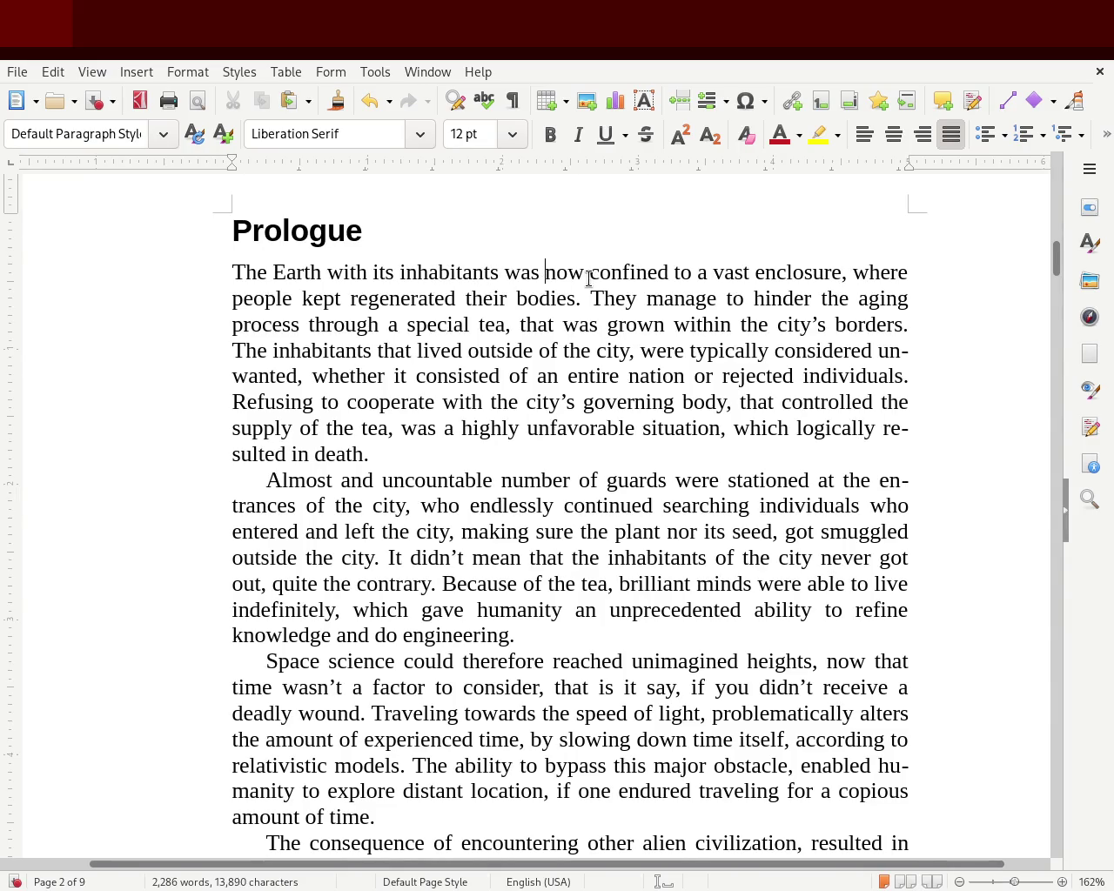
pyautogui.press('Left')
pyautogui.press('Left')
pyautogui.press('Left')
pyautogui.press('Right')
pyautogui.write(',')
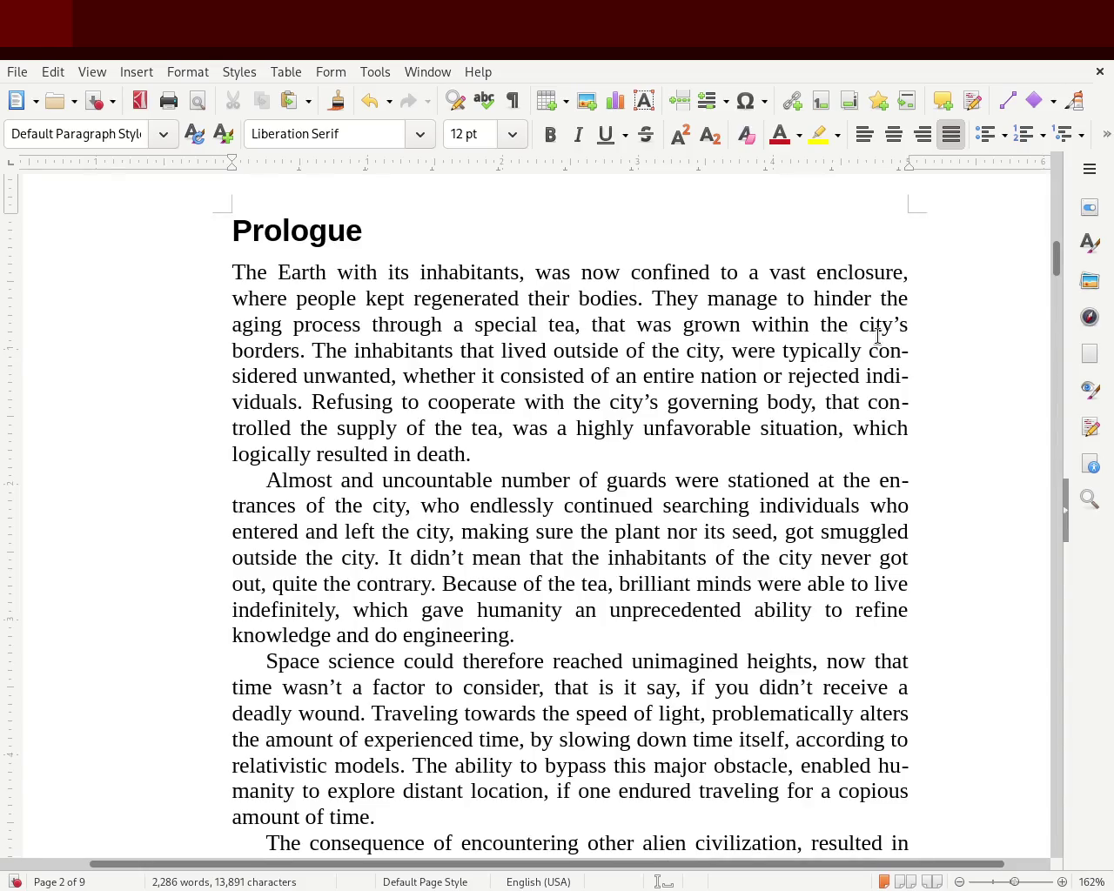
# - Replace 'enclosure' with 'enclosed city' and 'the city's borders' with 'its borders', then save
pyautogui.doubleClick(870, 270)
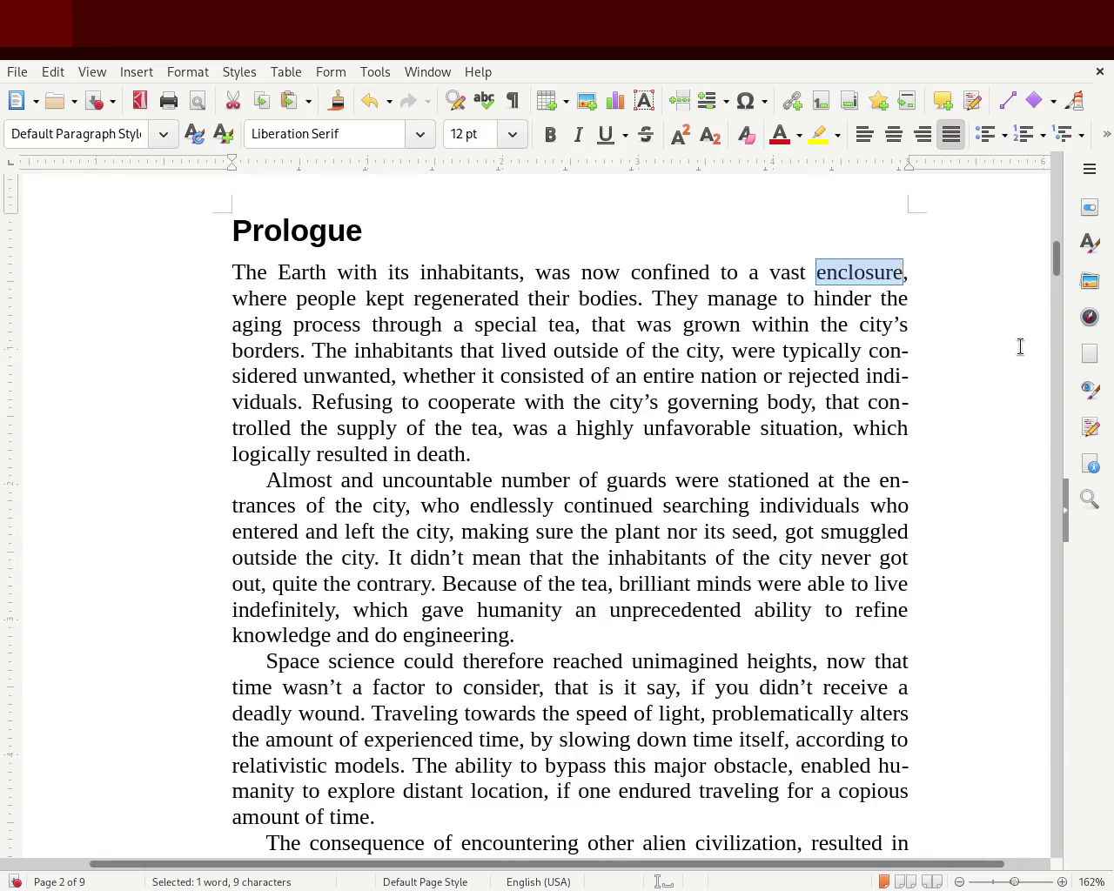
pyautogui.write('encolsed city')
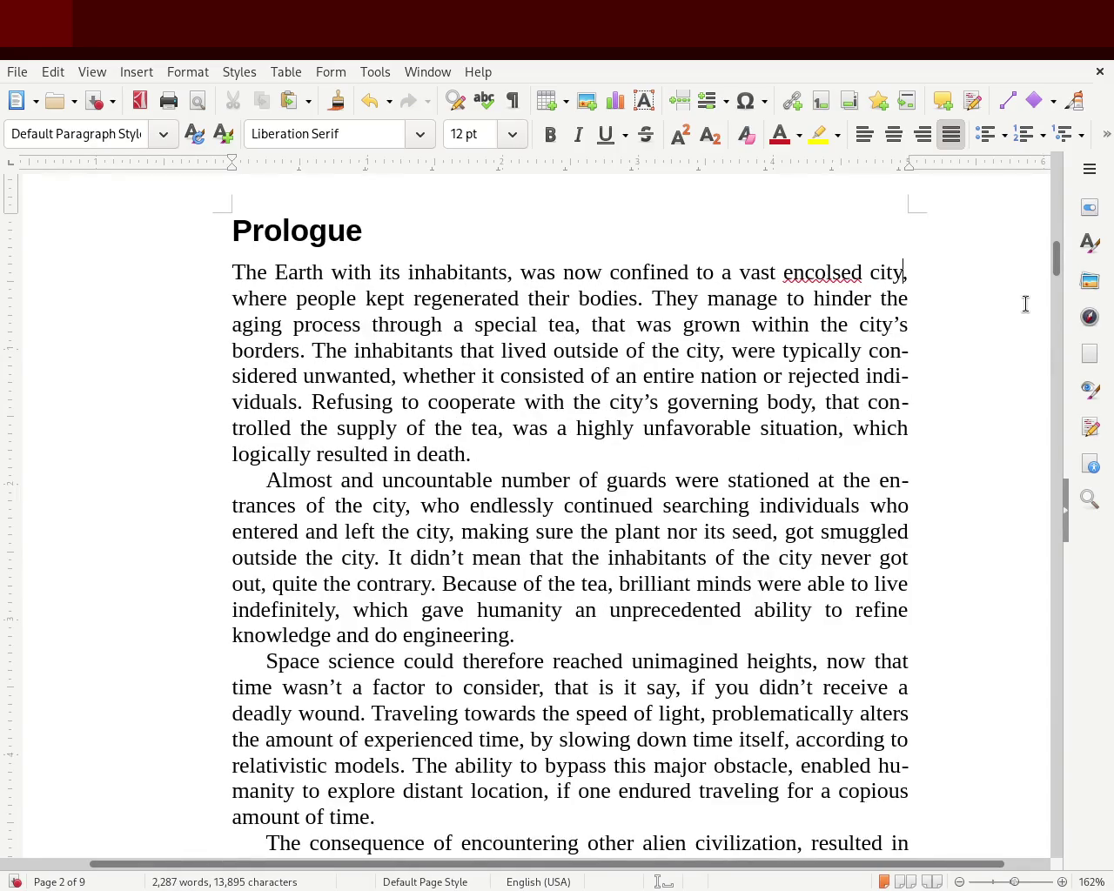
pyautogui.doubleClick(843, 272)
pyautogui.write('enclosed')
pyautogui.moveTo(818, 324); pyautogui.dragTo(908, 324)
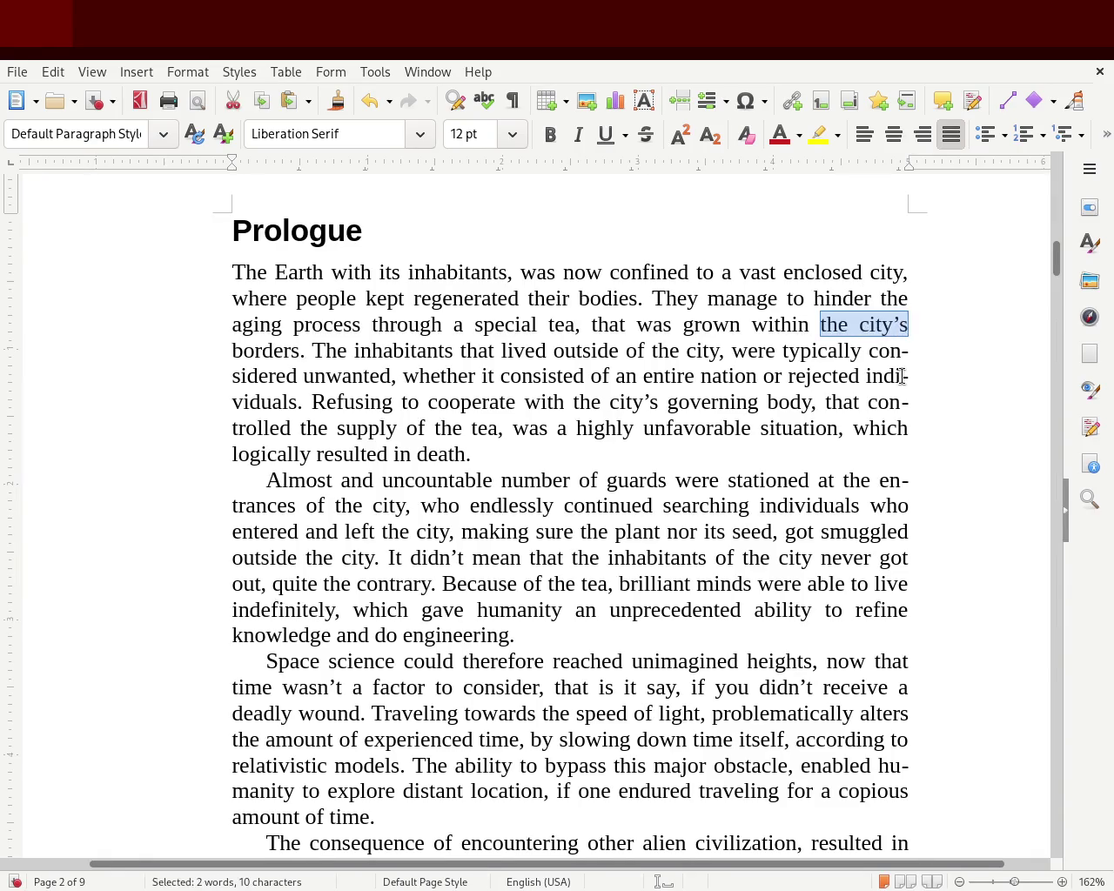
pyautogui.press('BackSpace')
pyautogui.write('its borders. T')
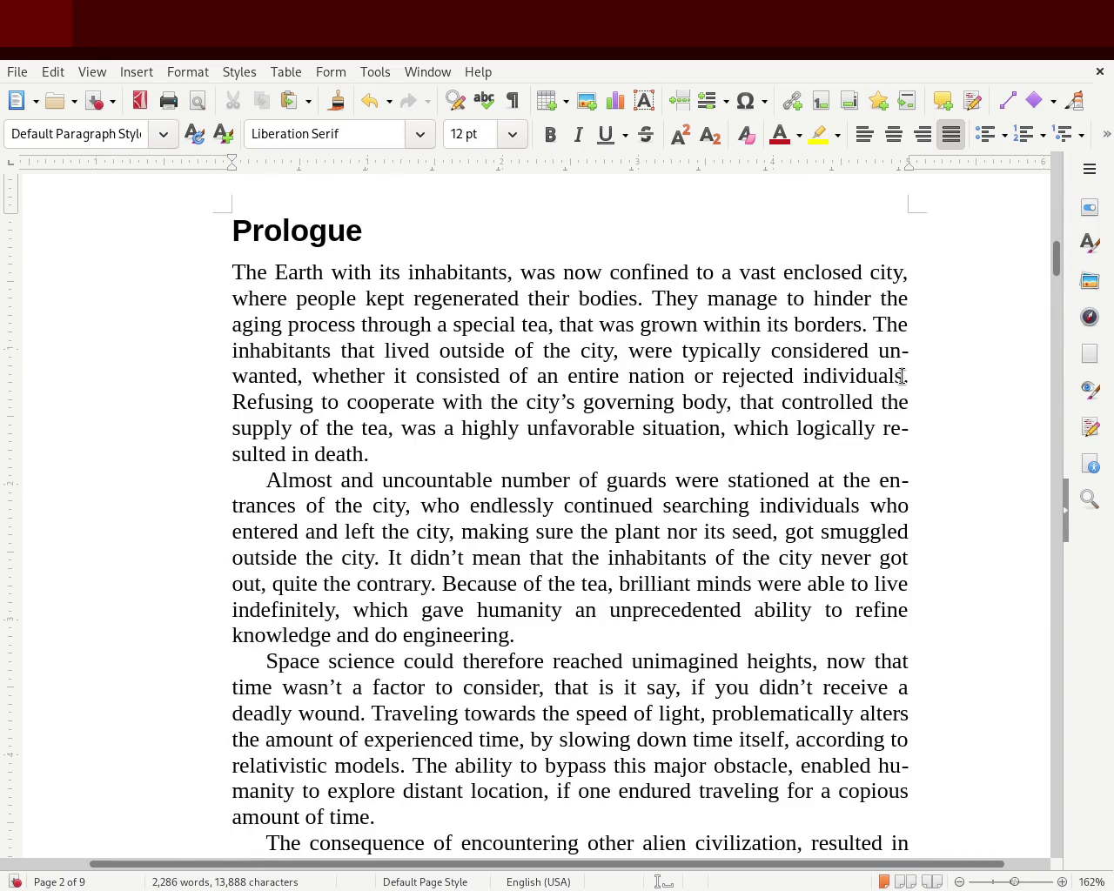
pyautogui.hotkey('ctrl', 's')
# - Start the guards paragraph with 'What seem to be an uncountable number' and add a comma after 'guards'
pyautogui.doubleClick(349, 480)
pyautogui.write('an')
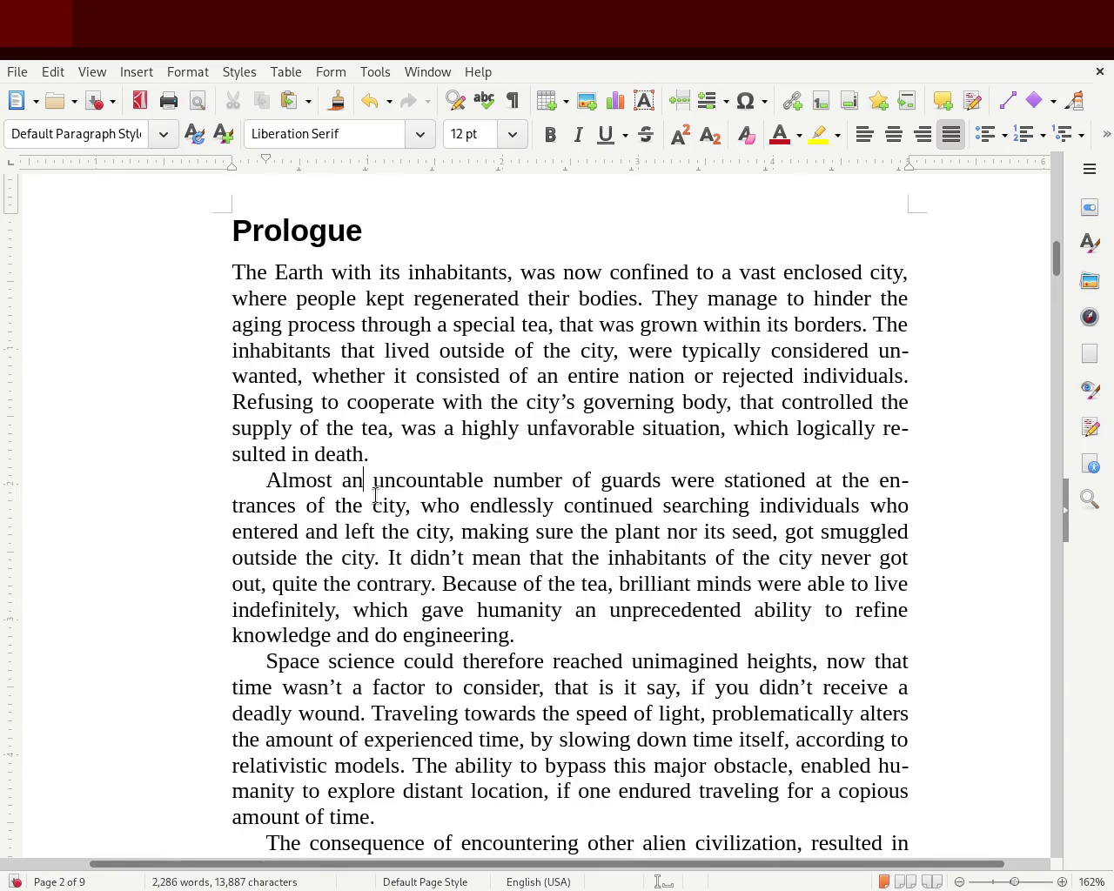
pyautogui.press('Left')
pyautogui.press('Left')
pyautogui.press('Left')
pyautogui.press('Left')
pyautogui.press('Left')
pyautogui.press('Left')
pyautogui.press('Left')
pyautogui.press('Left')
pyautogui.press('Delete')
pyautogui.press('Delete')
pyautogui.press('Delete')
pyautogui.press('Delete')
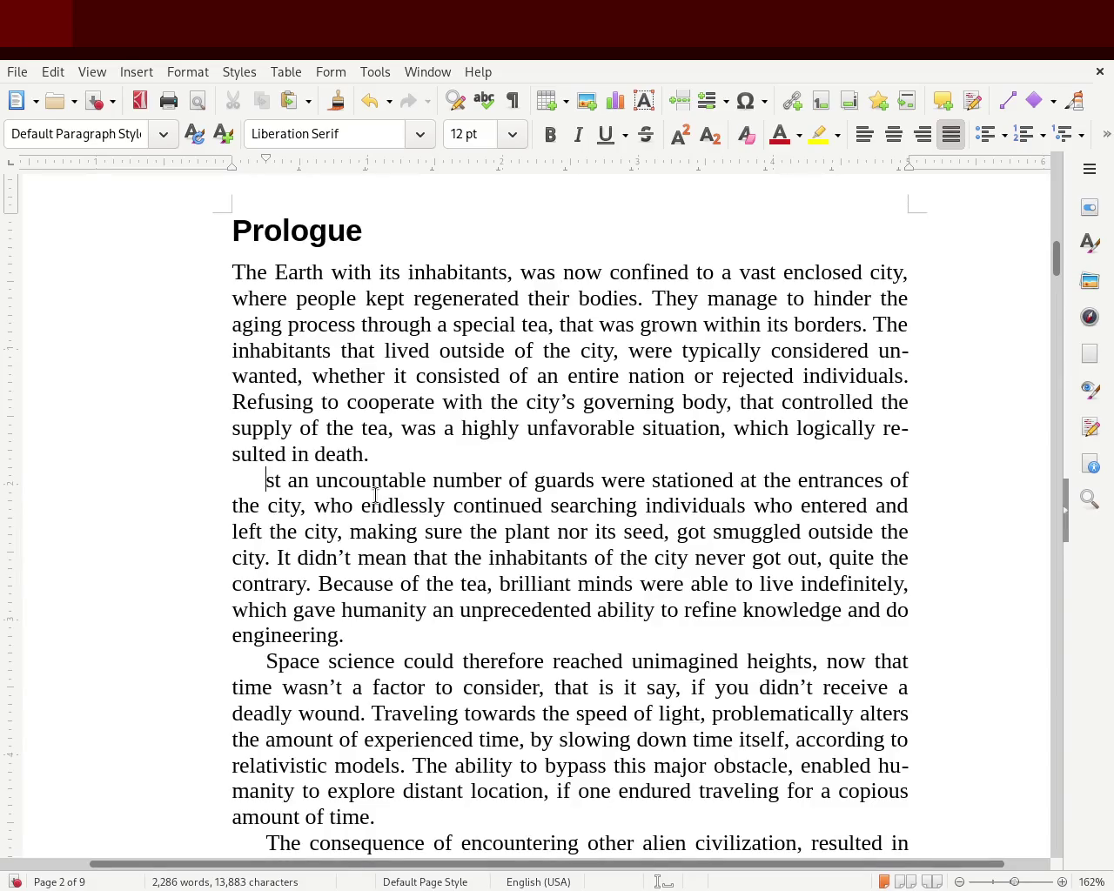
pyautogui.press('Delete')
pyautogui.press('Delete')
pyautogui.press('Delete')
pyautogui.press('Delete')
pyautogui.press('Delete')
pyautogui.write('W')
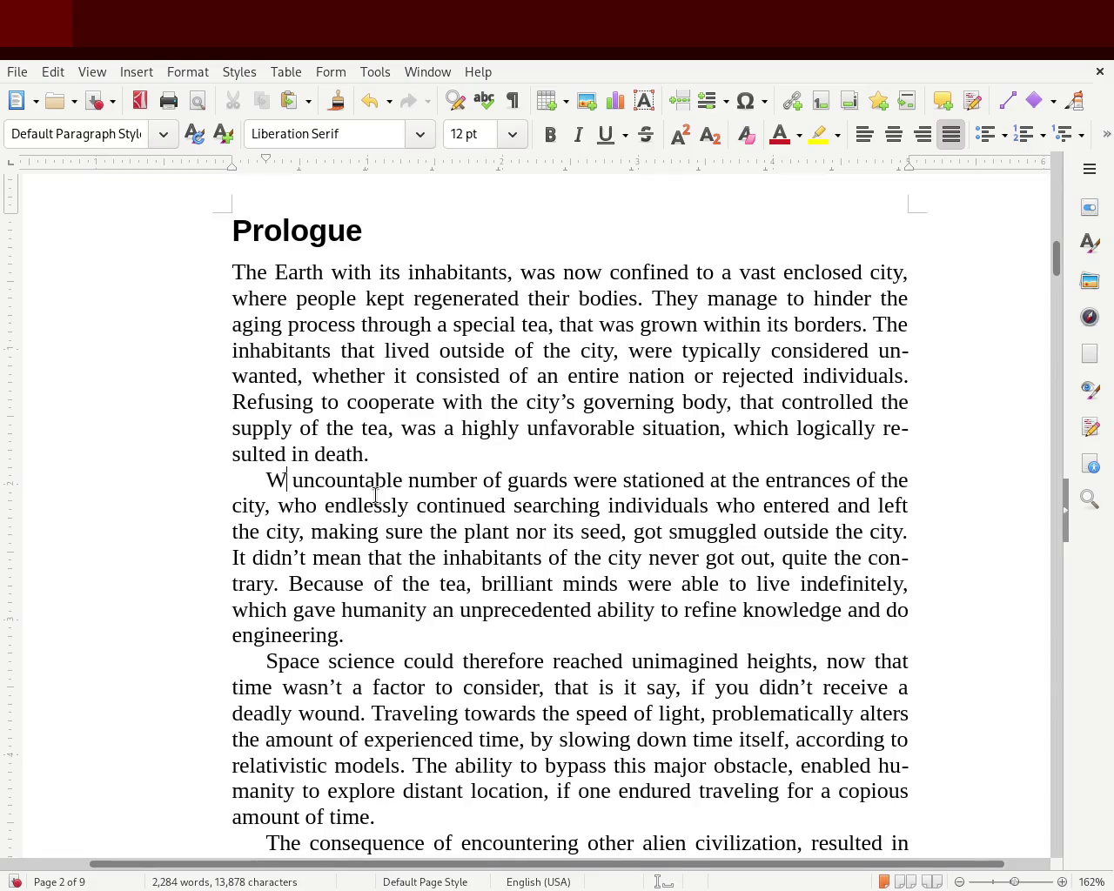
pyautogui.write('hat seem to be an')
pyautogui.press('Right')
pyautogui.press('Right')
pyautogui.press('Right')
pyautogui.press('Right')
pyautogui.press('Right')
pyautogui.press('Right')
pyautogui.press('Right')
pyautogui.press('Right')
pyautogui.press('Right')
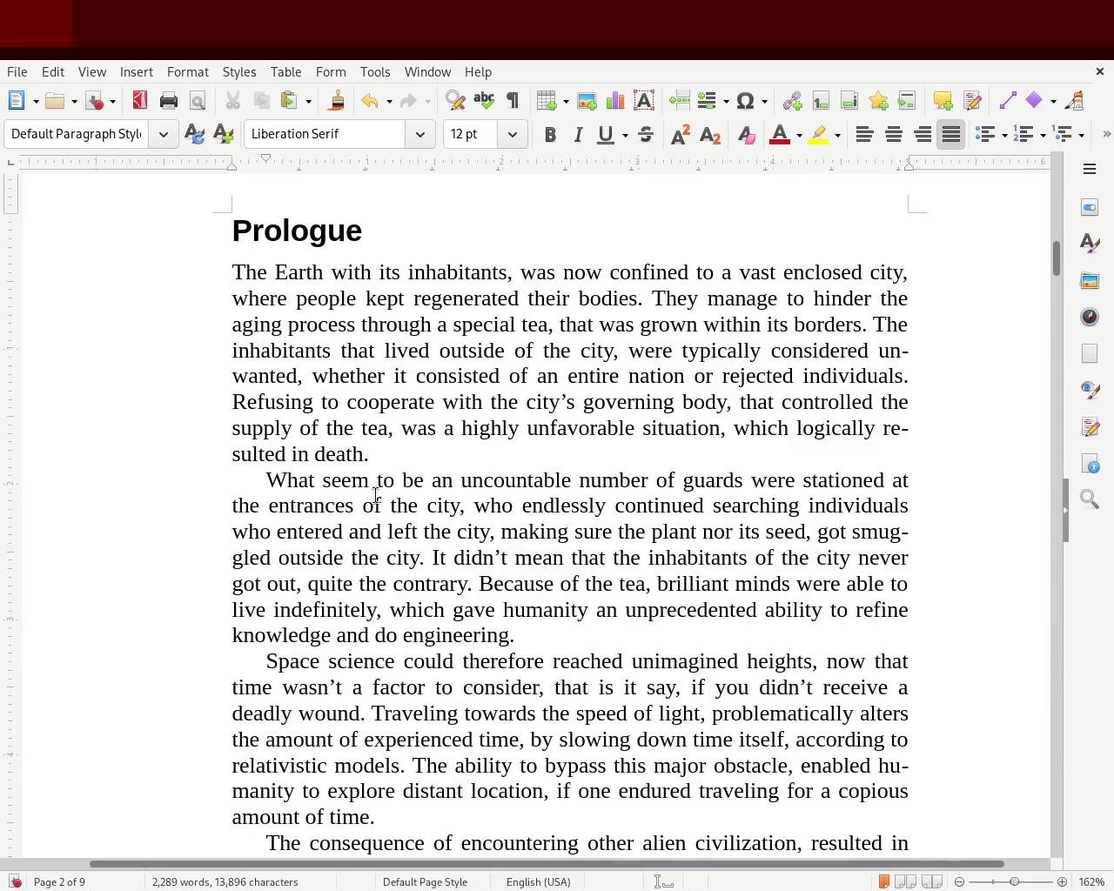
pyautogui.write(',')
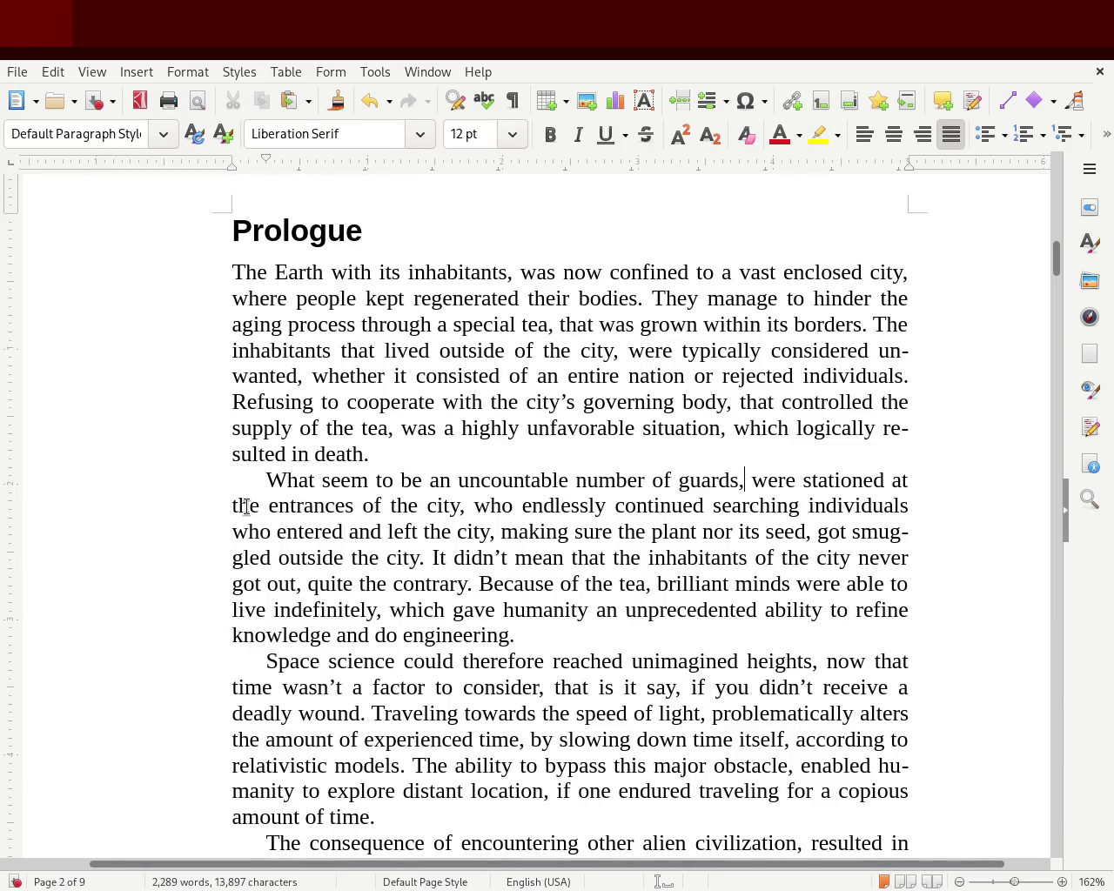
# - Change 'the entrances of the city, who' to 'every entrance. They'
pyautogui.doubleClick(247, 506)
pyautogui.write('every')
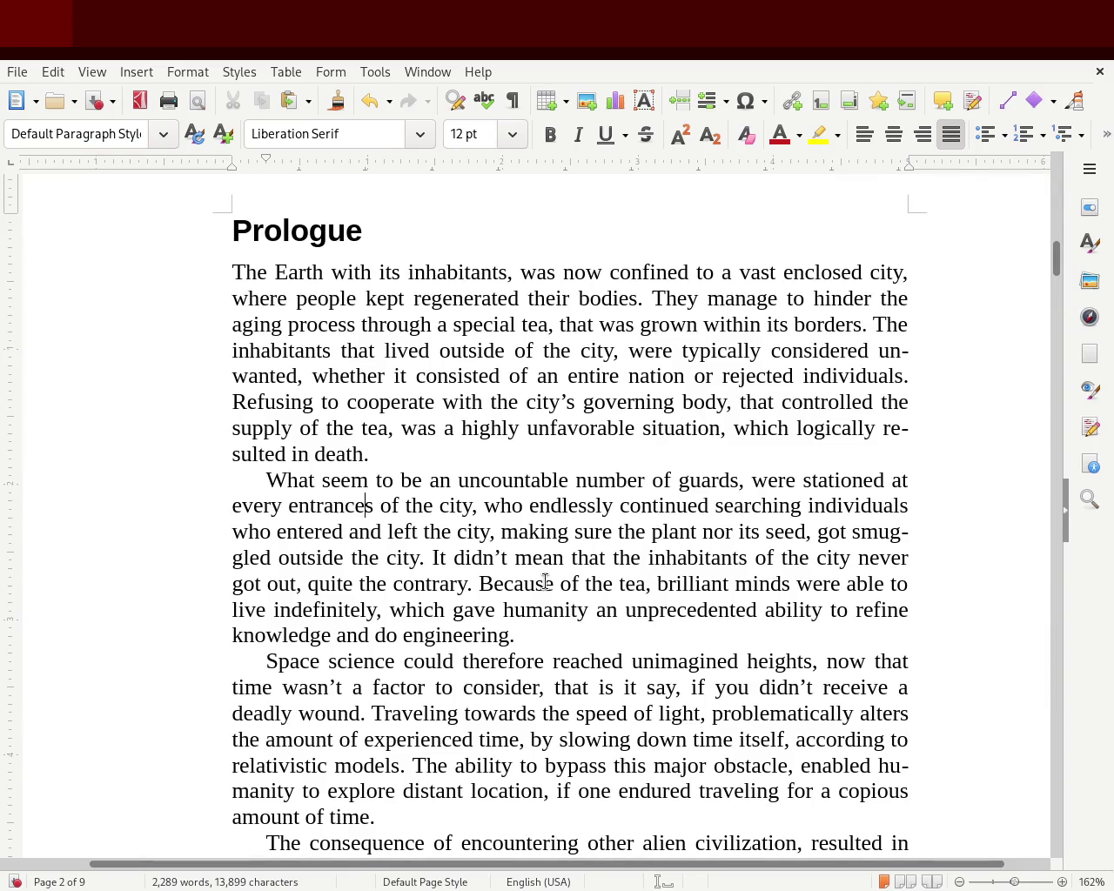
pyautogui.press('BackSpace')
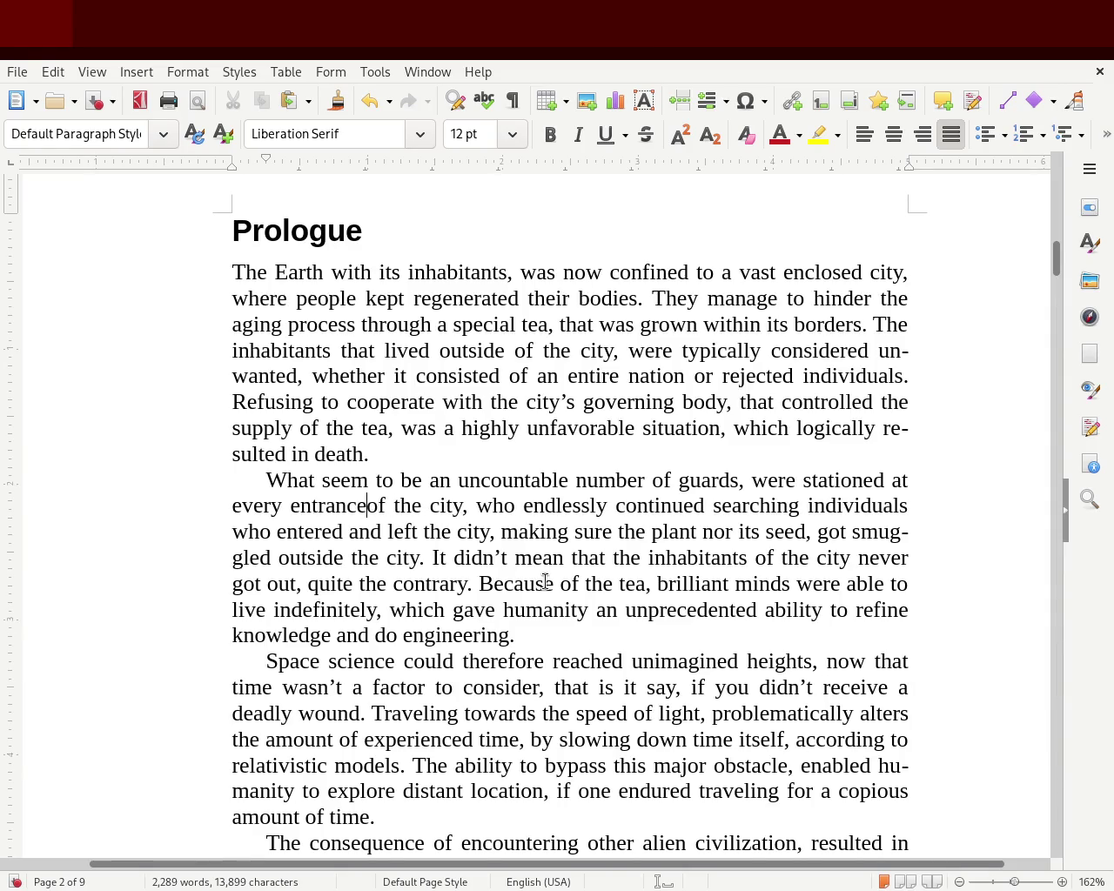
pyautogui.press('Delete')
pyautogui.press('Delete')
pyautogui.press('Delete')
pyautogui.press('Delete')
pyautogui.press('Delete')
pyautogui.press('Delete')
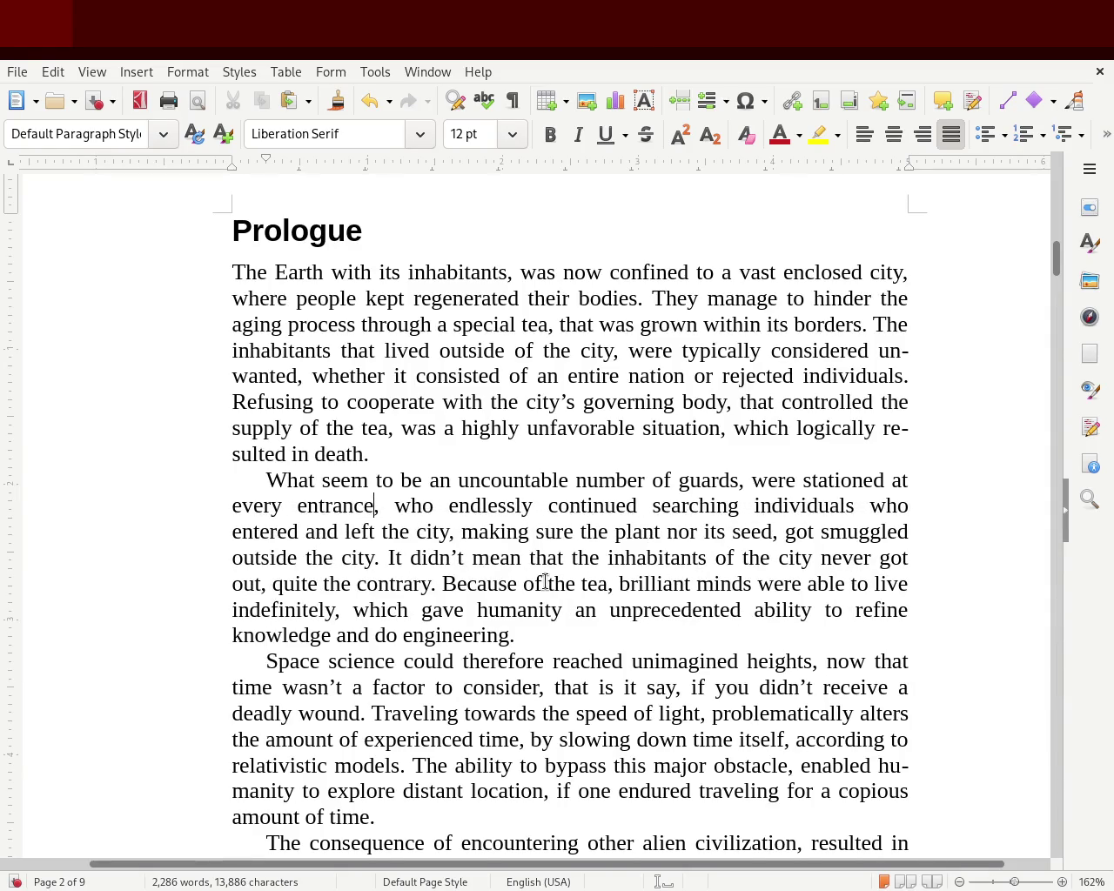
pyautogui.press('Right')
pyautogui.press('Right')
pyautogui.press('Left')
pyautogui.press('BackSpace')
pyautogui.write('.')
pyautogui.press('Delete')
pyautogui.press('Delete')
pyautogui.press('Delete')
pyautogui.press('Delete')
pyautogui.write('They')
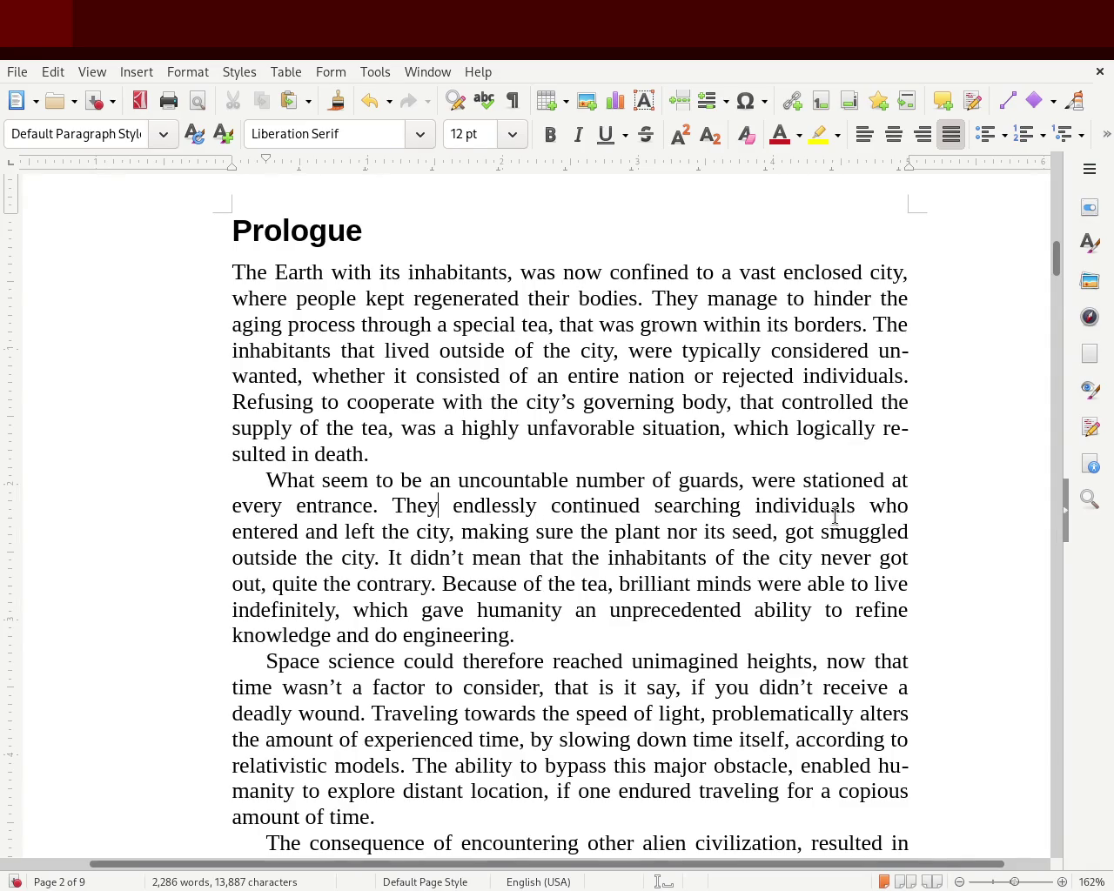
# - Insert 'all' after 'searching', keep 'the city, making sure' after a trial sentence split, and save
pyautogui.click(744, 506)
pyautogui.write('all')
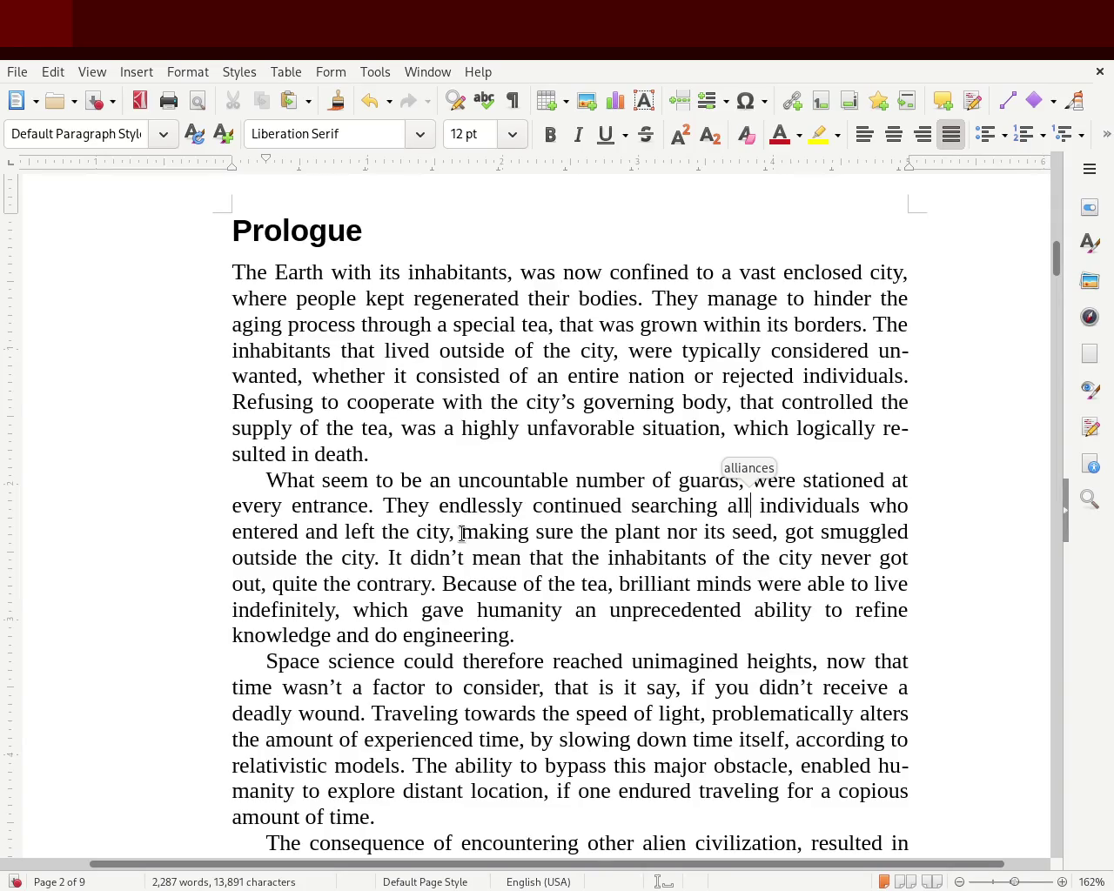
pyautogui.click(461, 533)
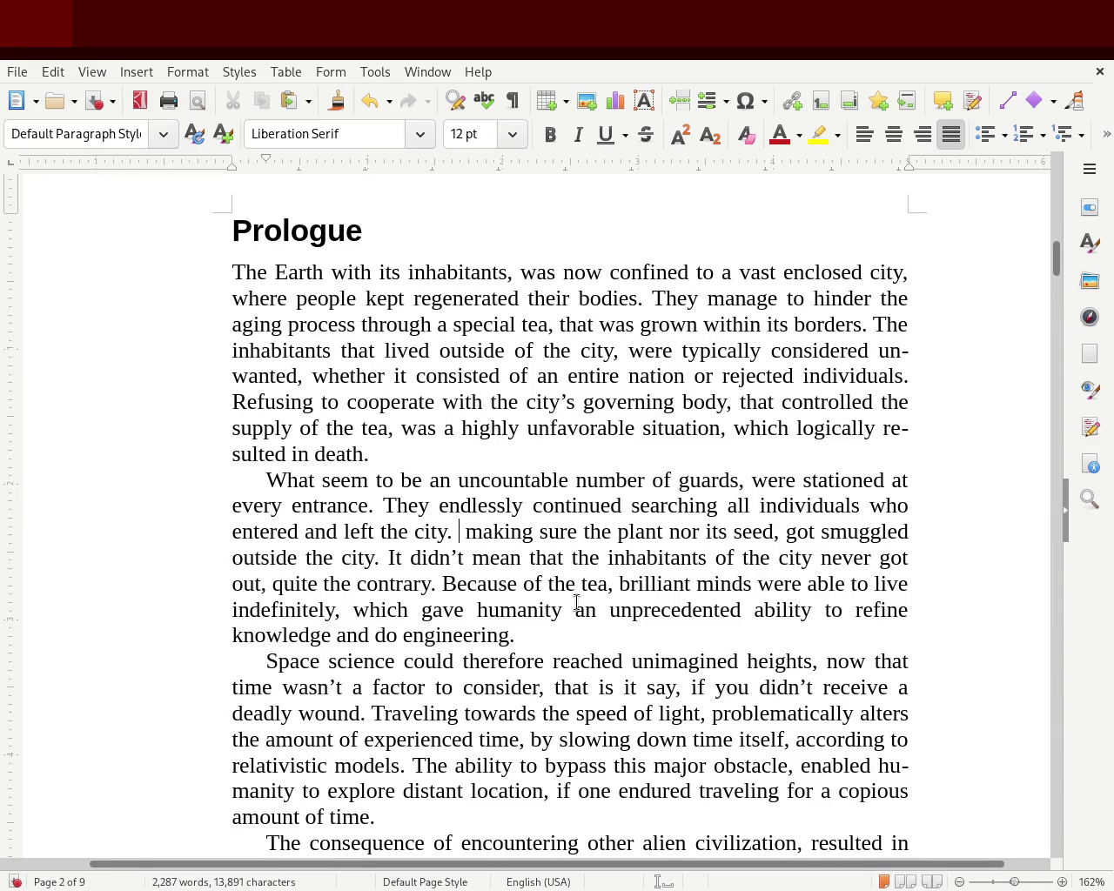
pyautogui.write('They')
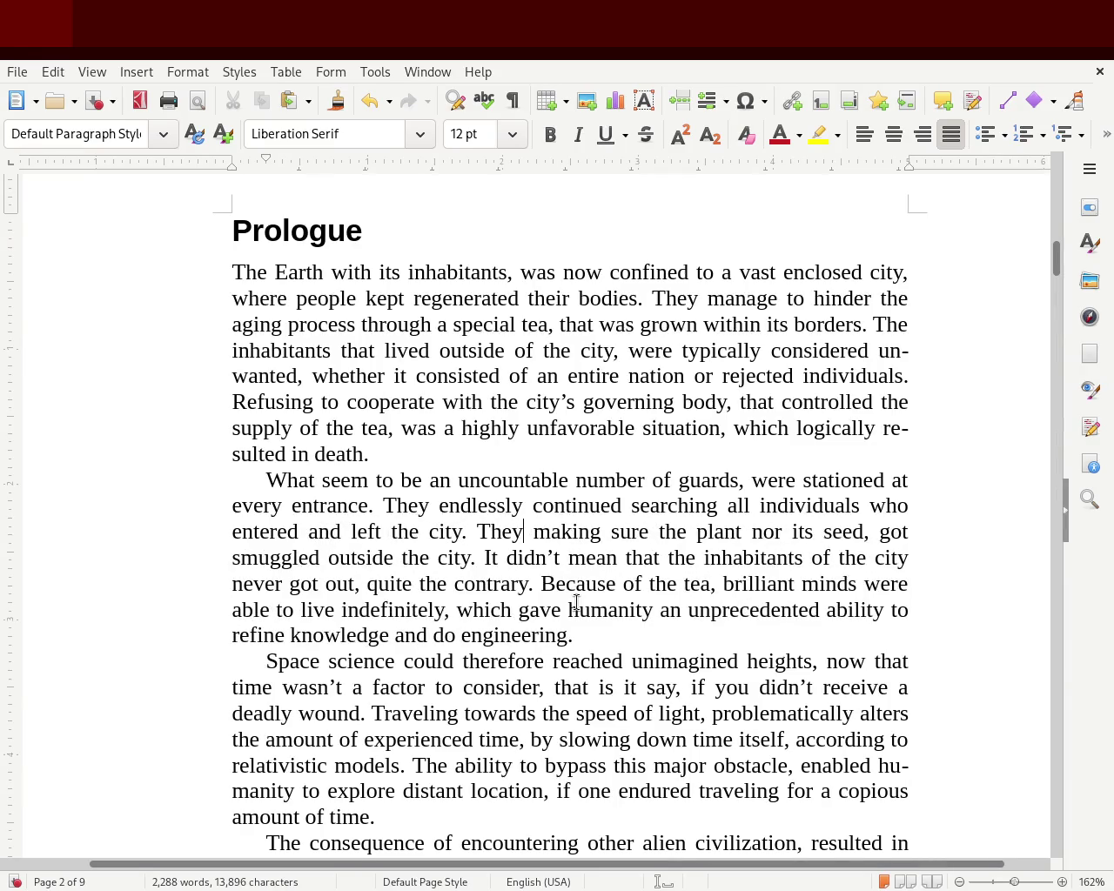
pyautogui.press('BackSpace')
pyautogui.press('BackSpace')
pyautogui.press('BackSpace')
pyautogui.press('BackSpace')
pyautogui.press('BackSpace')
pyautogui.press('BackSpace')
pyautogui.write(',')
pyautogui.press('Right')
pyautogui.press('Right')
pyautogui.press('Right')
pyautogui.press('Right')
pyautogui.press('Right')
pyautogui.press('Right')
pyautogui.press('Right')
pyautogui.press('Right')
pyautogui.press('Right')
pyautogui.press('Right')
pyautogui.press('Right')
pyautogui.press('Right')
pyautogui.press('Right')
pyautogui.press('Right')
pyautogui.press('Right')
pyautogui.press('Right')
pyautogui.hotkey('ctrl', 's')
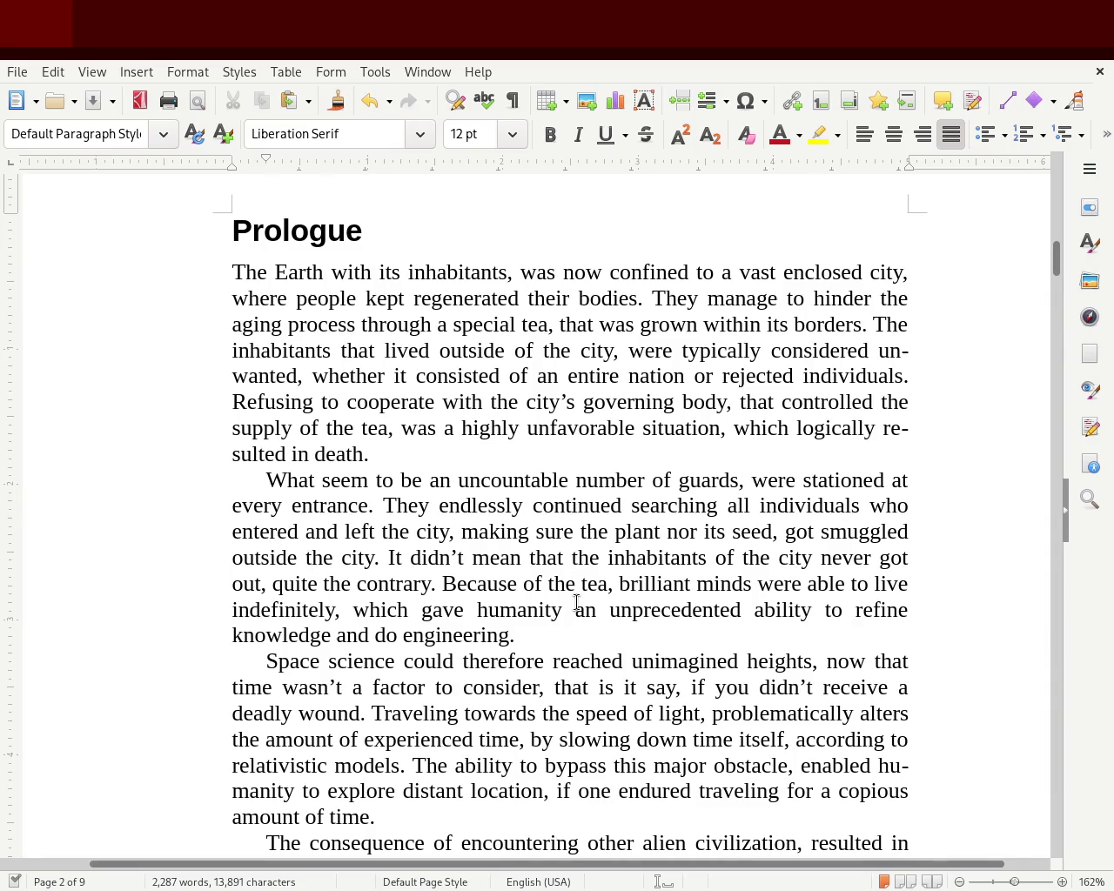
pyautogui.scroll(-5, 1056, 283)
# - Change 'if one endured traveling' to 'if one could endure traveling' in the third Prologue paragraph
pyautogui.scroll(-2, 1056, 283)
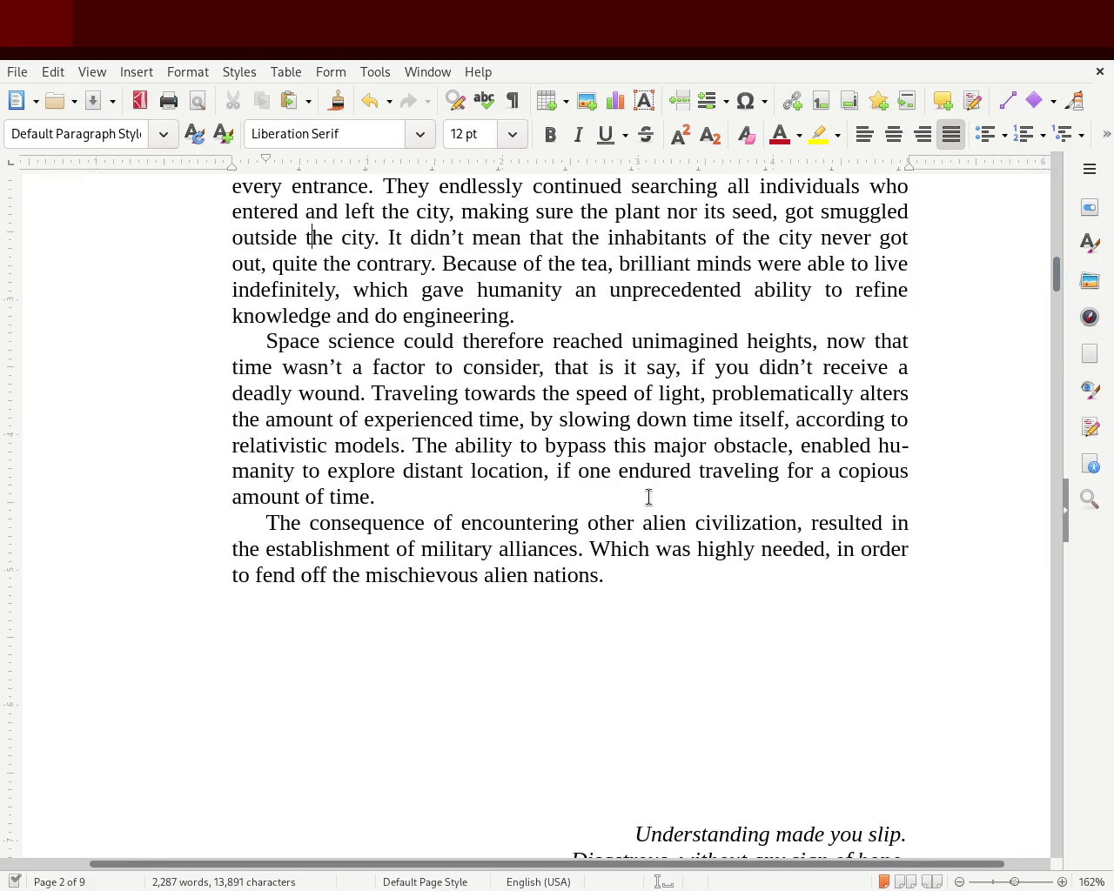
pyautogui.click(615, 475)
pyautogui.write('could')
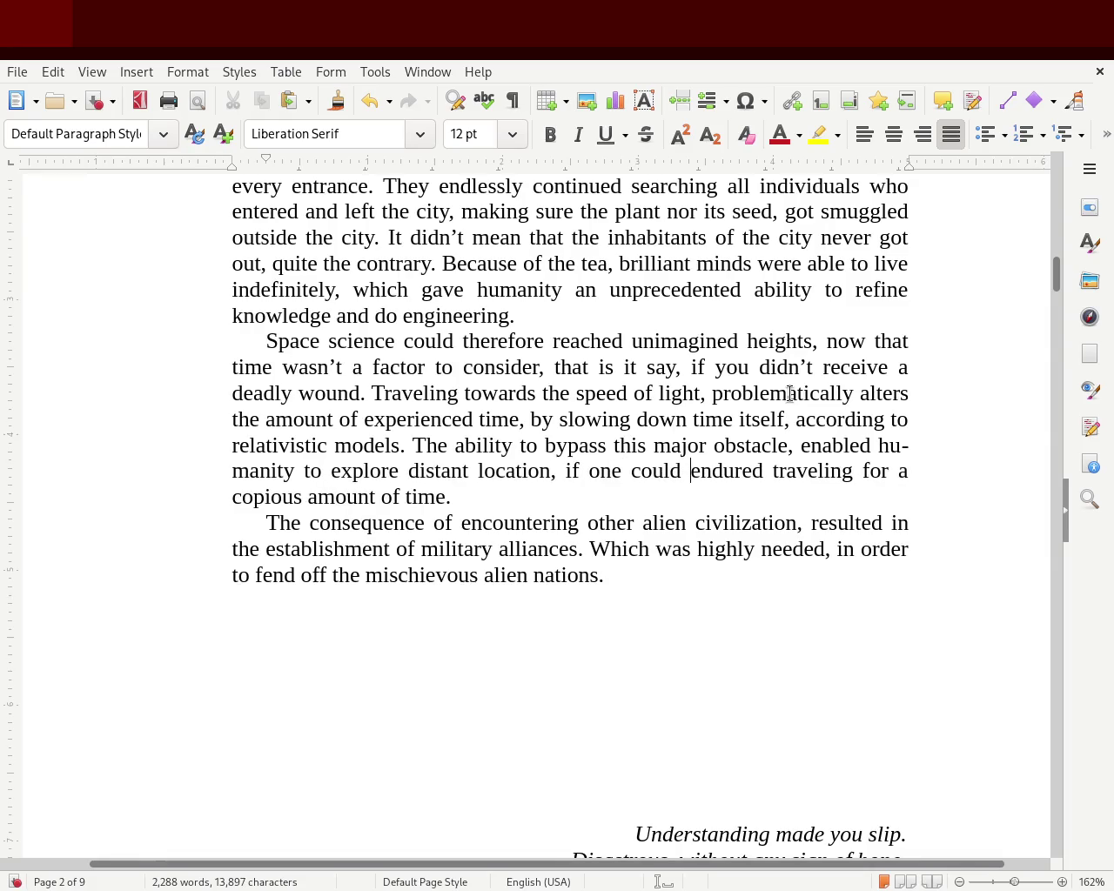
pyautogui.press('Right')
pyautogui.press('Right')
pyautogui.press('Right')
pyautogui.press('Right')
pyautogui.press('Right')
pyautogui.press('Left')
pyautogui.press('Delete')
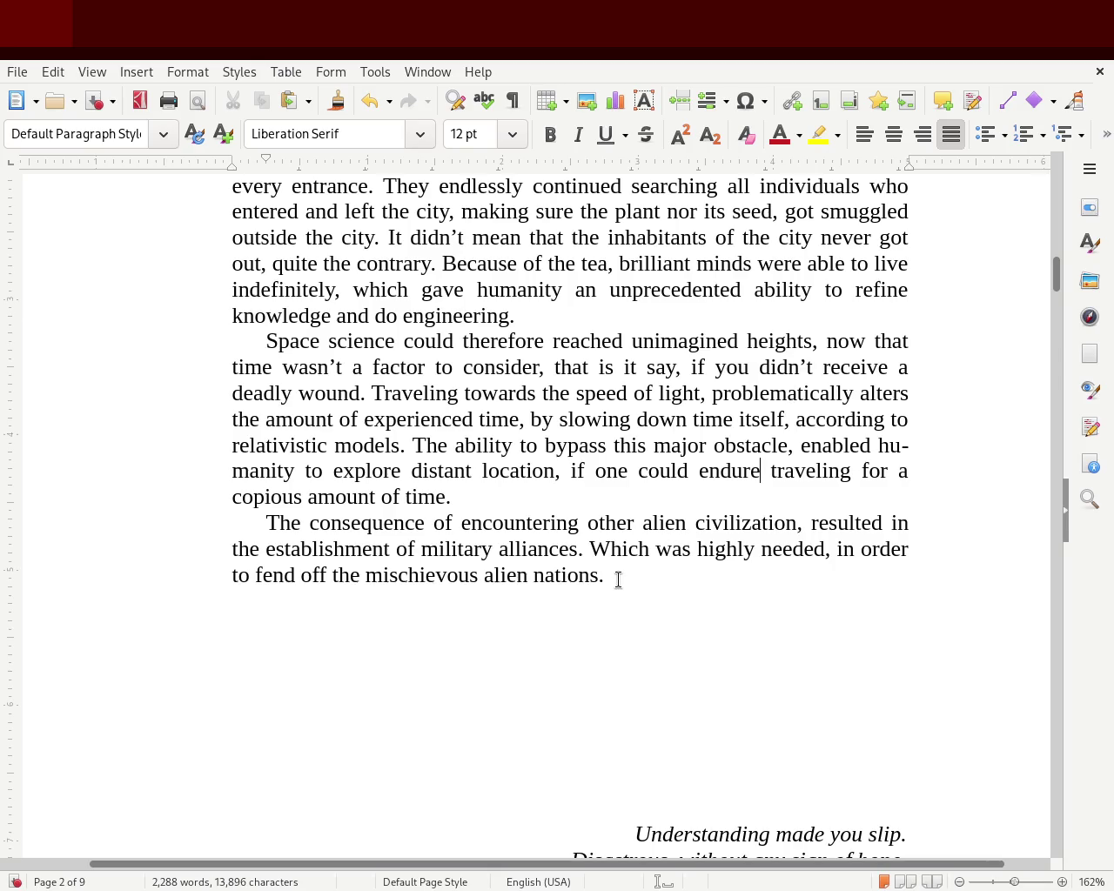
# - Try replacing 'Which' in the next sentence, undo back to the original wording, and save
pyautogui.doubleClick(618, 544)
pyautogui.write('The alli')
pyautogui.press('BackSpace')
pyautogui.press('BackSpace')
pyautogui.press('BackSpace')
pyautogui.press('BackSpace')
pyautogui.press('BackSpace')
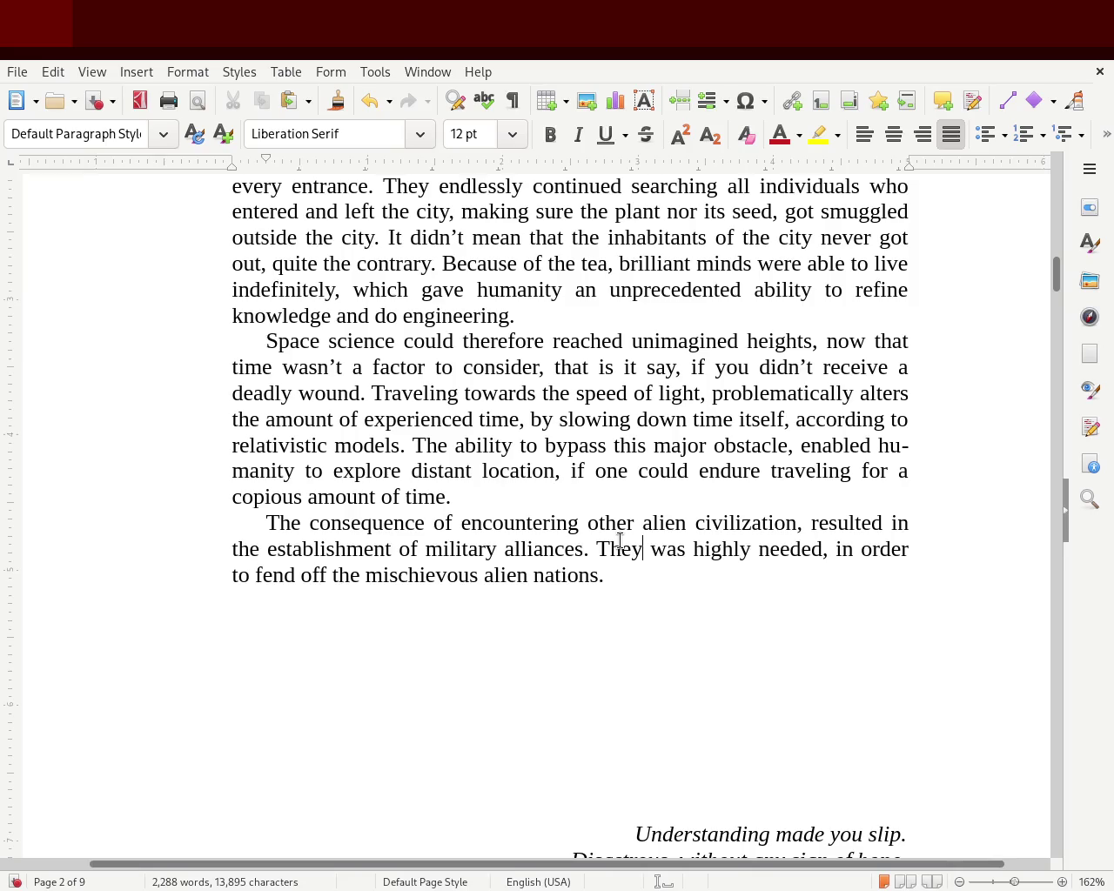
pyautogui.press('BackSpace')
pyautogui.press('BackSpace')
pyautogui.press('BackSpace')
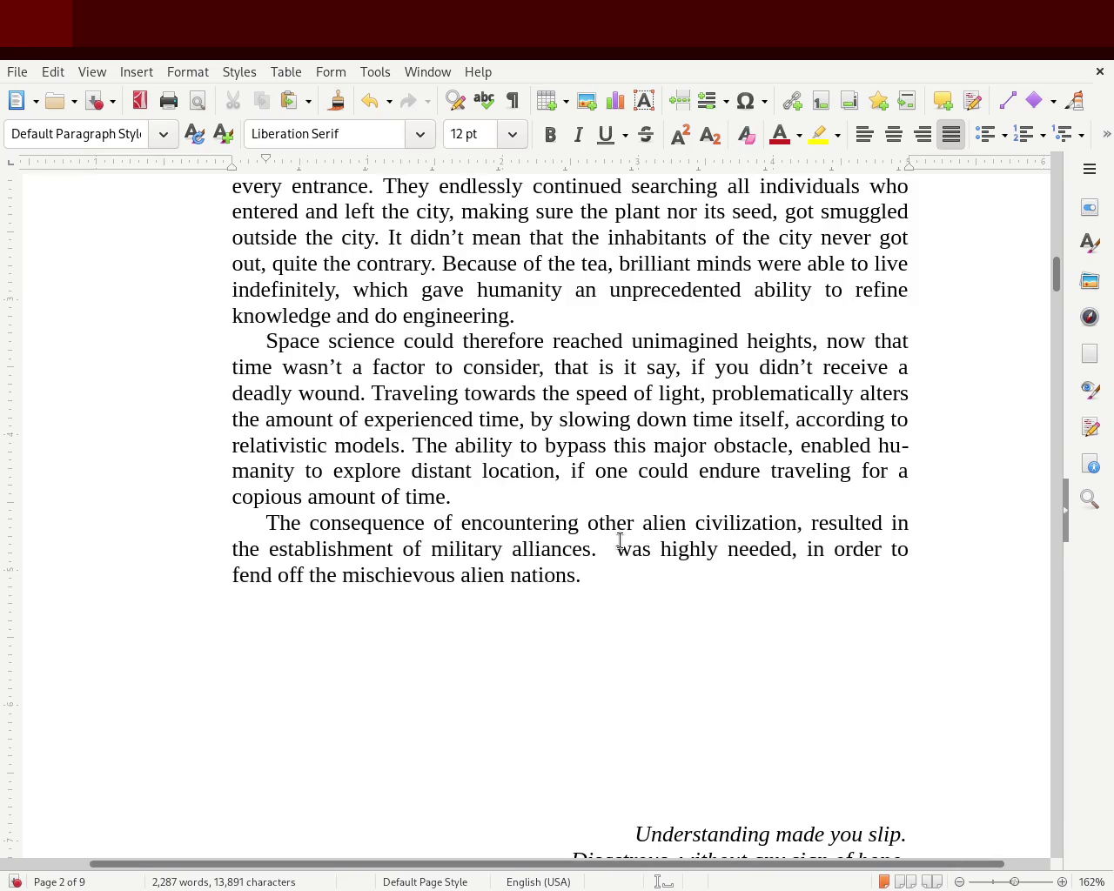
pyautogui.hotkey('ctrl', 'z')
pyautogui.hotkey('ctrl', 'z')
pyautogui.hotkey('ctrl', 'z')
pyautogui.hotkey('ctrl', 'z')
pyautogui.hotkey('ctrl', 'y')
pyautogui.hotkey('ctrl', 'z')
pyautogui.hotkey('ctrl', 'z')
pyautogui.hotkey('ctrl', 'y')
pyautogui.hotkey('ctrl', 'y')
pyautogui.hotkey('ctrl', 'z')
pyautogui.hotkey('ctrl', 'z')
pyautogui.hotkey('ctrl', 's')
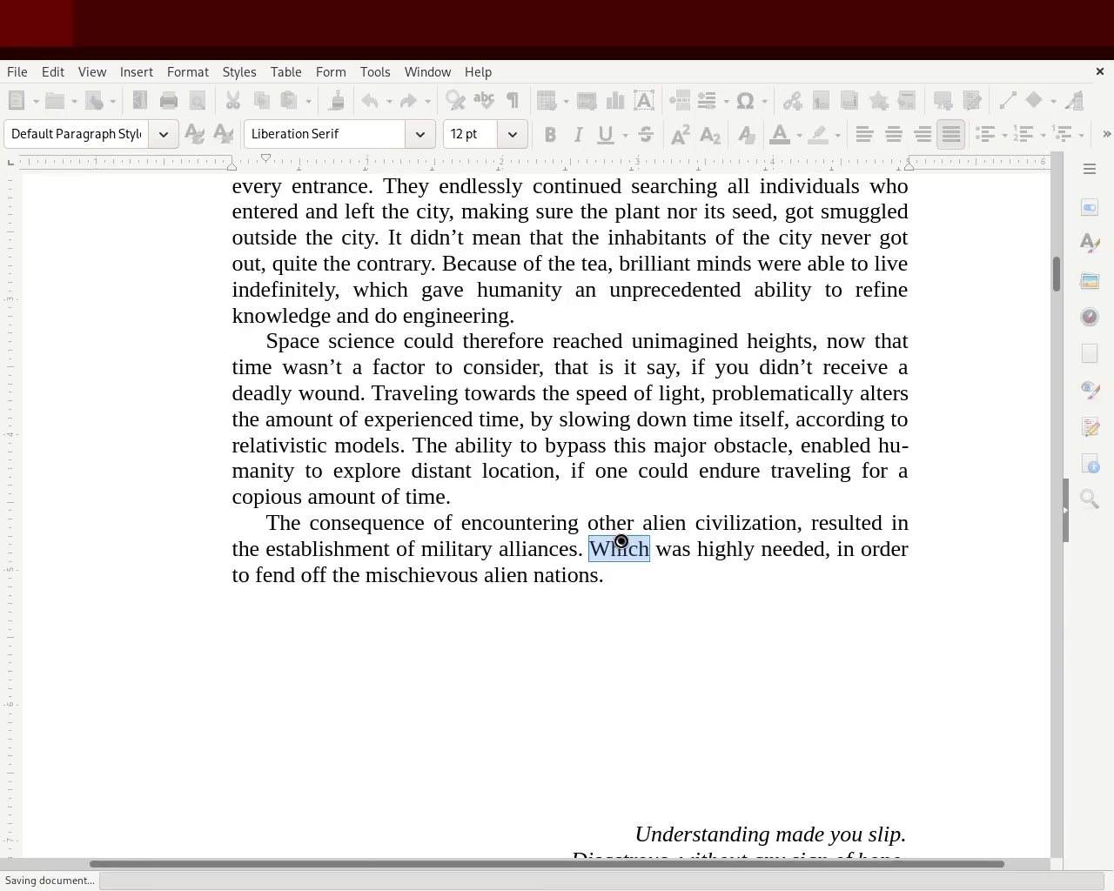
pyautogui.hotkey('ctrl', 's')
# - Scroll down to page 9 and place the cursor after the bare chapter heading '4'
pyautogui.moveTo(1055, 292); pyautogui.dragTo(1050, 344)
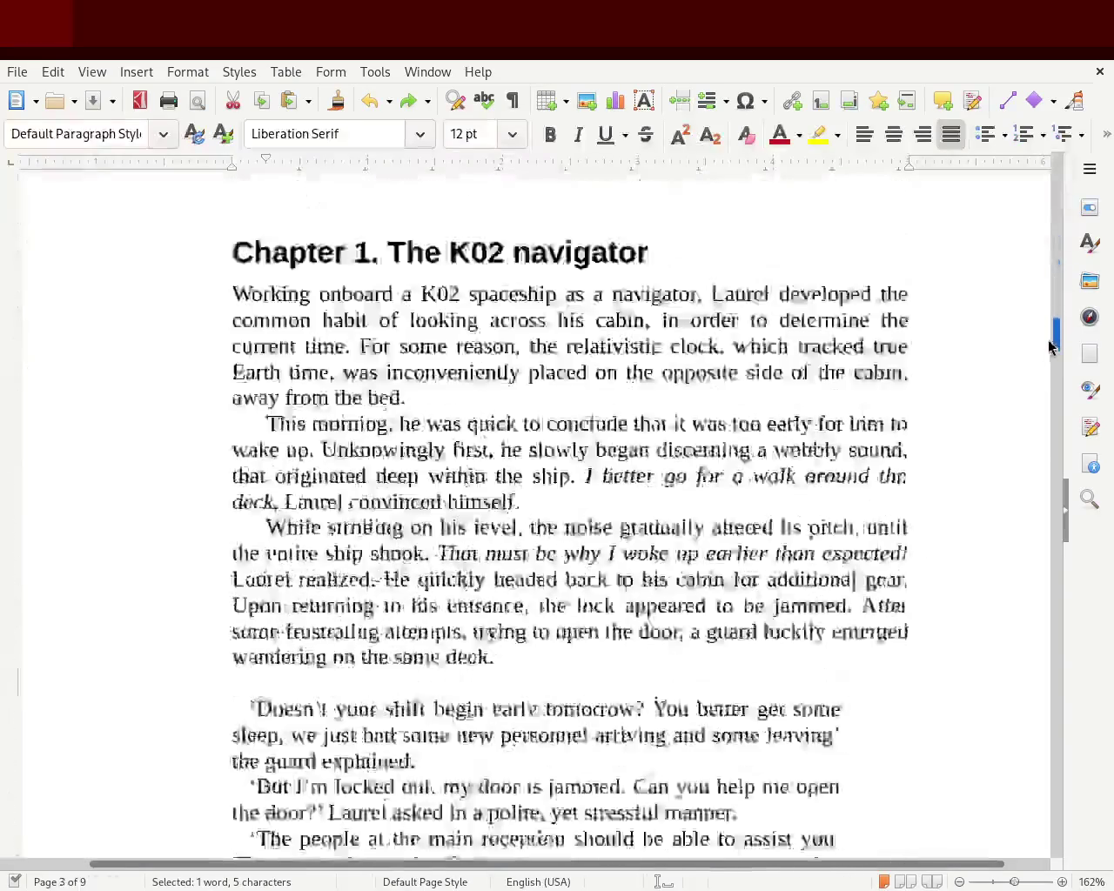
pyautogui.moveTo(1051, 345)
pyautogui.mouseDown()
pyautogui.moveTo(1084, 667)
pyautogui.moveTo(1084, 520)
pyautogui.moveTo(1079, 492)
pyautogui.moveTo(1077, 679)
pyautogui.moveTo(1095, 824)
pyautogui.moveTo(1100, 808)
pyautogui.mouseUp()
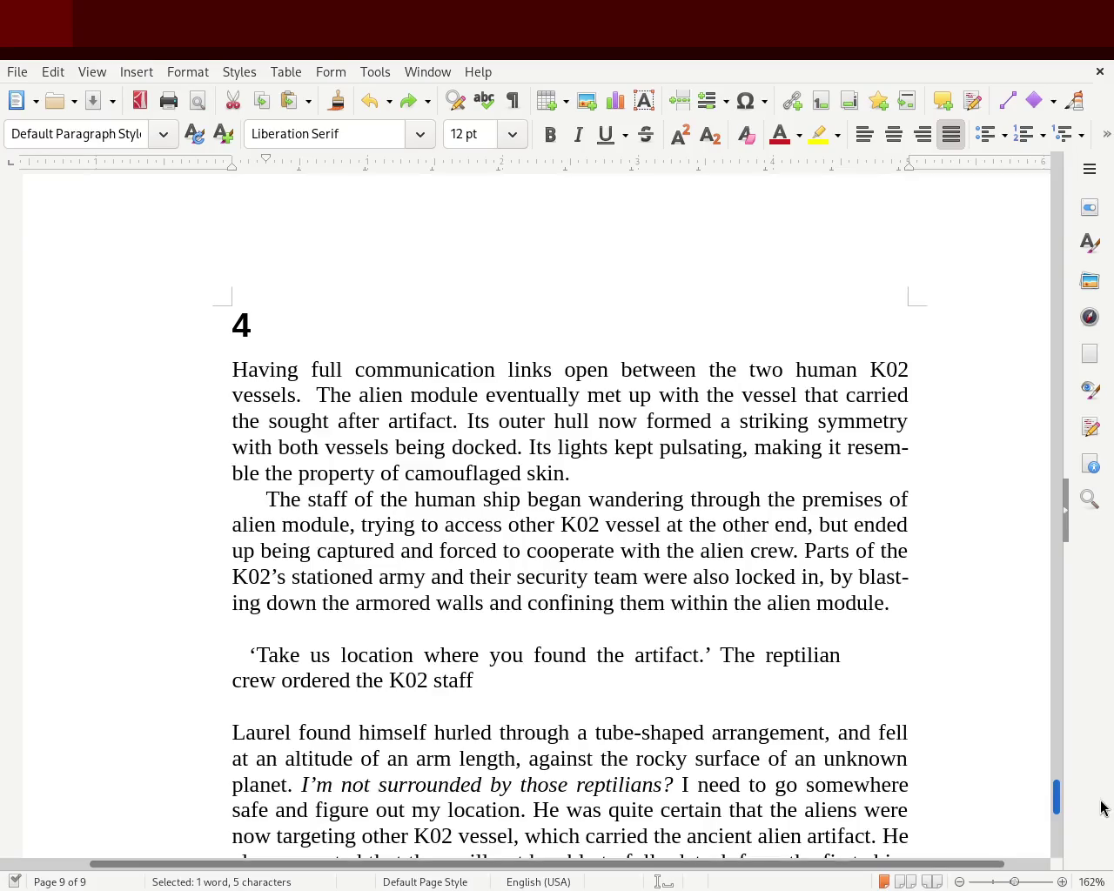
pyautogui.moveTo(1101, 801); pyautogui.dragTo(1101, 806)
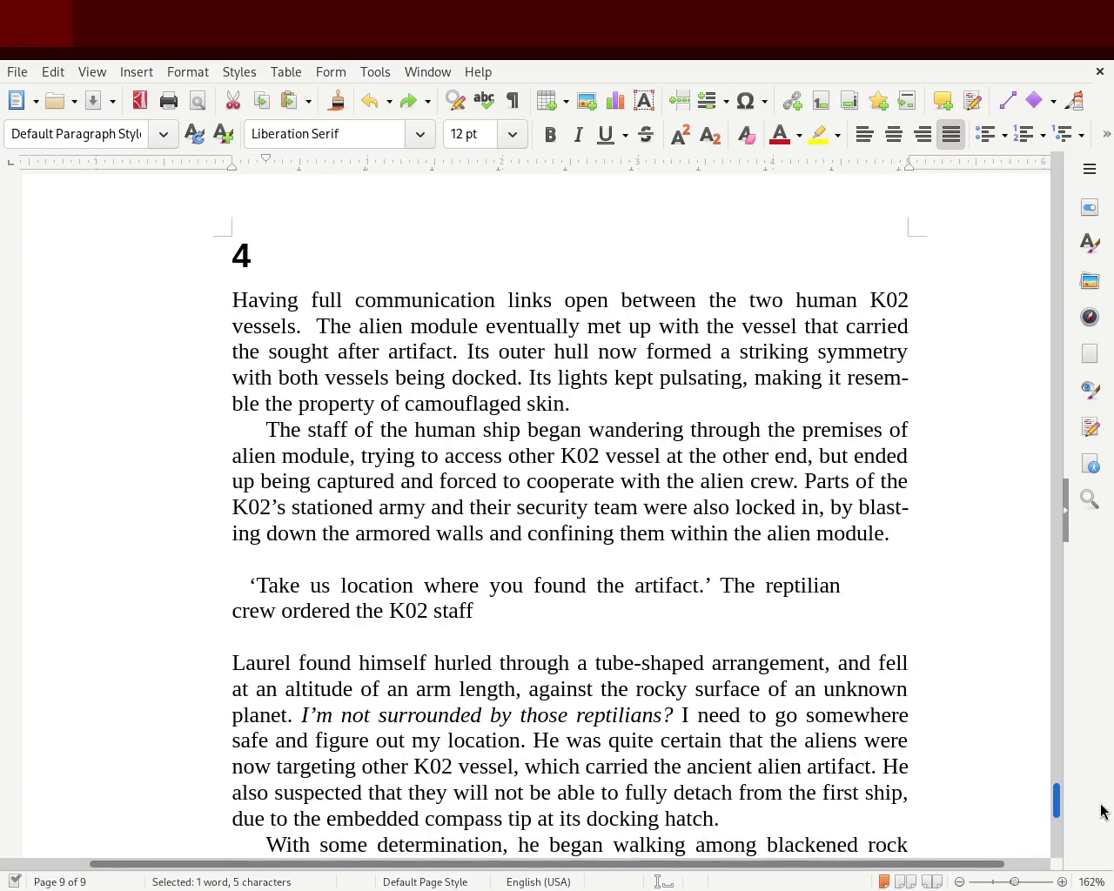
pyautogui.click(344, 243)
# - Complete the page 9 heading as '4. The location of discovery', save, and scroll back up
pyautogui.write('.')
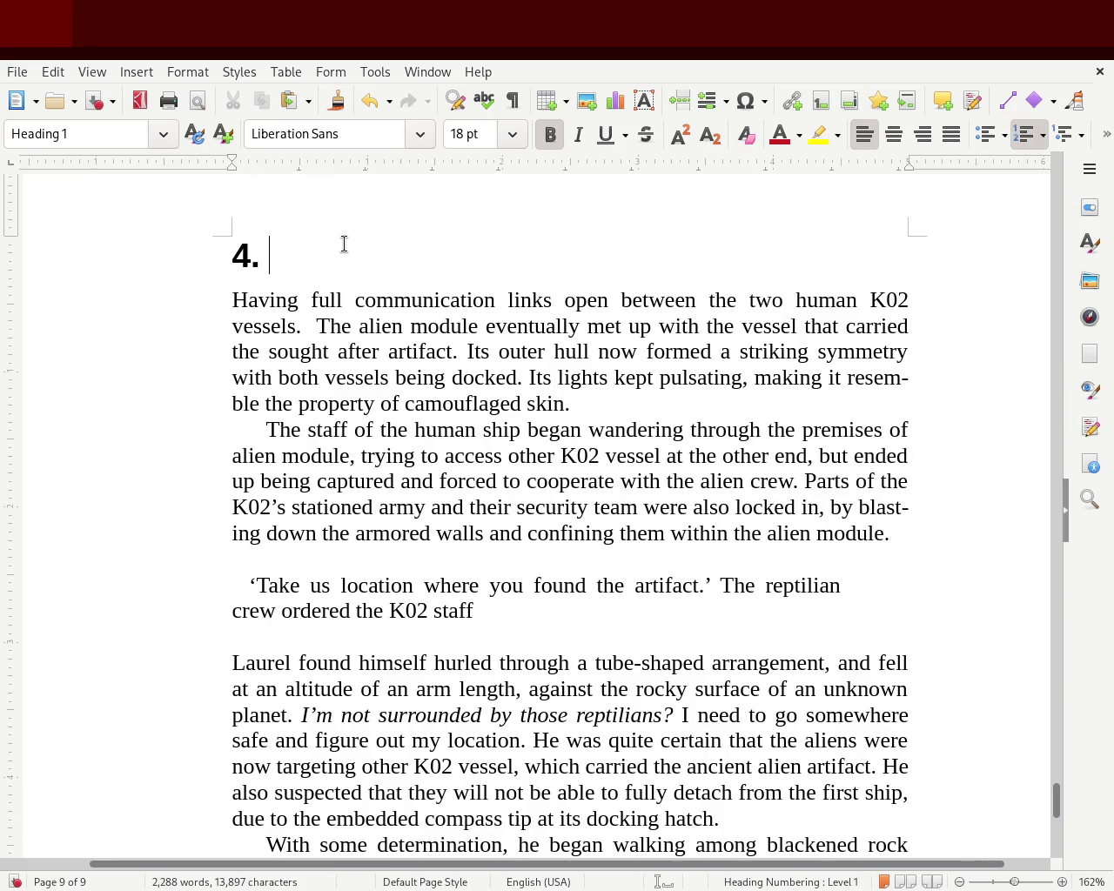
pyautogui.write('Planet of ')
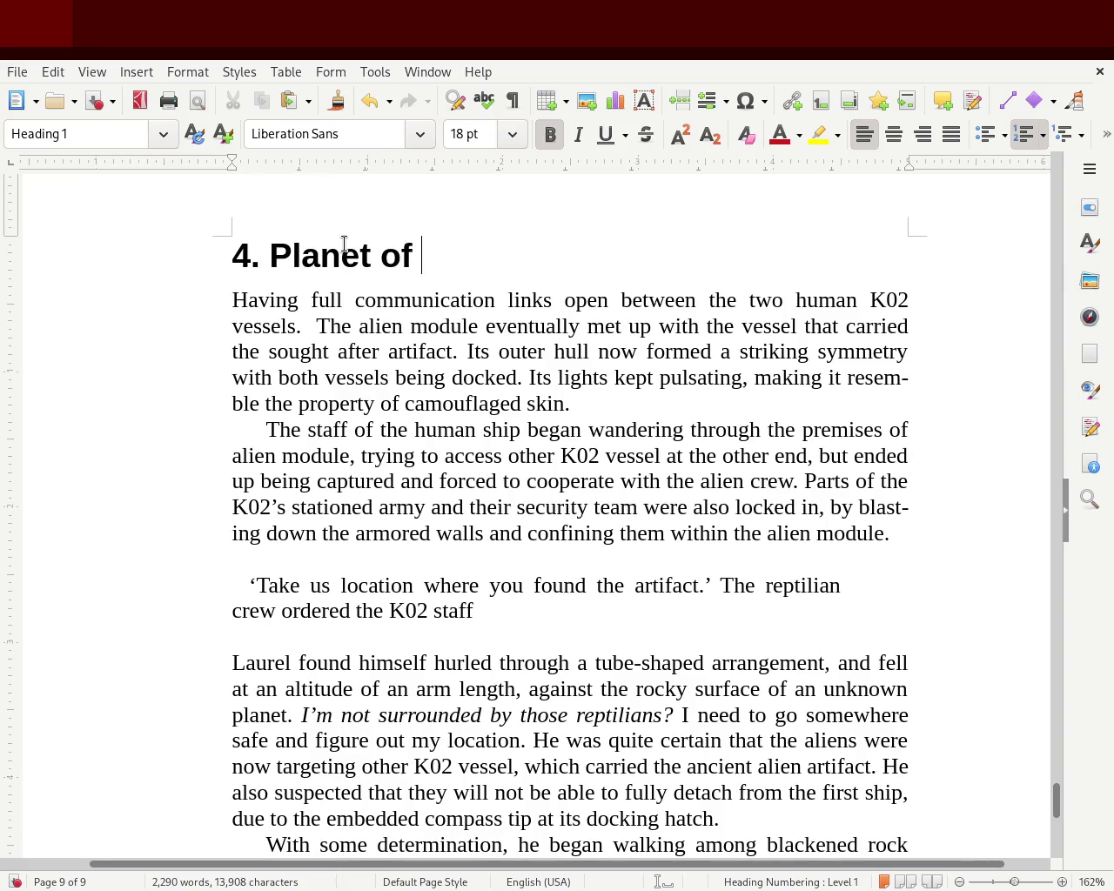
pyautogui.write('discovery')
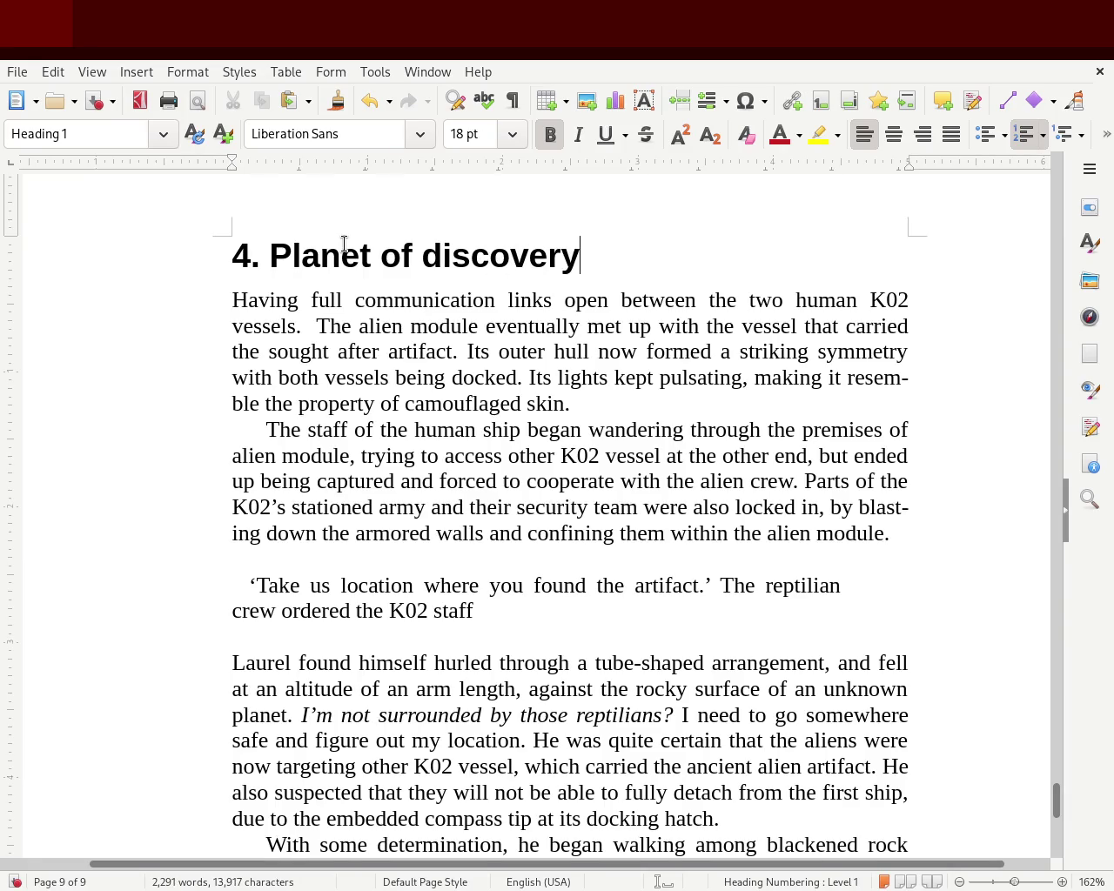
pyautogui.hotkey('ctrl', 'Left')
pyautogui.hotkey('ctrl', 'Left')
pyautogui.hotkey('ctrl', 'Left')
pyautogui.hotkey('ctrl', 'Left')
pyautogui.press('Right')
pyautogui.press('Right')
pyautogui.write('The')
pyautogui.press('Delete')
pyautogui.write('p')
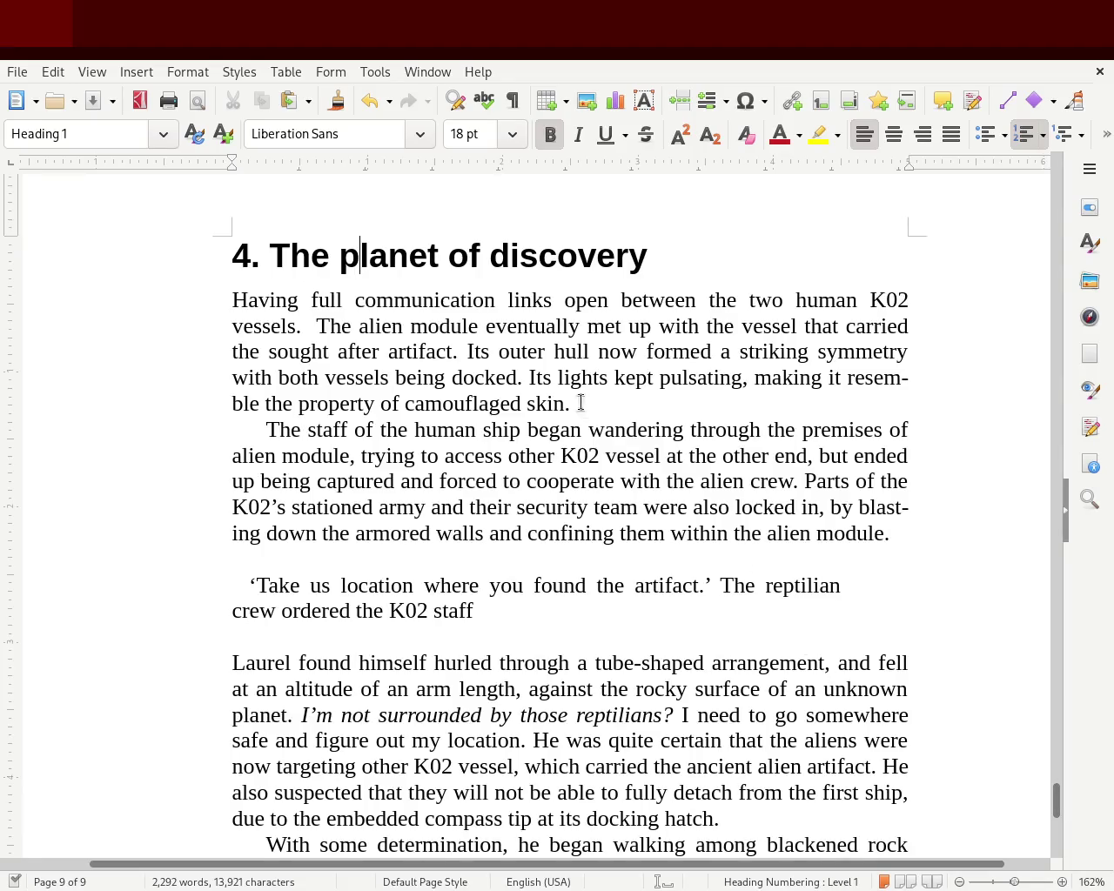
pyautogui.doubleClick(409, 250)
pyautogui.write('location')
pyautogui.hotkey('ctrl', 's')
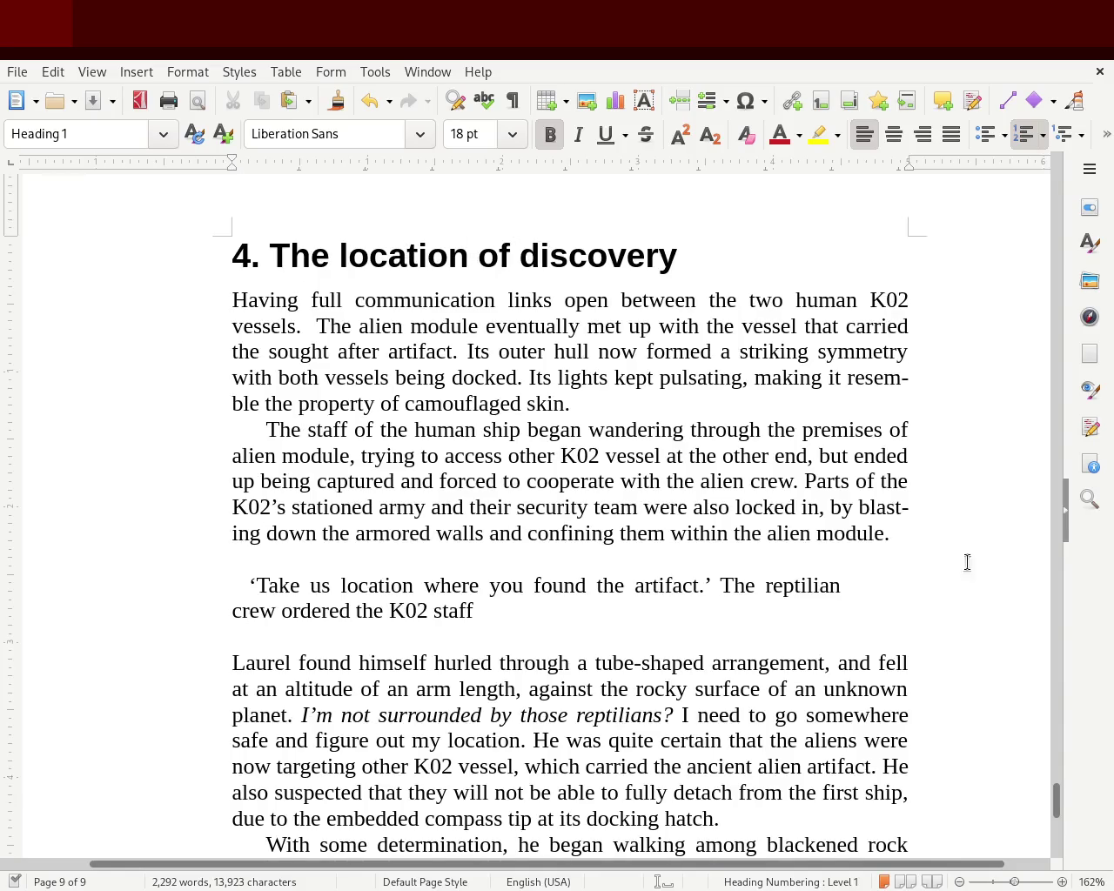
pyautogui.moveTo(1057, 808)
pyautogui.mouseDown()
pyautogui.moveTo(1086, 468)
pyautogui.moveTo(1084, 490)
pyautogui.moveTo(1045, 333)
pyautogui.mouseUp()
pyautogui.moveTo(1044, 328); pyautogui.dragTo(1006, 270)
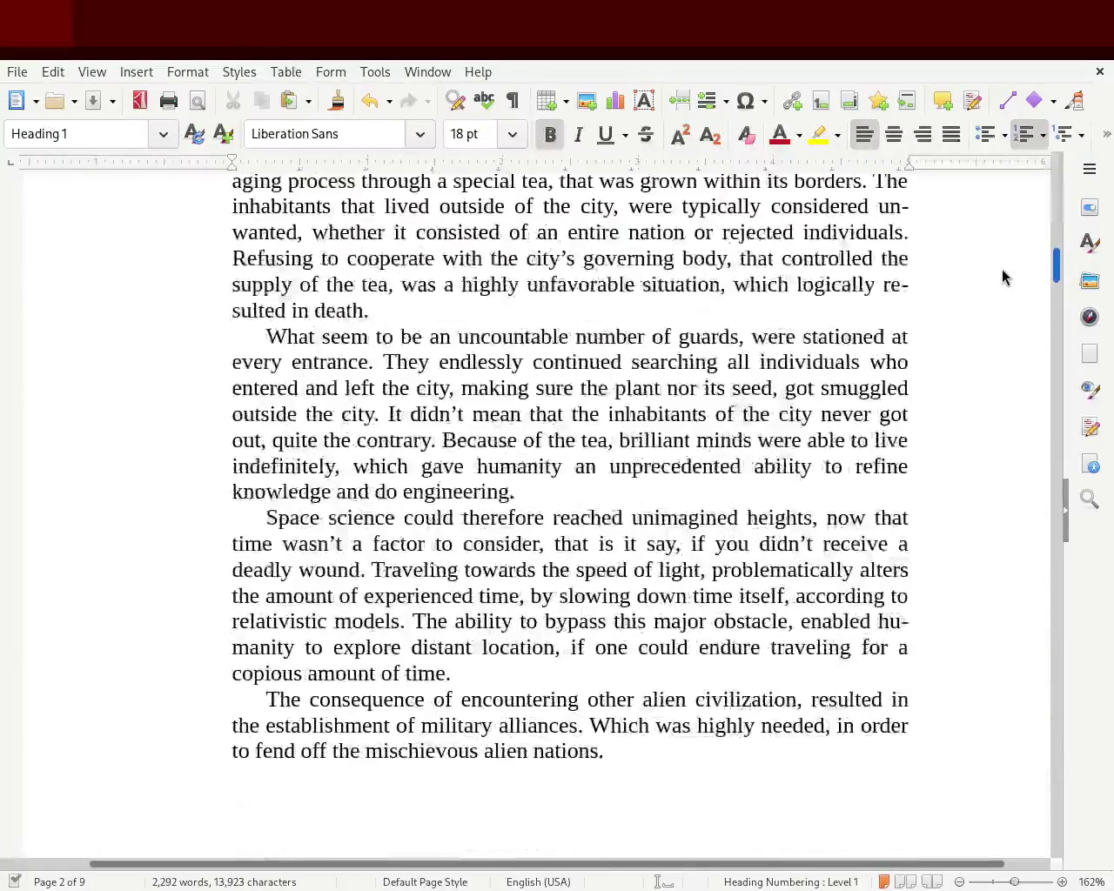
pyautogui.moveTo(1002, 269)
pyautogui.mouseDown()
pyautogui.moveTo(1010, 218)
pyautogui.moveTo(1046, 433)
pyautogui.mouseUp()
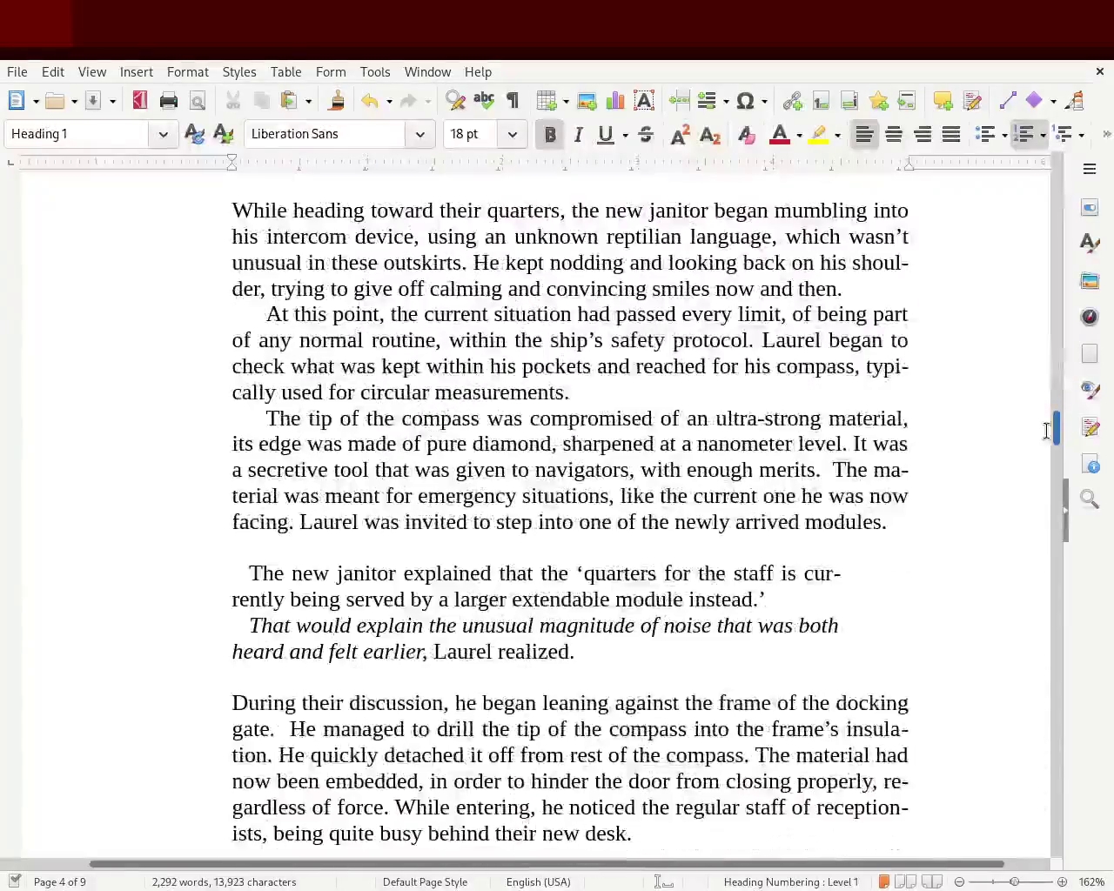
# - Zoom the pages to 100% and scroll up to the Prologue on page 2
pyautogui.moveTo(1020, 883); pyautogui.dragTo(1011, 883)
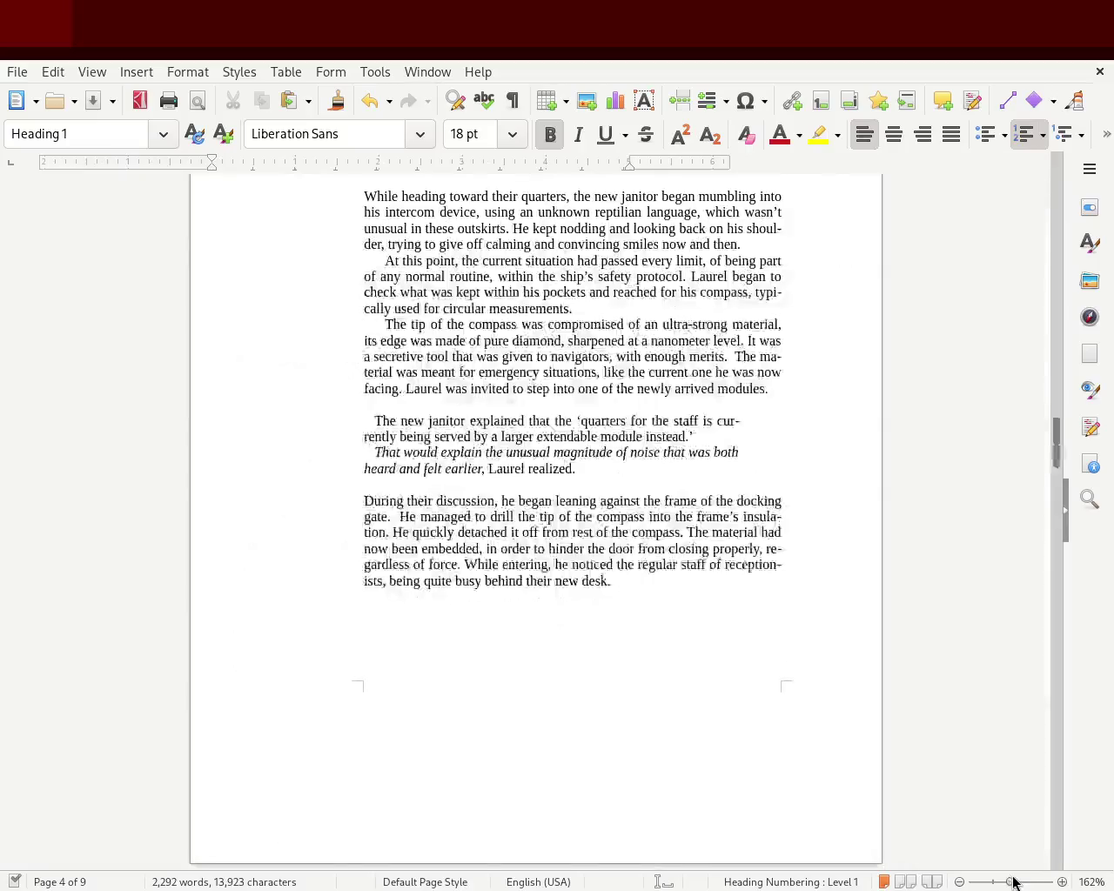
pyautogui.moveTo(1056, 448)
pyautogui.mouseDown()
pyautogui.moveTo(1022, 174)
pyautogui.moveTo(1024, 270)
pyautogui.mouseUp()
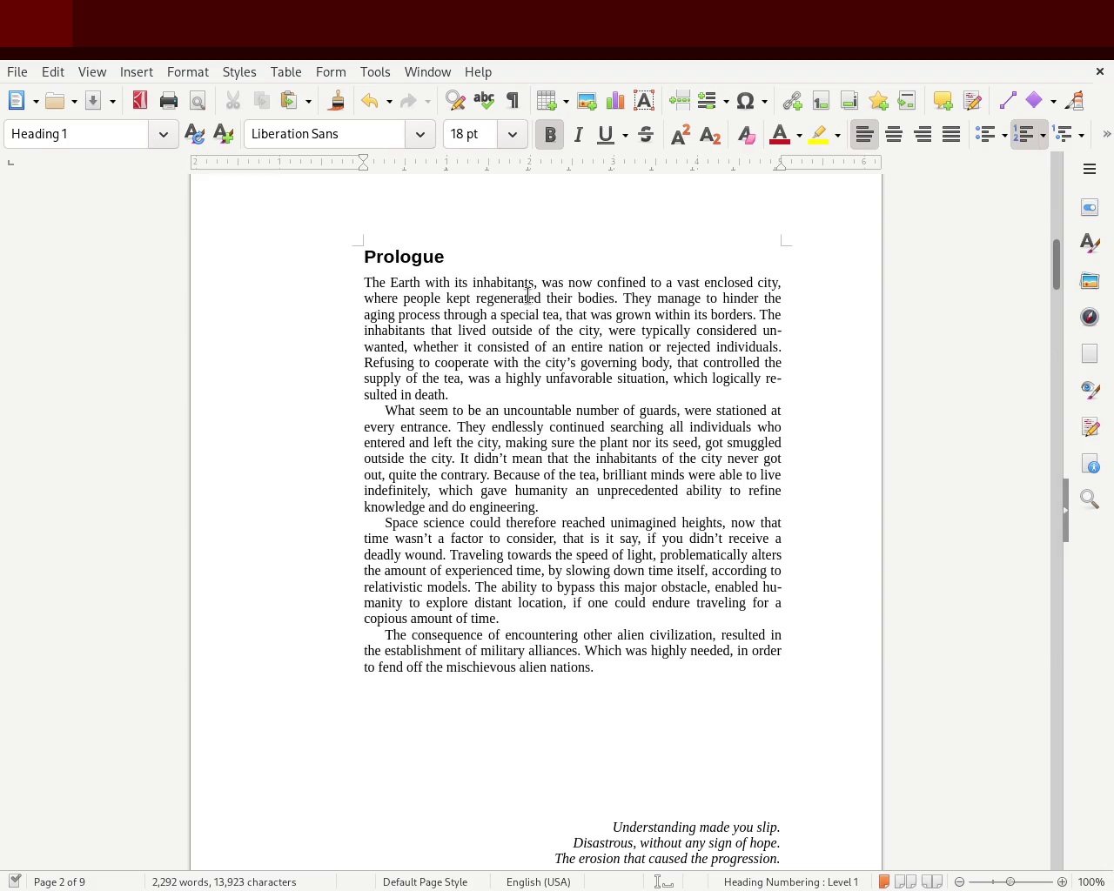
# - Delete 'with its' before 'inhabitants' and change 'was' to 'were' in the opening line
pyautogui.doubleClick(437, 282)
pyautogui.press('Delete')
pyautogui.press('Delete')
pyautogui.press('Delete')
pyautogui.press('Delete')
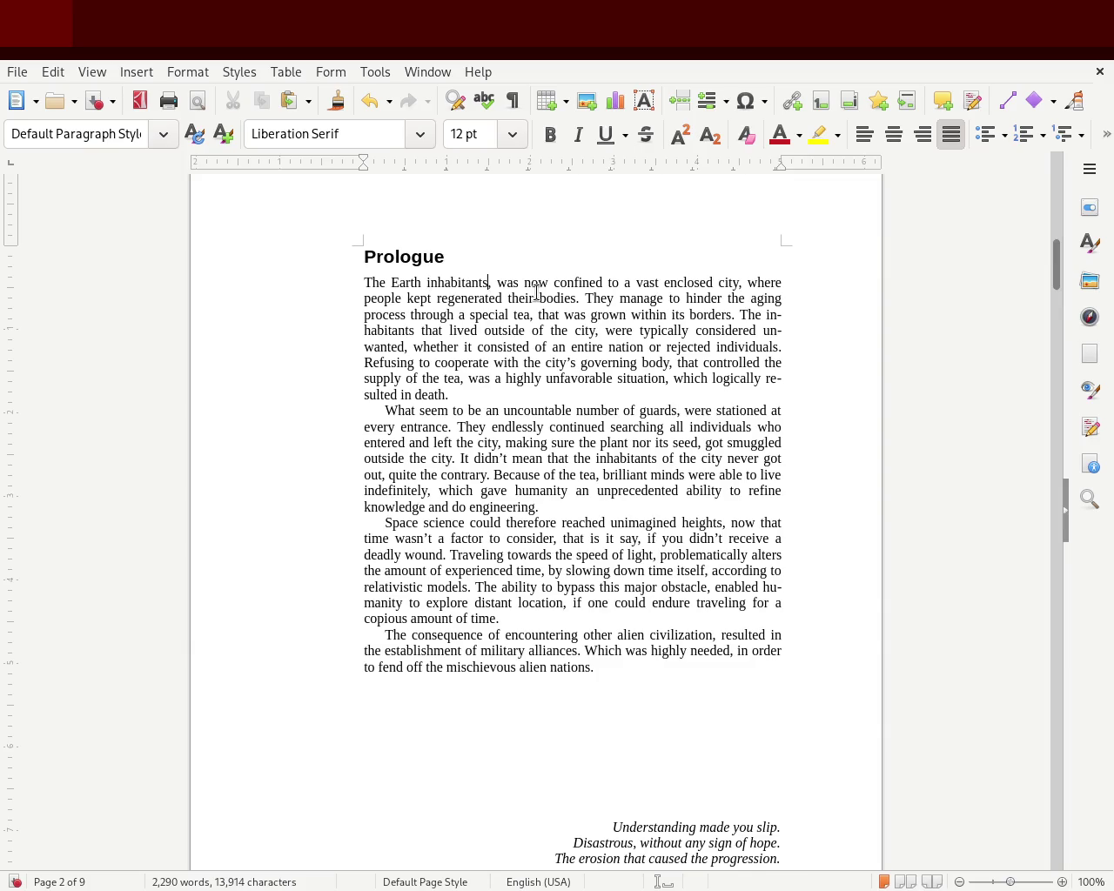
pyautogui.press('Delete')
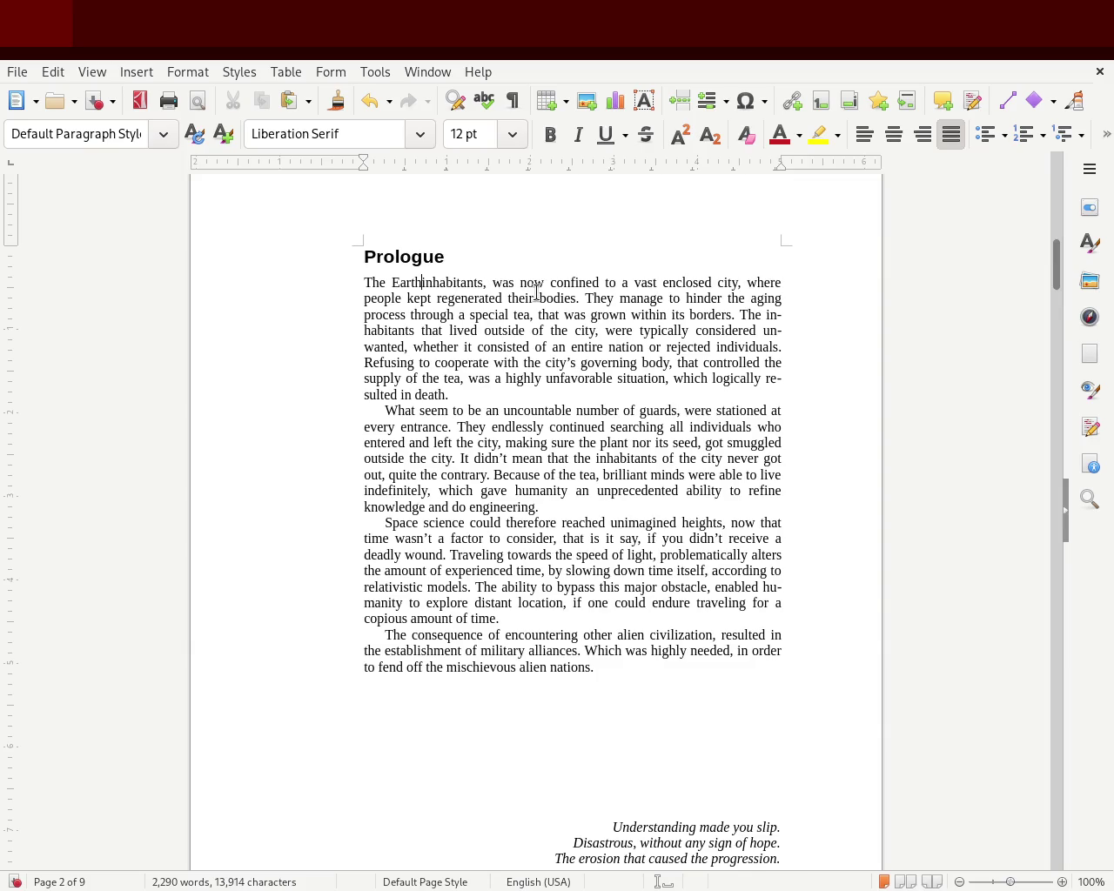
pyautogui.press('Right')
pyautogui.press('Right')
pyautogui.press('Right')
pyautogui.press('BackSpace')
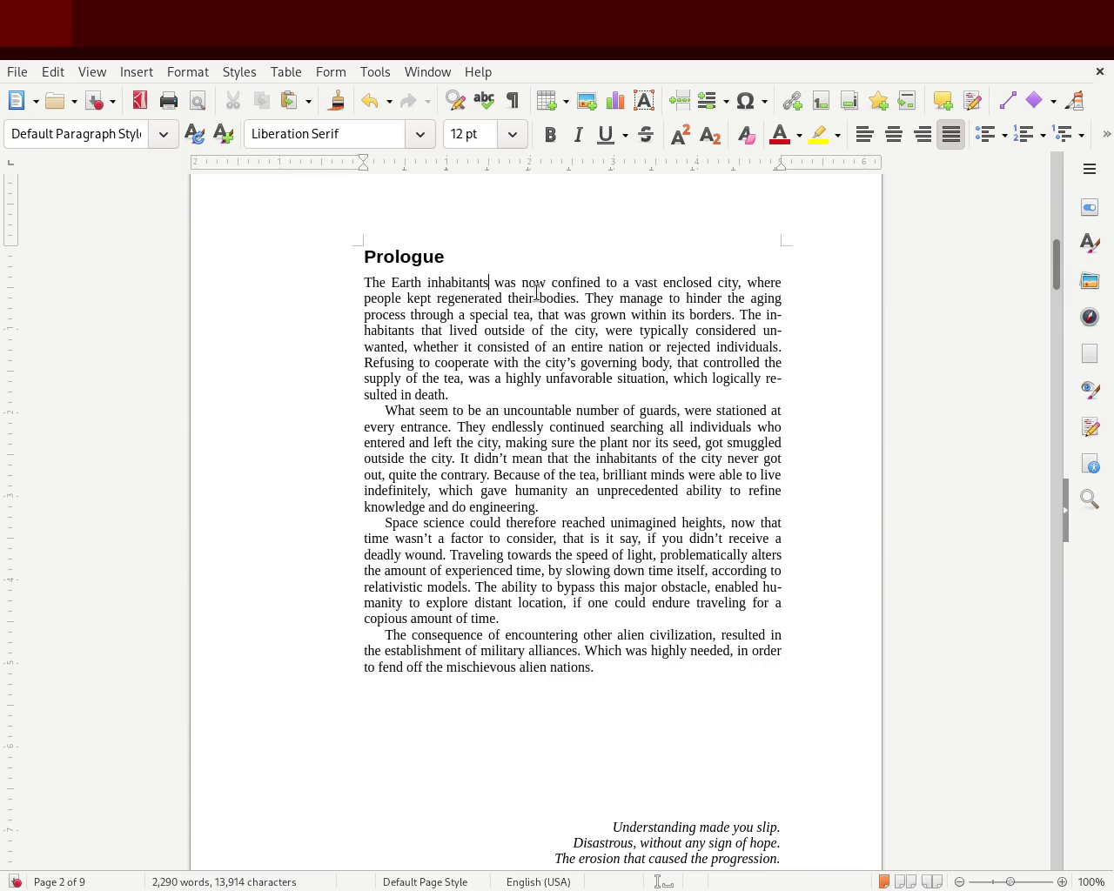
pyautogui.press('BackSpace')
pyautogui.press('BackSpace')
pyautogui.press('BackSpace')
pyautogui.write('were')
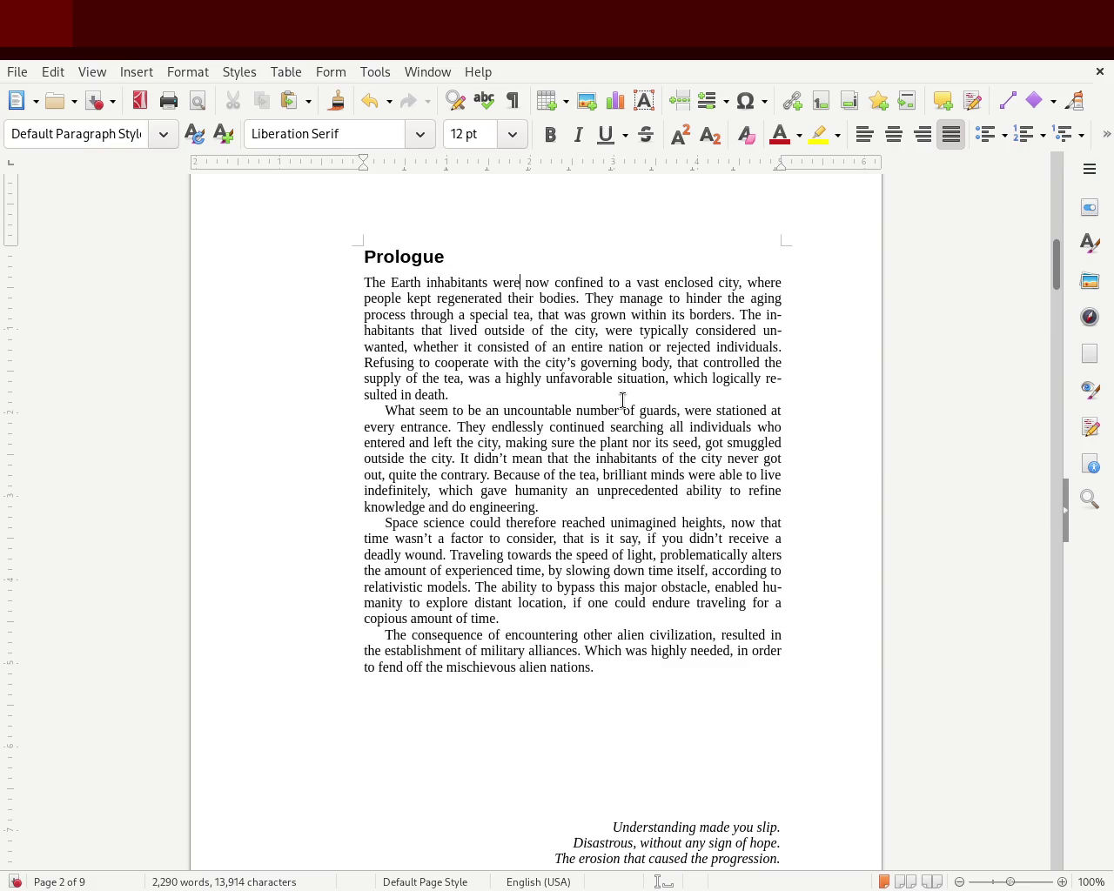
pyautogui.doubleClick(506, 280)
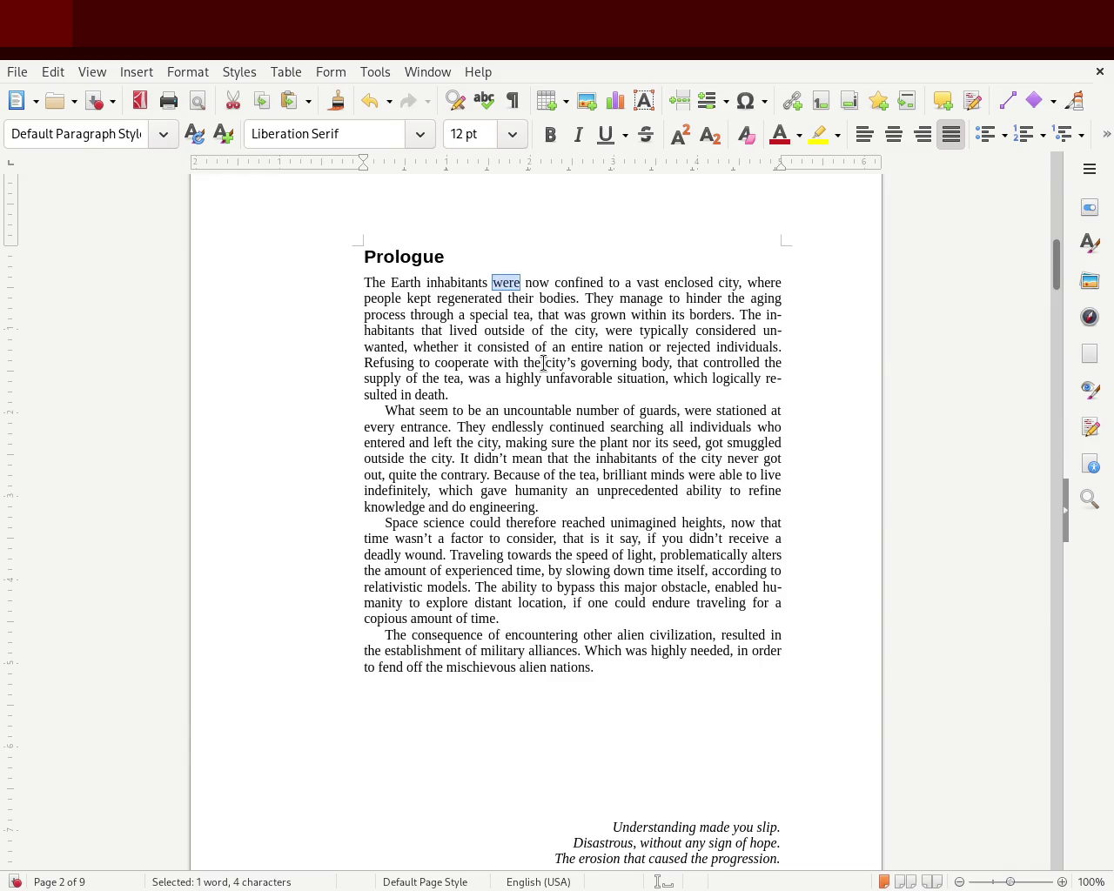
# - Replace 'where' with 'were' and remove the extra 'were' after 'inhabitants'
pyautogui.click(763, 280)
pyautogui.doubleClick(763, 281)
pyautogui.write('were')
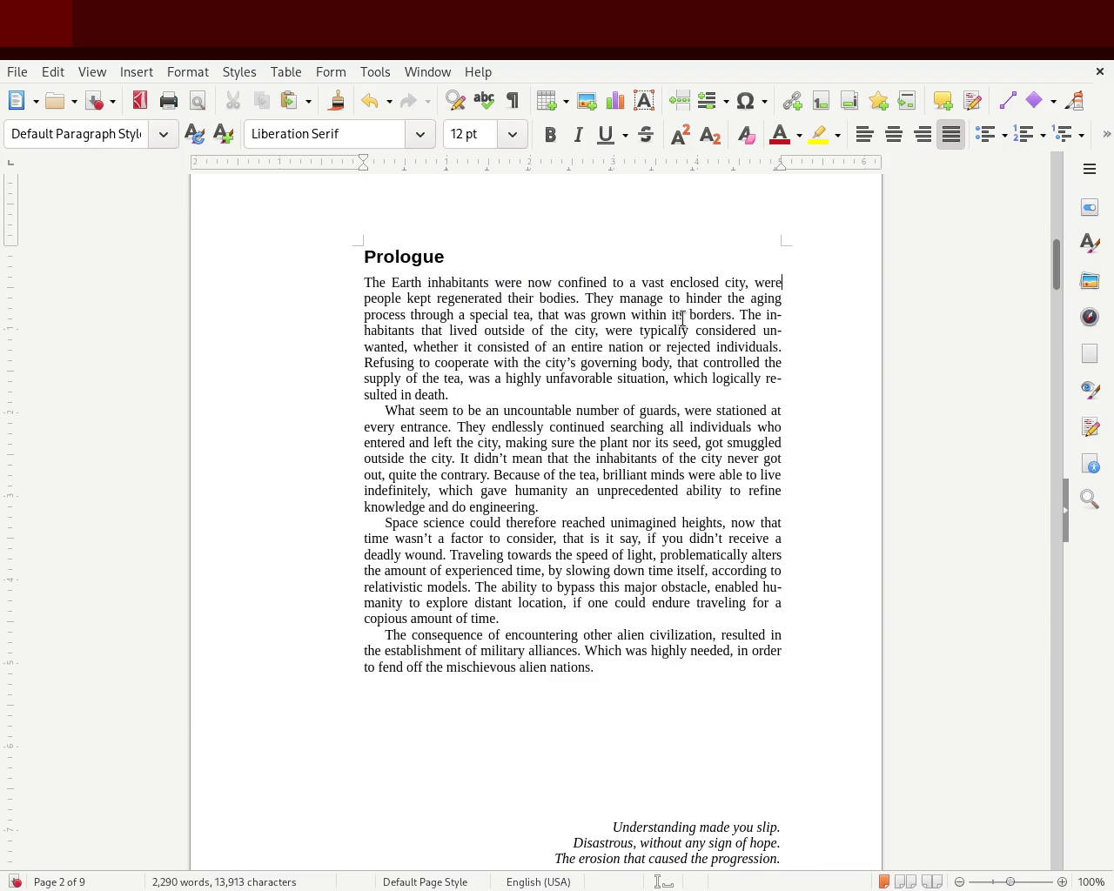
pyautogui.doubleClick(510, 283)
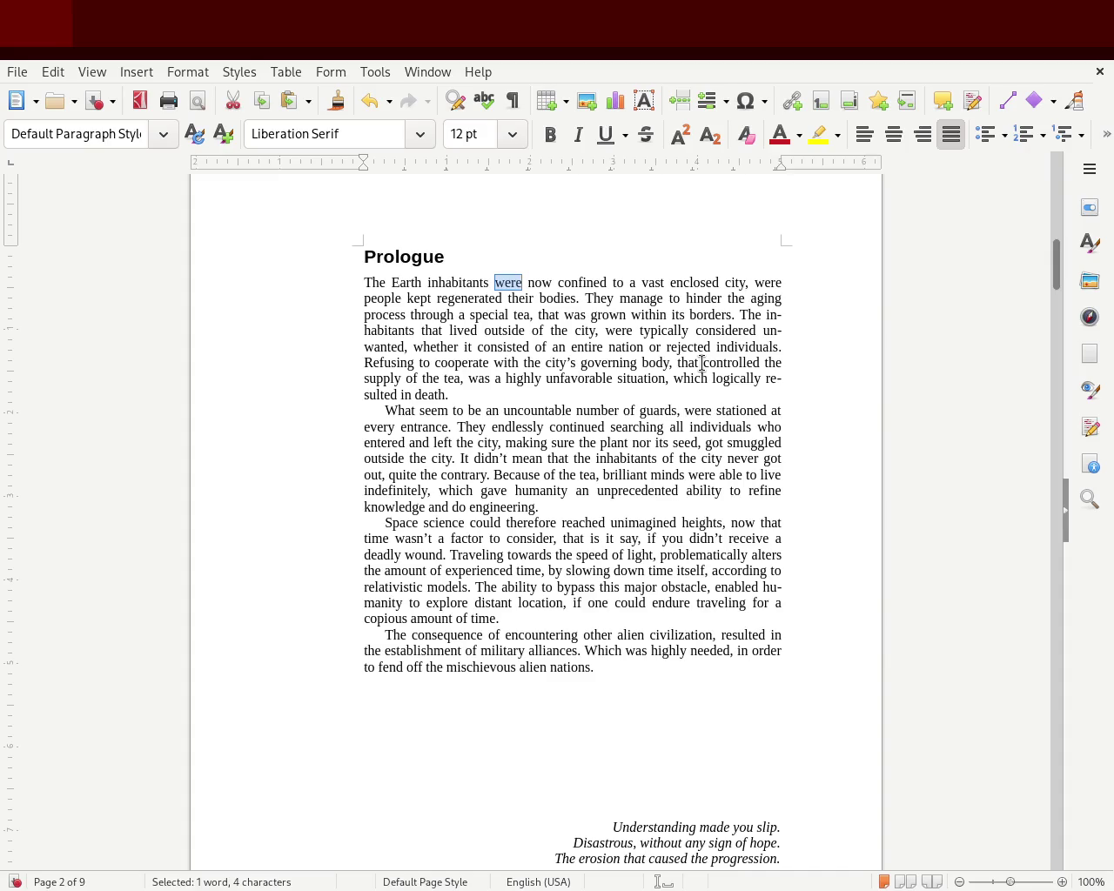
pyautogui.press('Delete')
# - Add a comma and 'being' around 'now', save, and remove the stray space after the comma
pyautogui.write(',')
pyautogui.press('Right')
pyautogui.press('Right')
pyautogui.write('being')
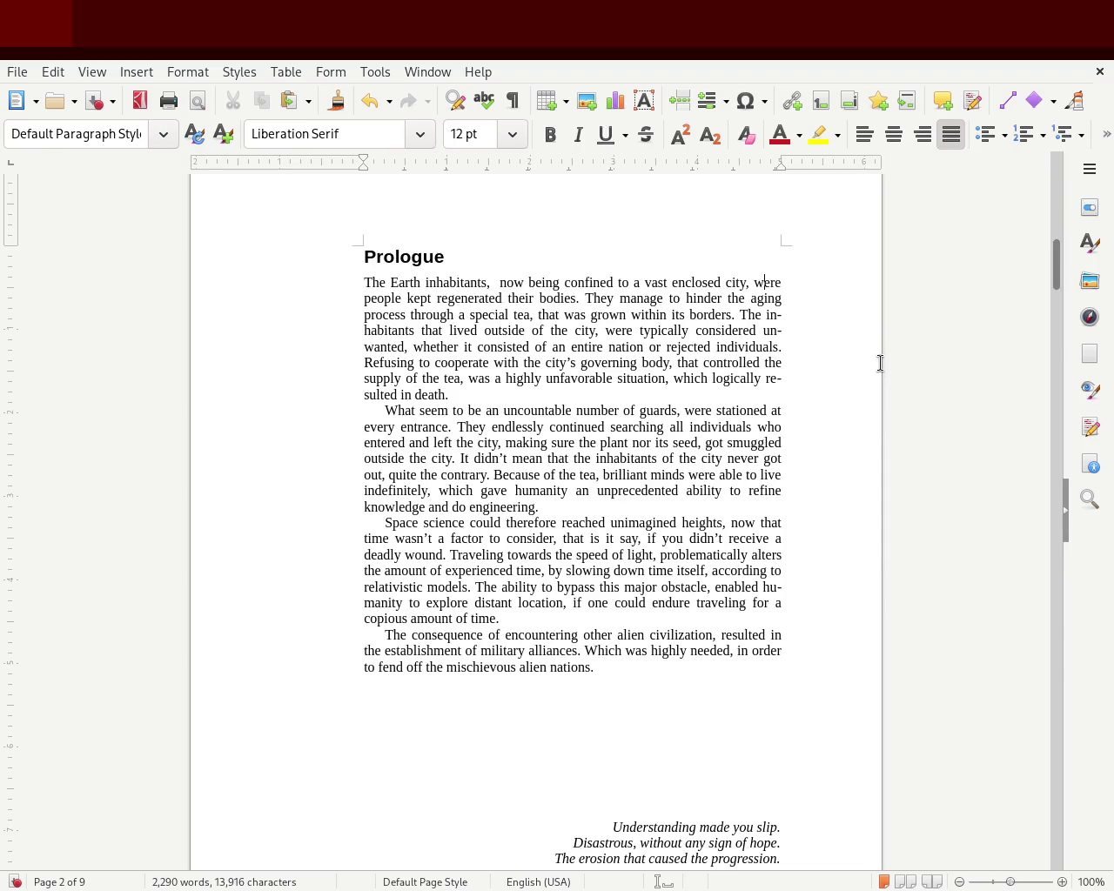
pyautogui.hotkey('ctrl', 's')
pyautogui.press('BackSpace')
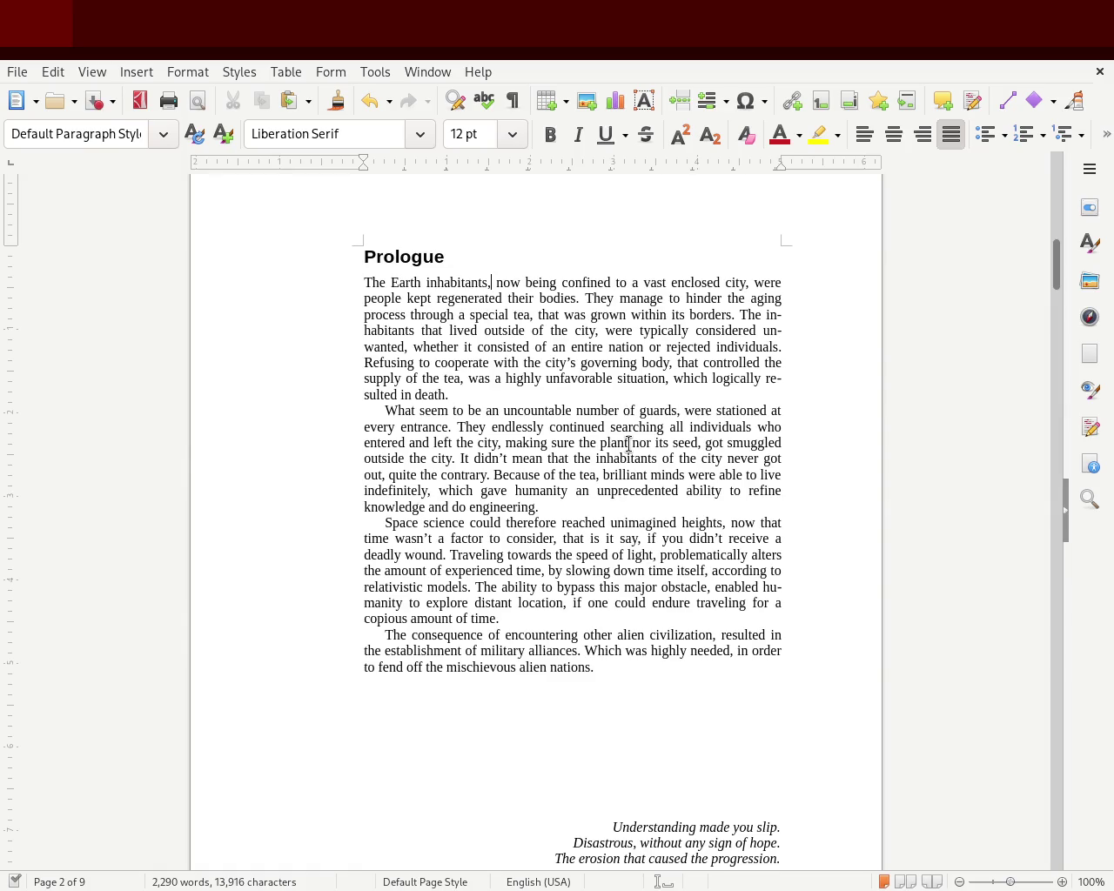
# - Retype 'was now' after 'inhabitants', replace 'to a' with 'within', and save the manuscript
pyautogui.press('Delete')
pyautogui.press('Delete')
pyautogui.press('Delete')
pyautogui.press('Delete')
pyautogui.press('Delete')
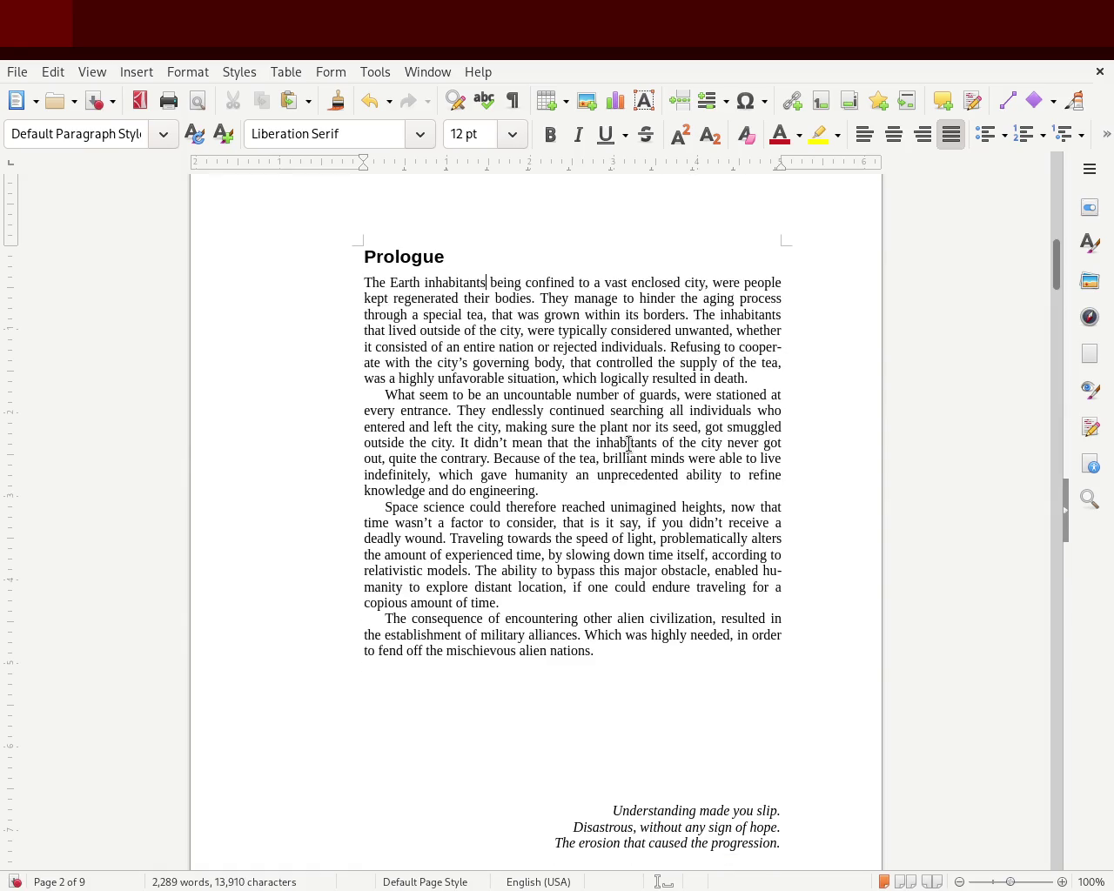
pyautogui.press('Delete')
pyautogui.press('Delete')
pyautogui.press('Delete')
pyautogui.write('was')
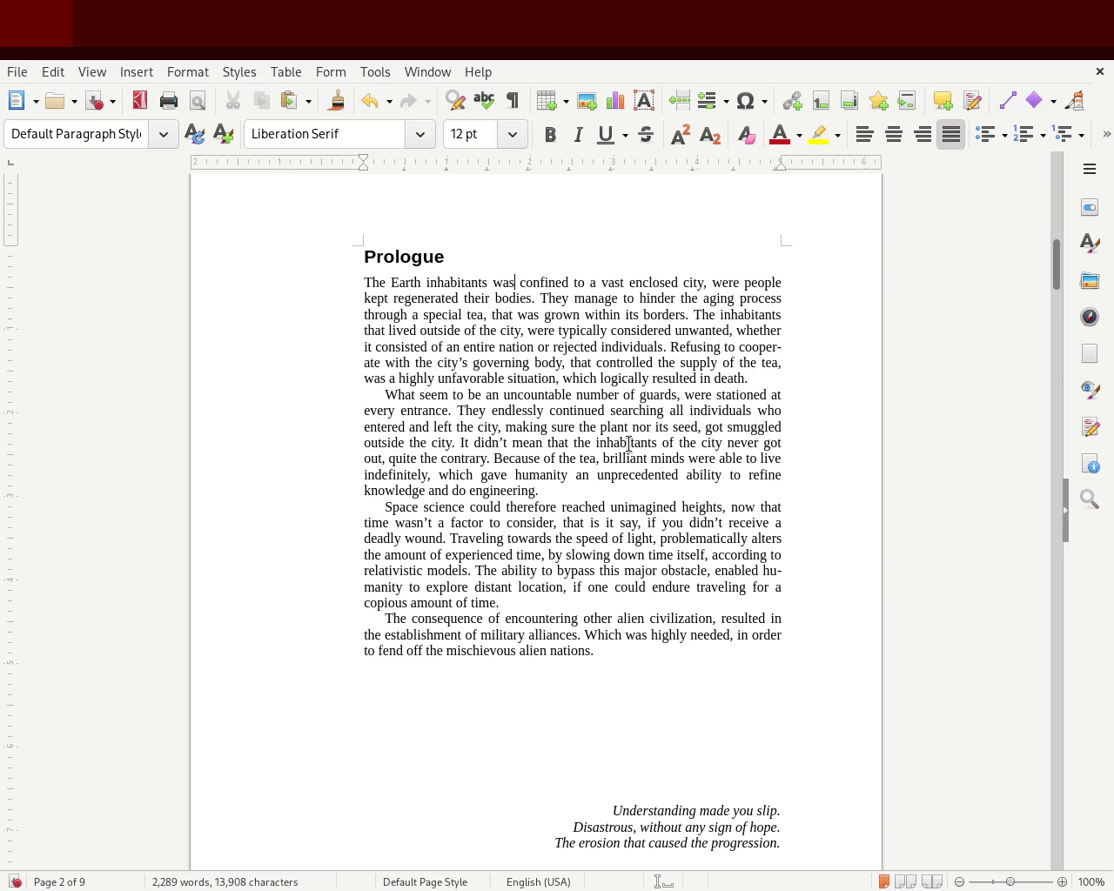
pyautogui.write(' now')
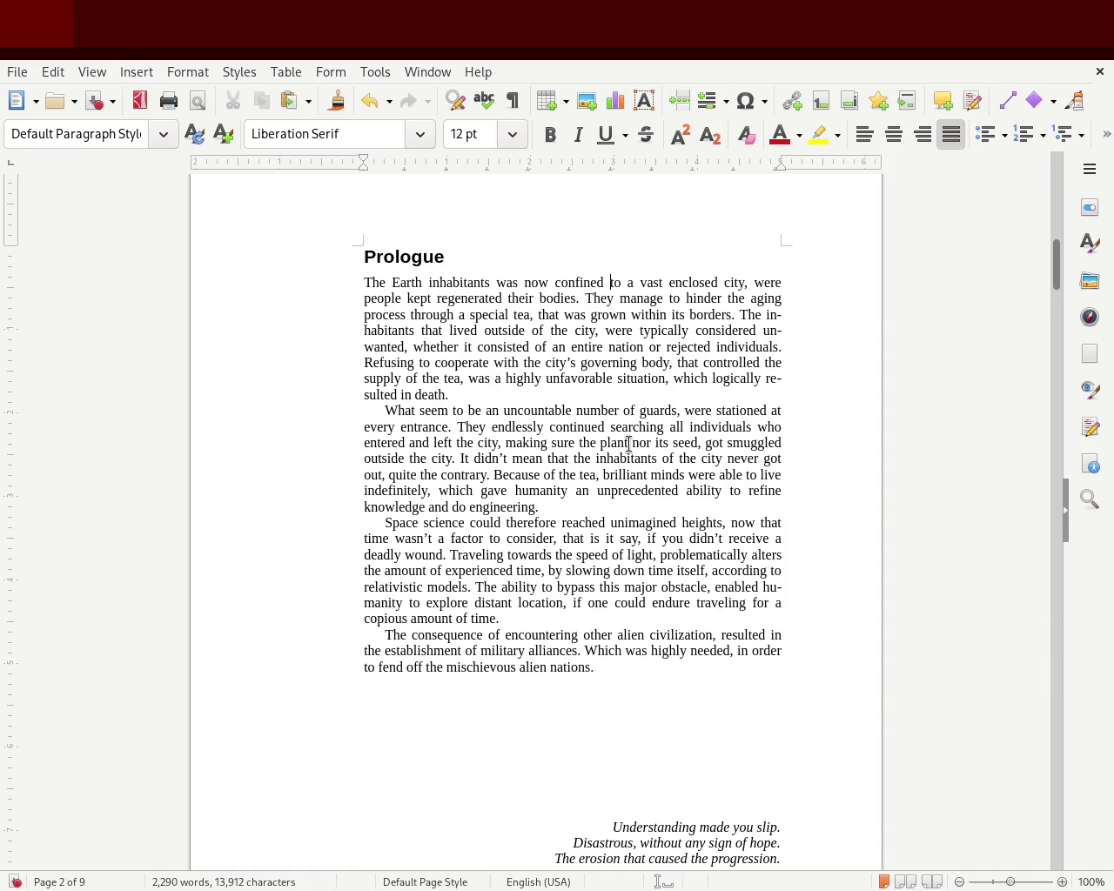
pyautogui.press('Delete')
pyautogui.press('Delete')
pyautogui.press('Delete')
pyautogui.press('Delete')
pyautogui.write('within')
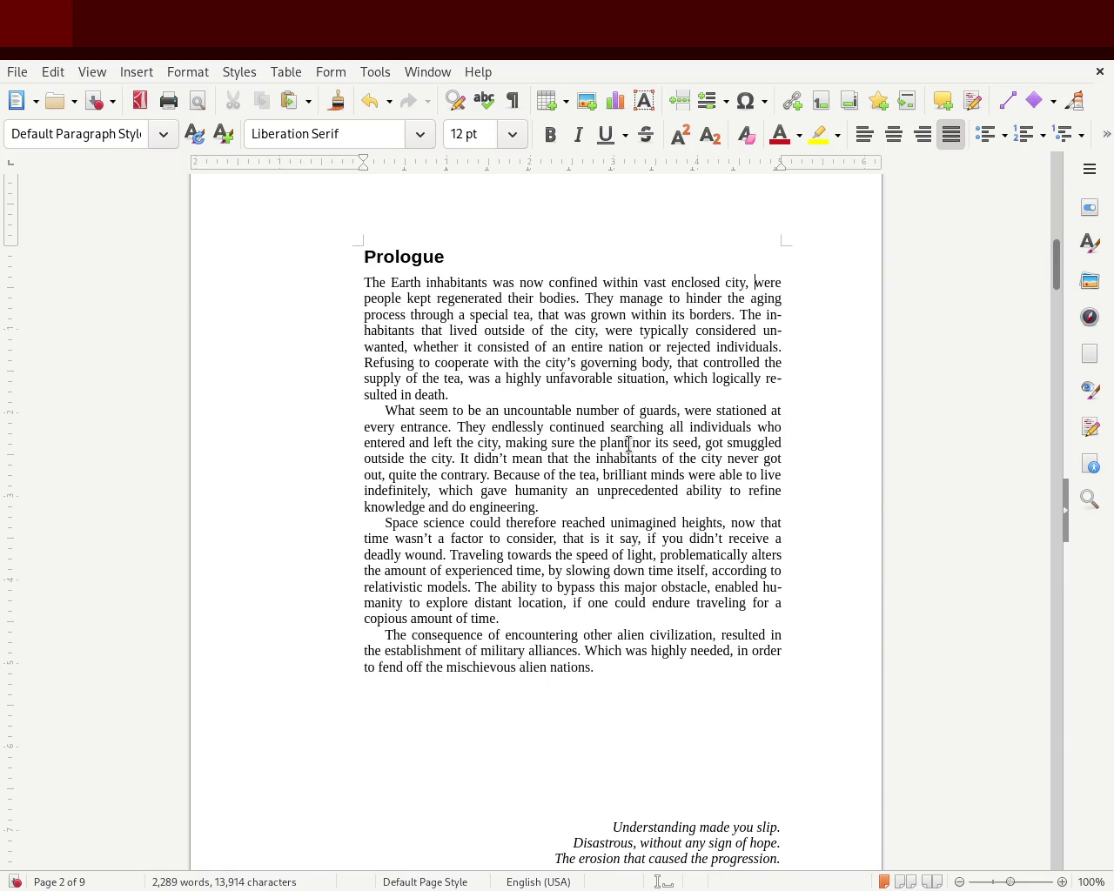
pyautogui.hotkey('ctrl', 's')
# - Replace 'was now' with ', being' and start deleting 'were people' at the end of line one
pyautogui.doubleClick(530, 283)
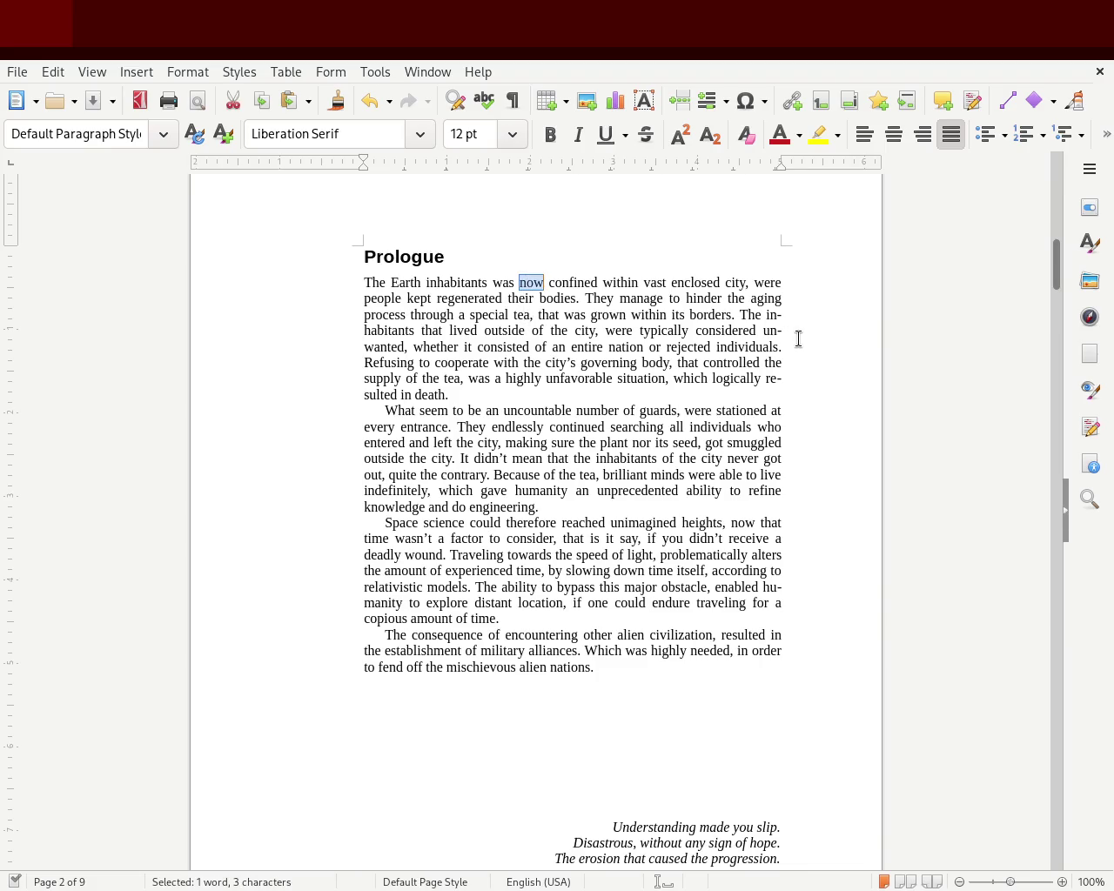
pyautogui.press('BackSpace')
pyautogui.press('BackSpace')
pyautogui.press('BackSpace')
pyautogui.press('BackSpace')
pyautogui.press('BackSpace')
pyautogui.press('BackSpace')
pyautogui.write(', being')
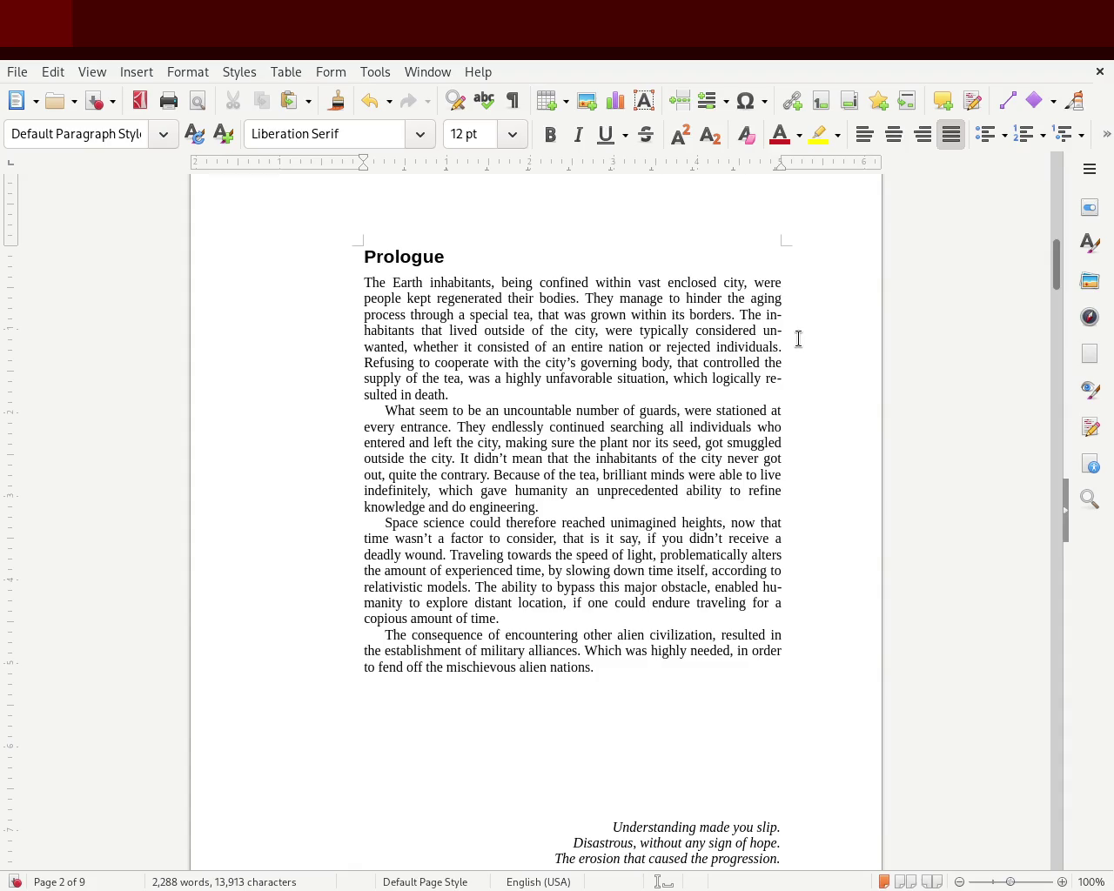
pyautogui.doubleClick(768, 284)
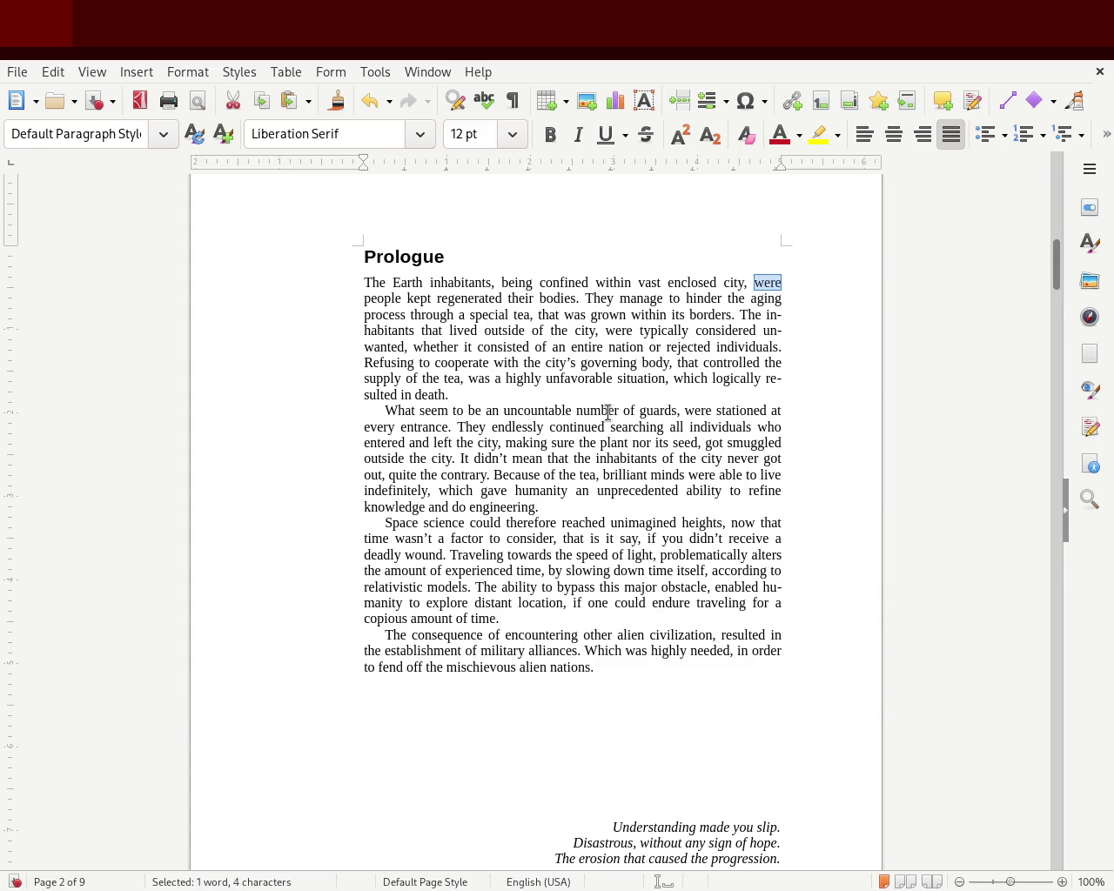
pyautogui.press('Delete')
pyautogui.press('Delete')
pyautogui.press('Delete')
pyautogui.press('Delete')
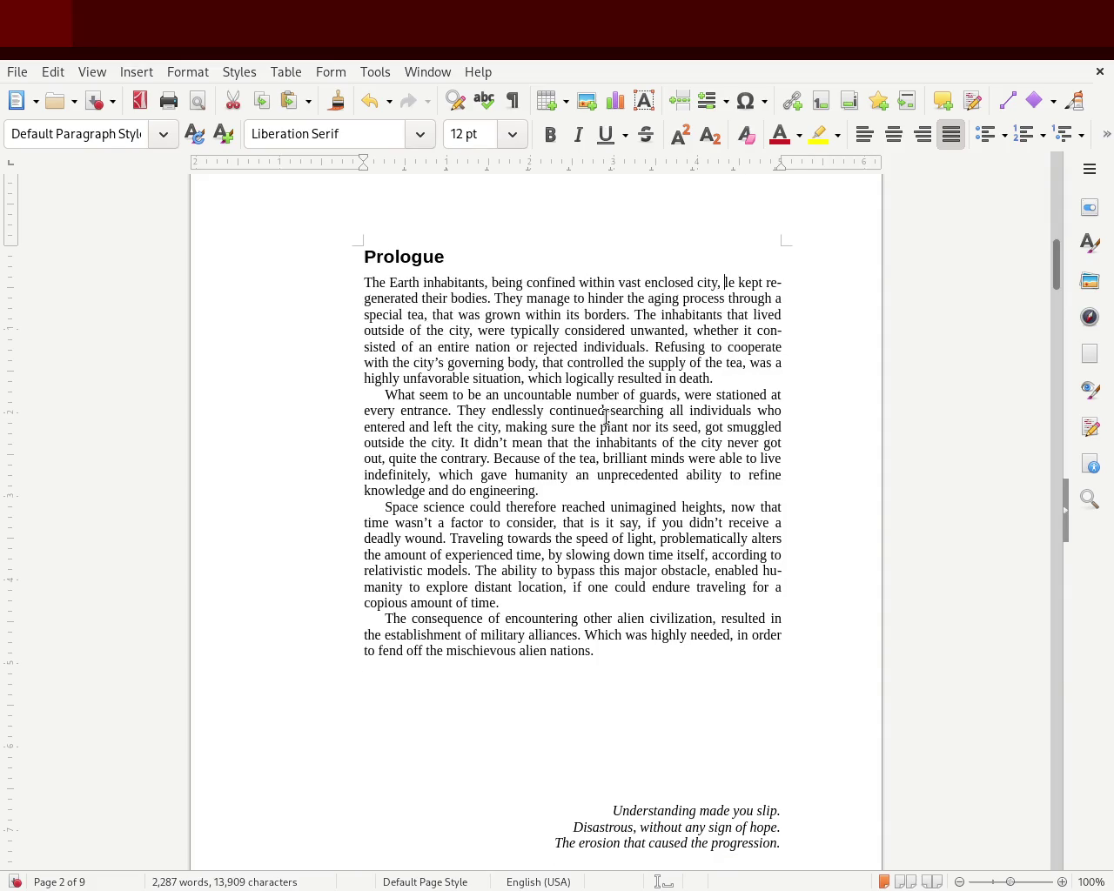
pyautogui.press('Delete')
pyautogui.press('Delete')
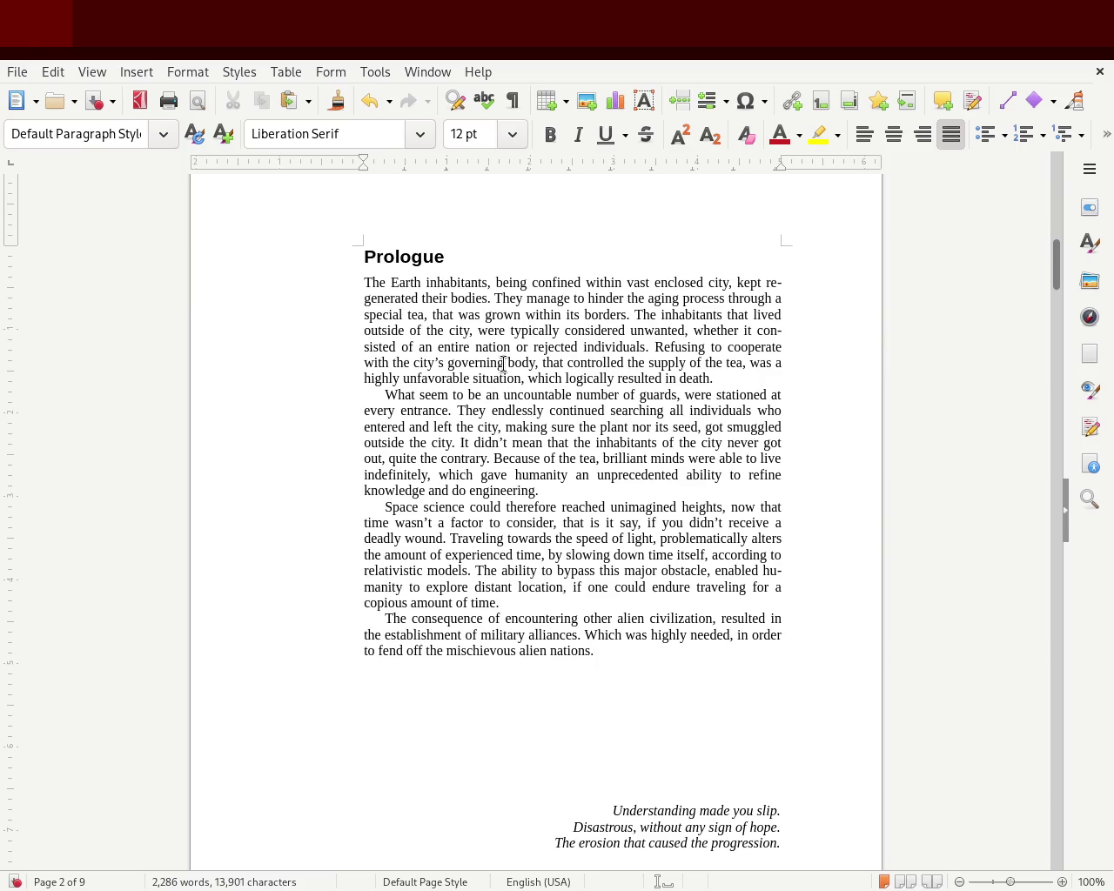
# - Insert 'now' before 'being' and add 'without dying' after 'bodies', then save
pyautogui.hotkey('ctrl', 's')
pyautogui.write('now')
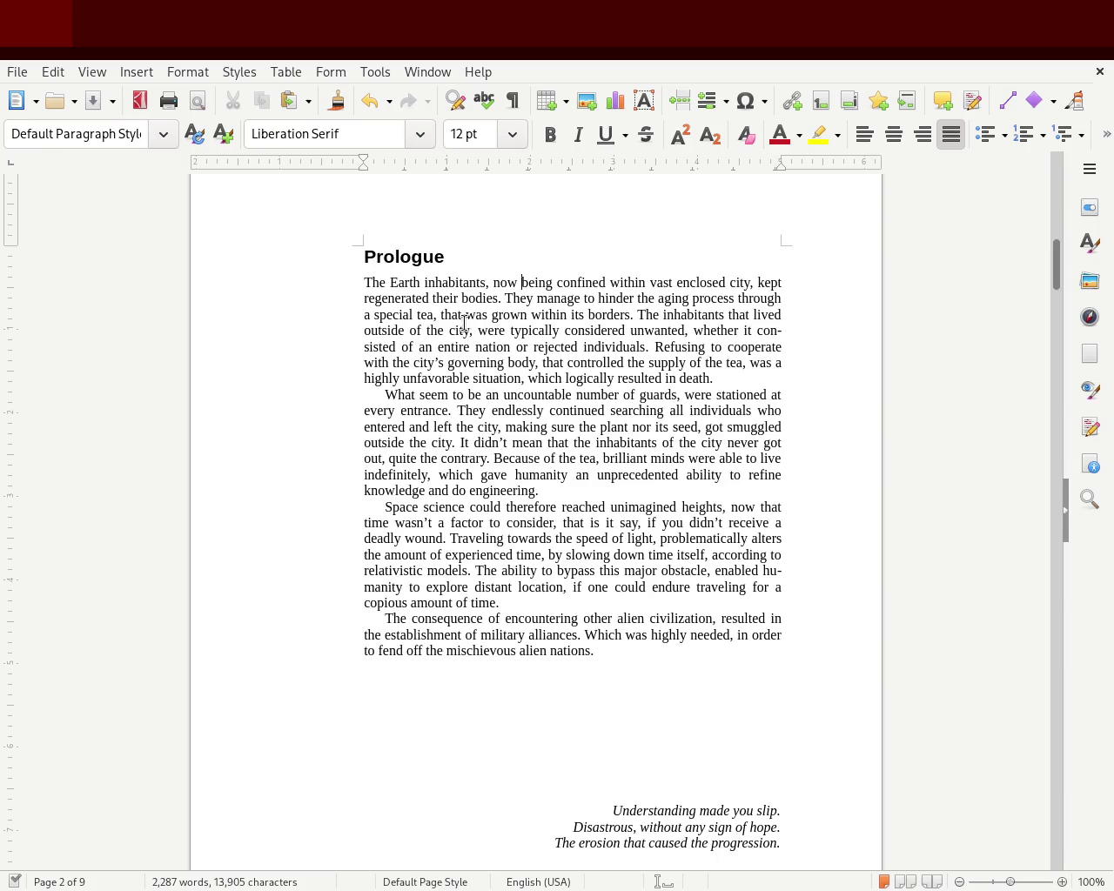
pyautogui.click(498, 300)
pyautogui.write('wt')
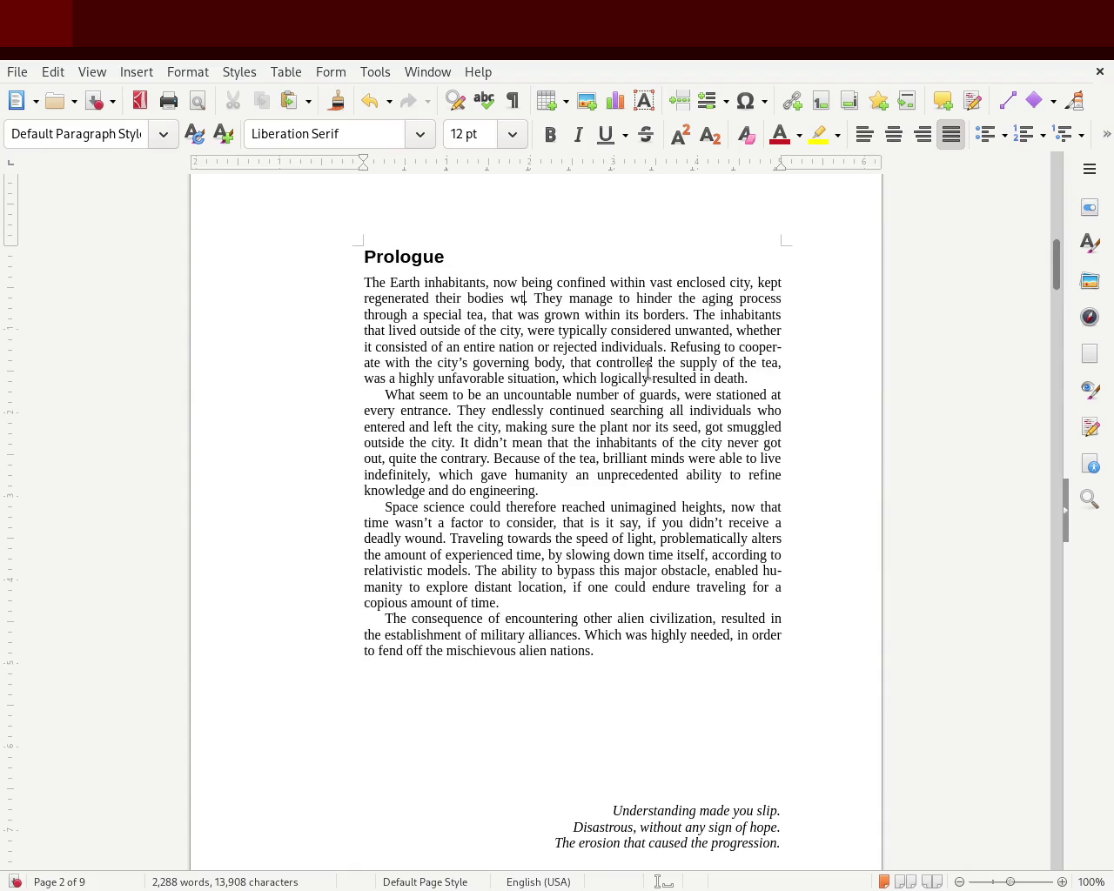
pyautogui.press('BackSpace')
pyautogui.write('ithout dying.')
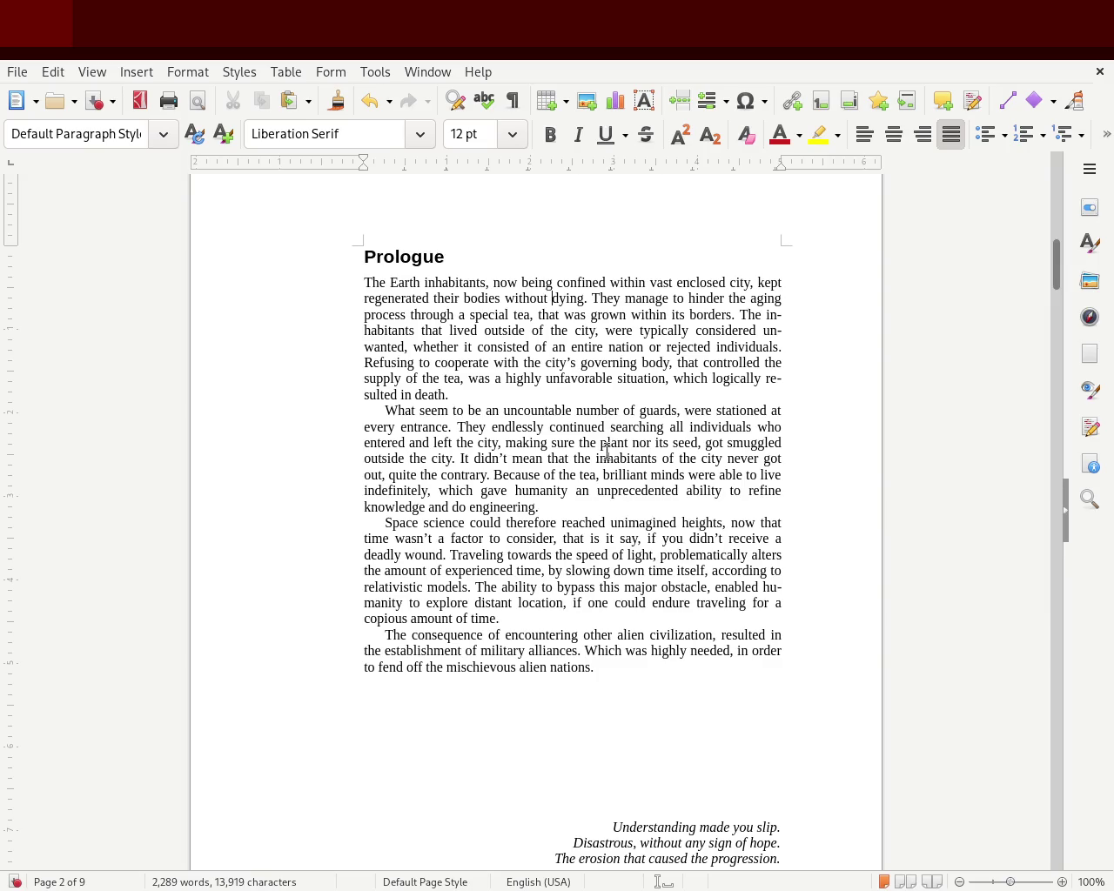
pyautogui.hotkey('ctrl', 's')
pyautogui.click(1016, 883)
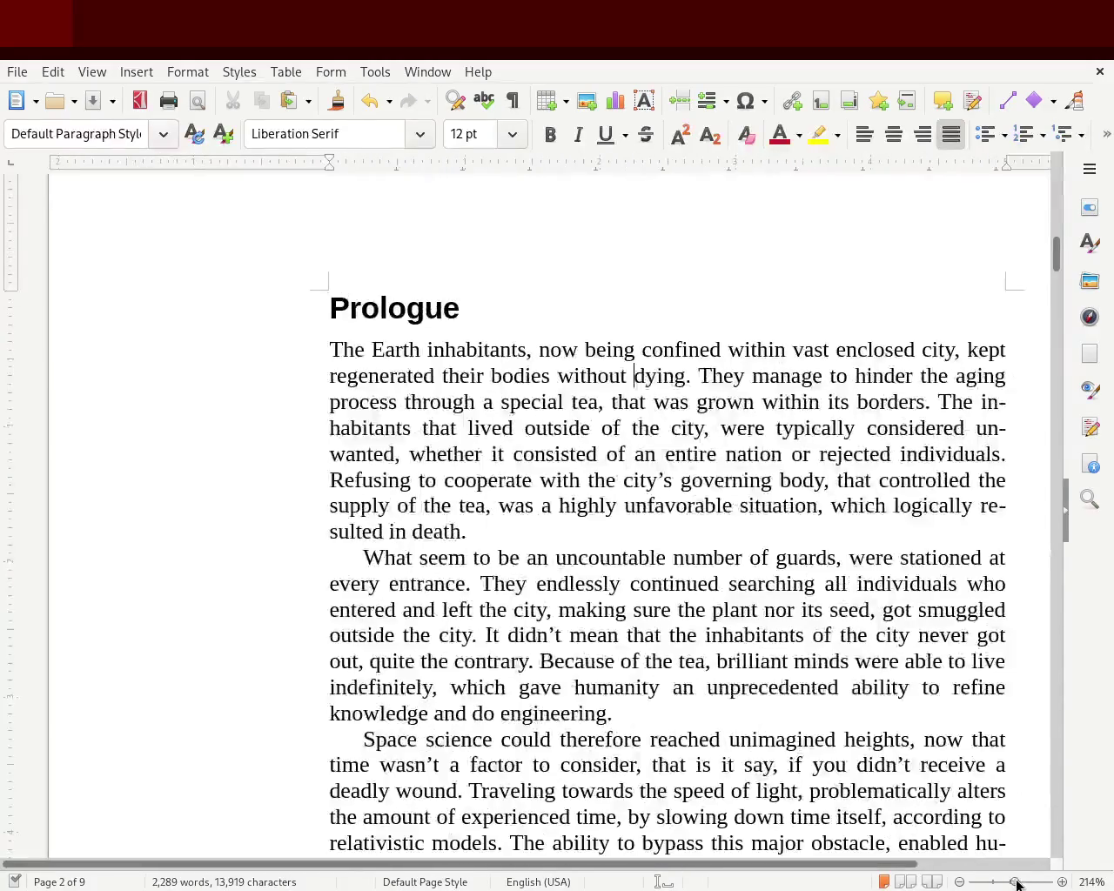
# - Drag the status-bar zoom slider to magnify the page to about 162%
pyautogui.moveTo(599, 863); pyautogui.dragTo(696, 863)
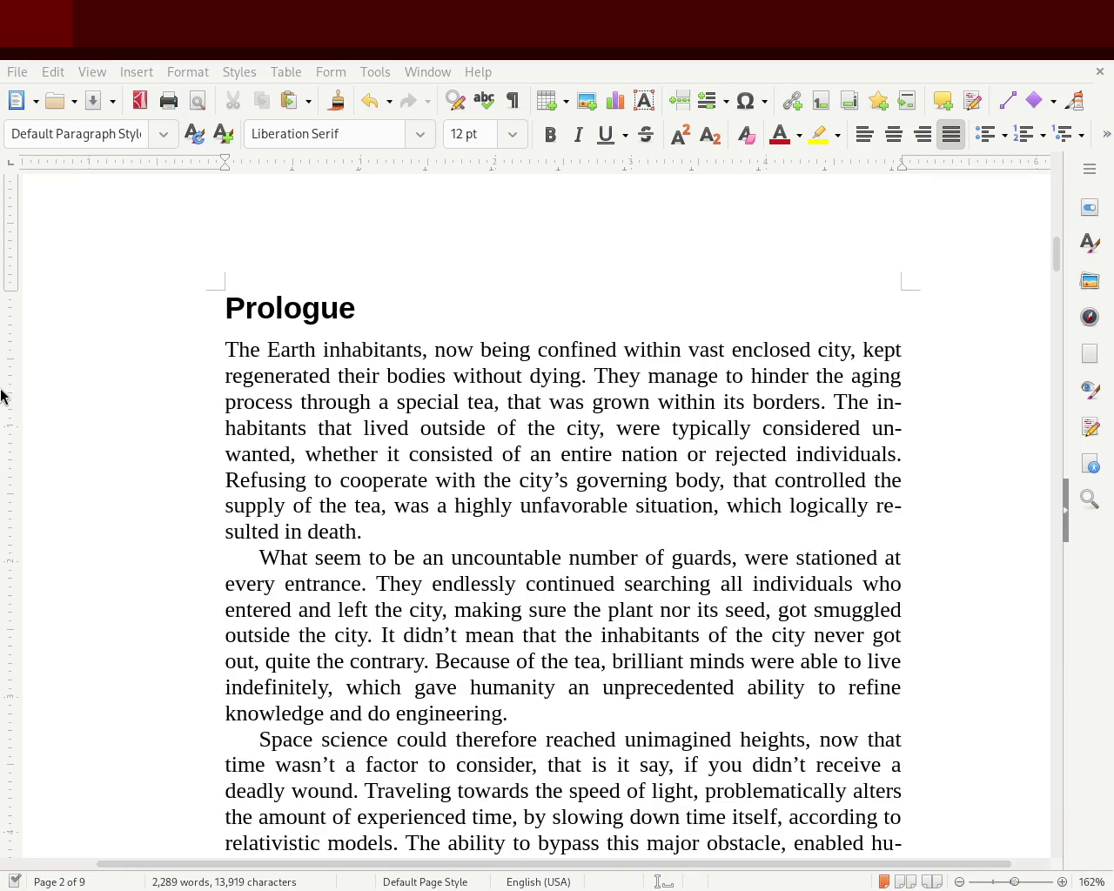
# - Replace the 'ed' ending of 'regenerated' with 'ing' and save the manuscript
pyautogui.click(312, 376)
pyautogui.press('Delete')
pyautogui.press('Delete')
pyautogui.write('ing')
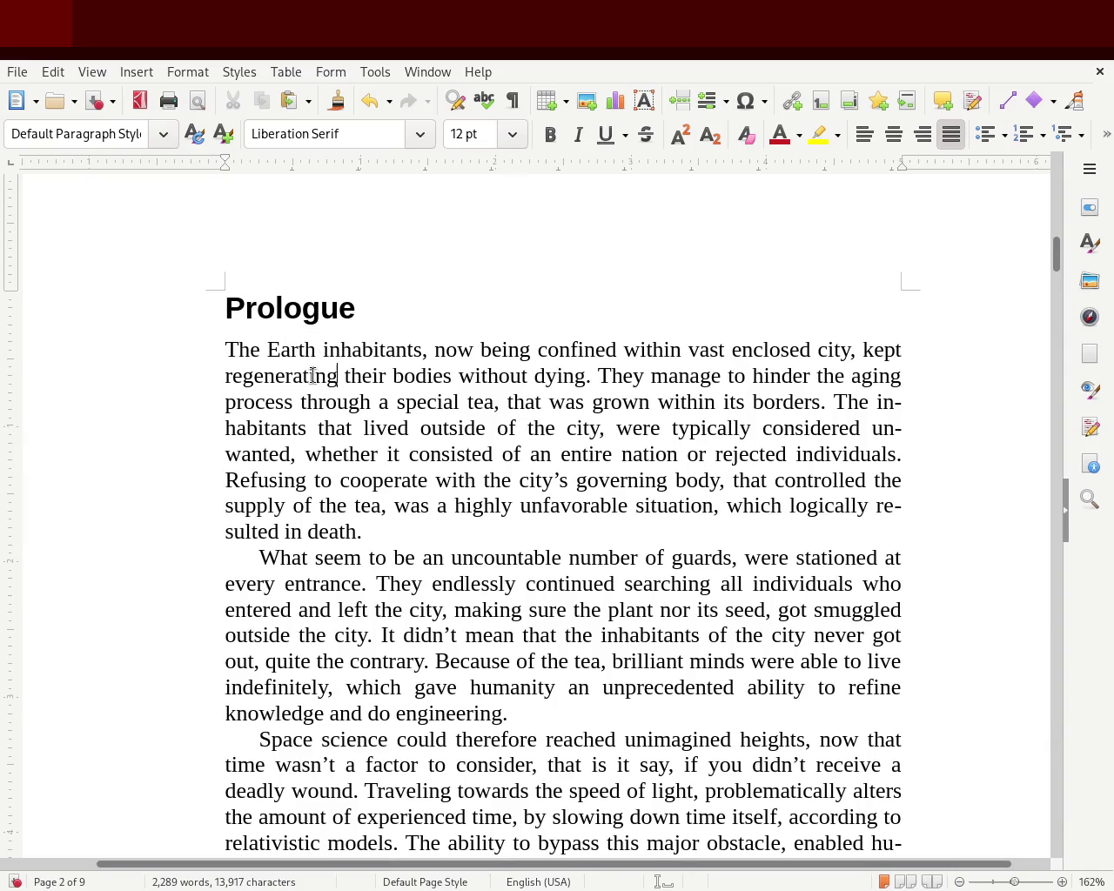
pyautogui.hotkey('ctrl', 's')
# - Add 'of the city' after 'entrance', delete 'all', shorten 'outside the city' to 'out', and save
pyautogui.click(359, 584)
pyautogui.write('of the city')
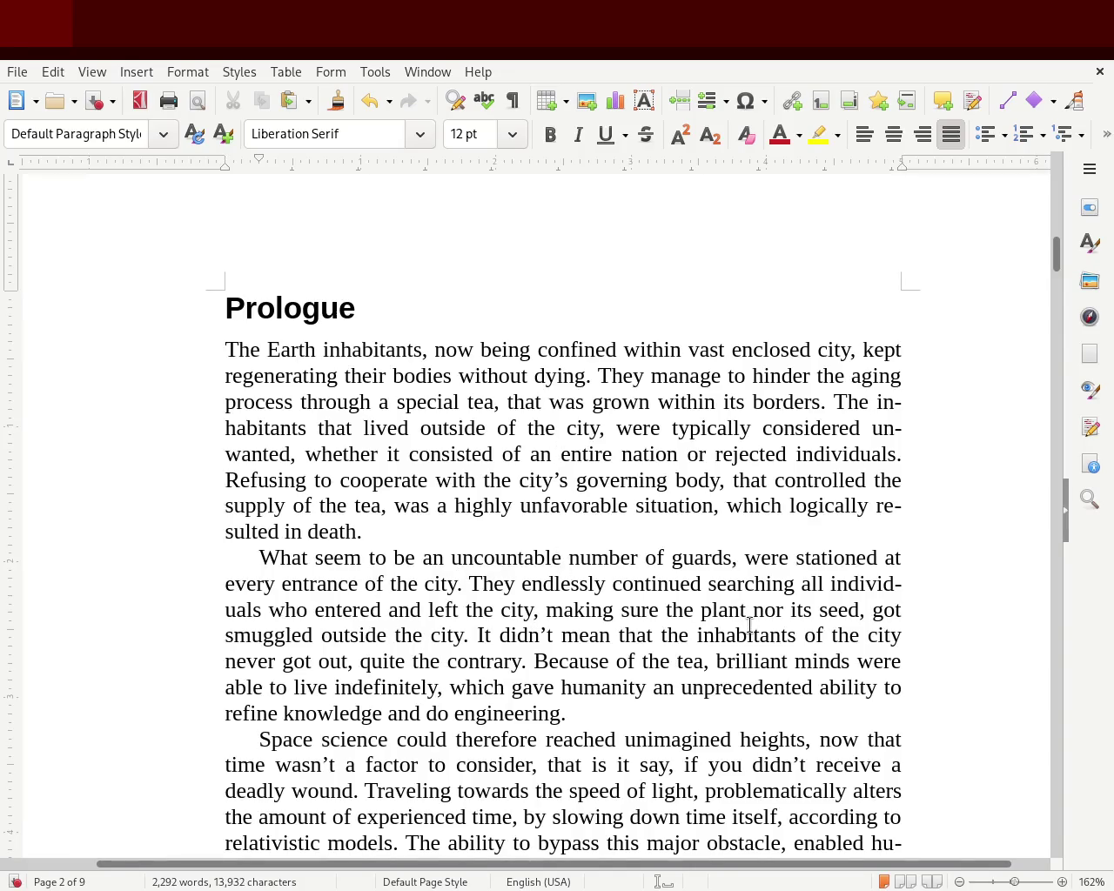
pyautogui.doubleClick(814, 583)
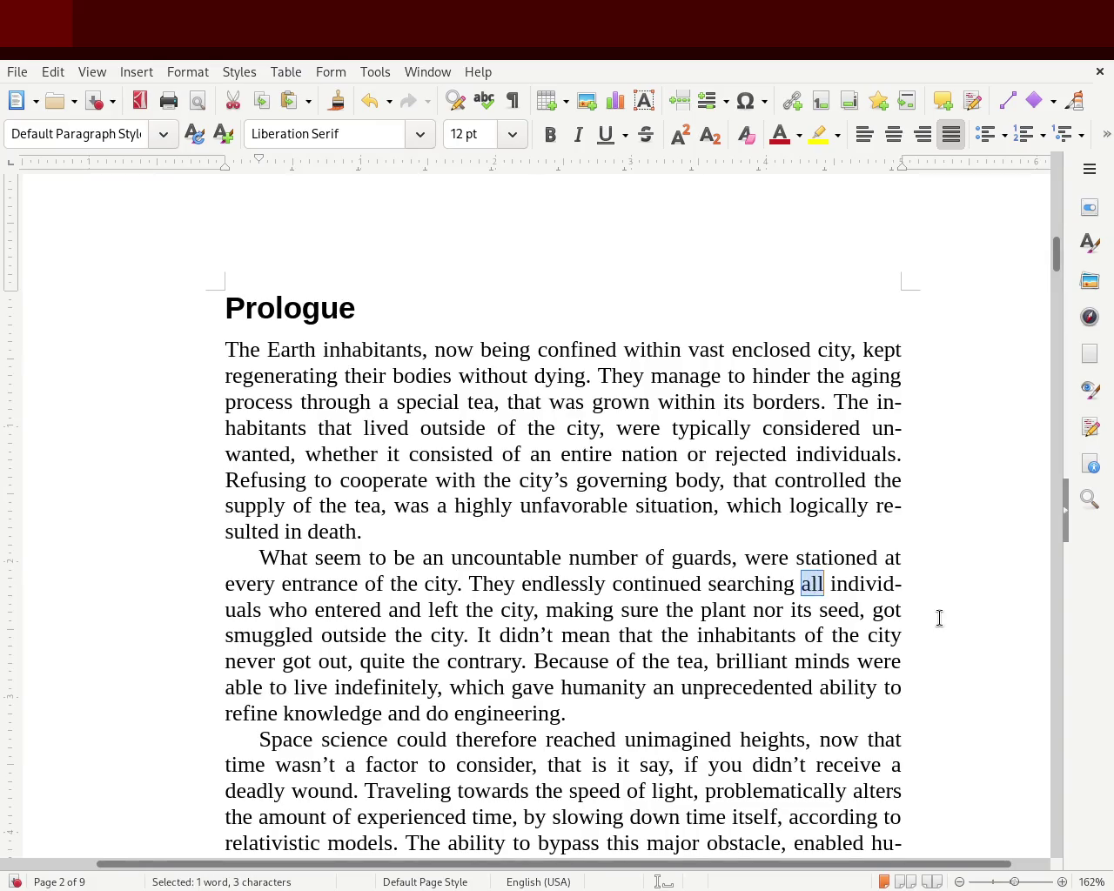
pyautogui.press('Delete')
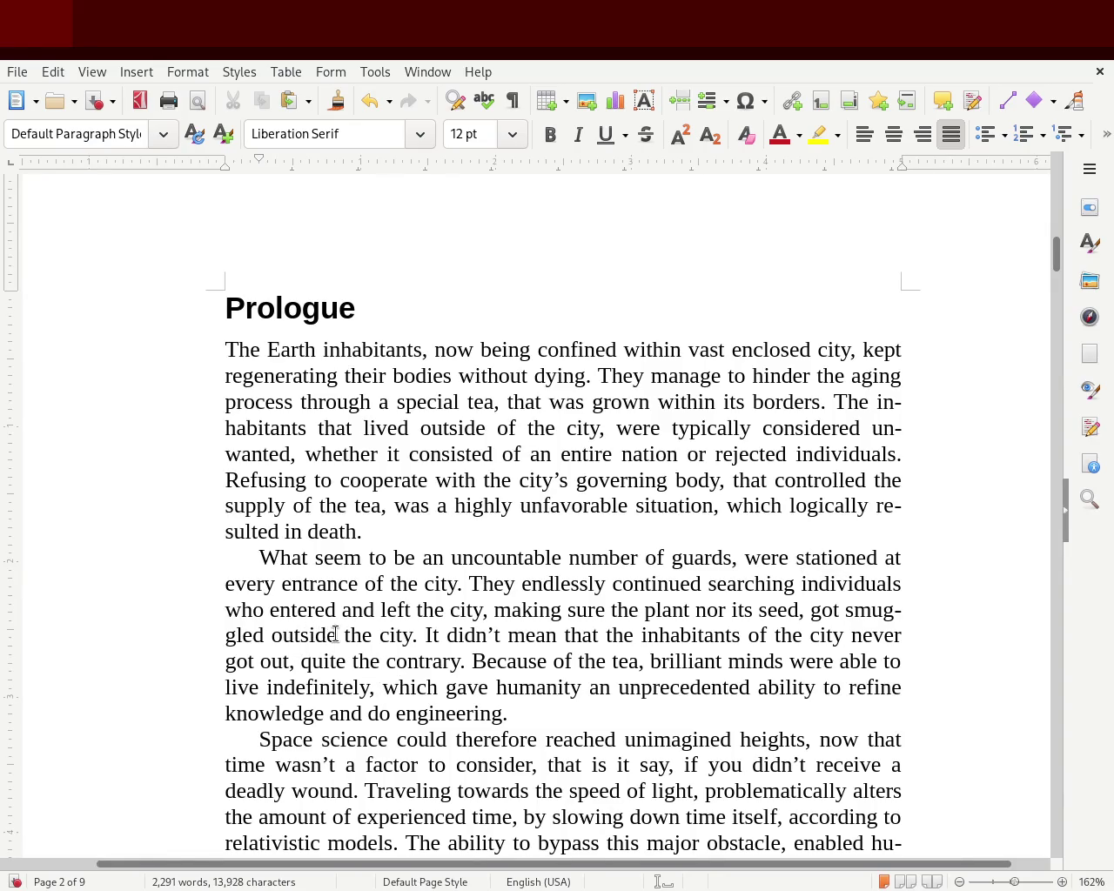
pyautogui.moveTo(343, 635); pyautogui.dragTo(408, 635)
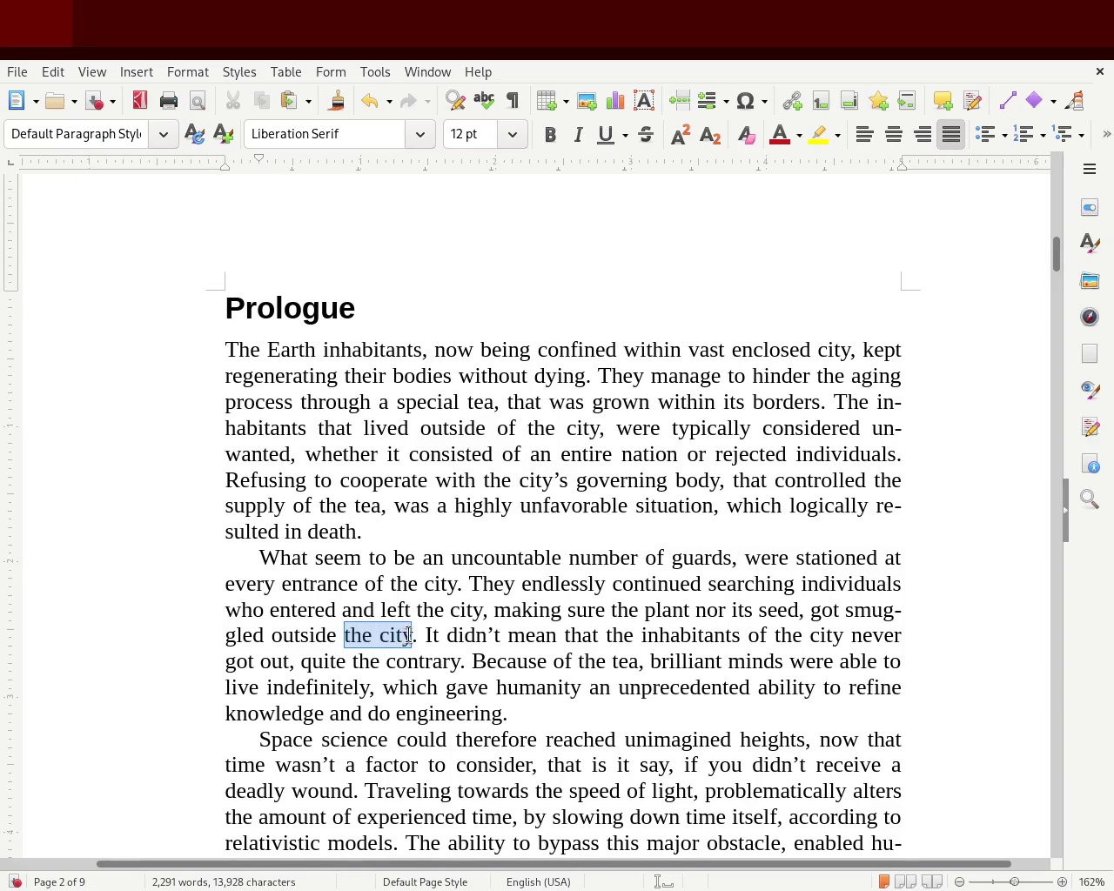
pyautogui.press('BackSpace')
pyautogui.press('BackSpace')
pyautogui.press('BackSpace')
pyautogui.press('BackSpace')
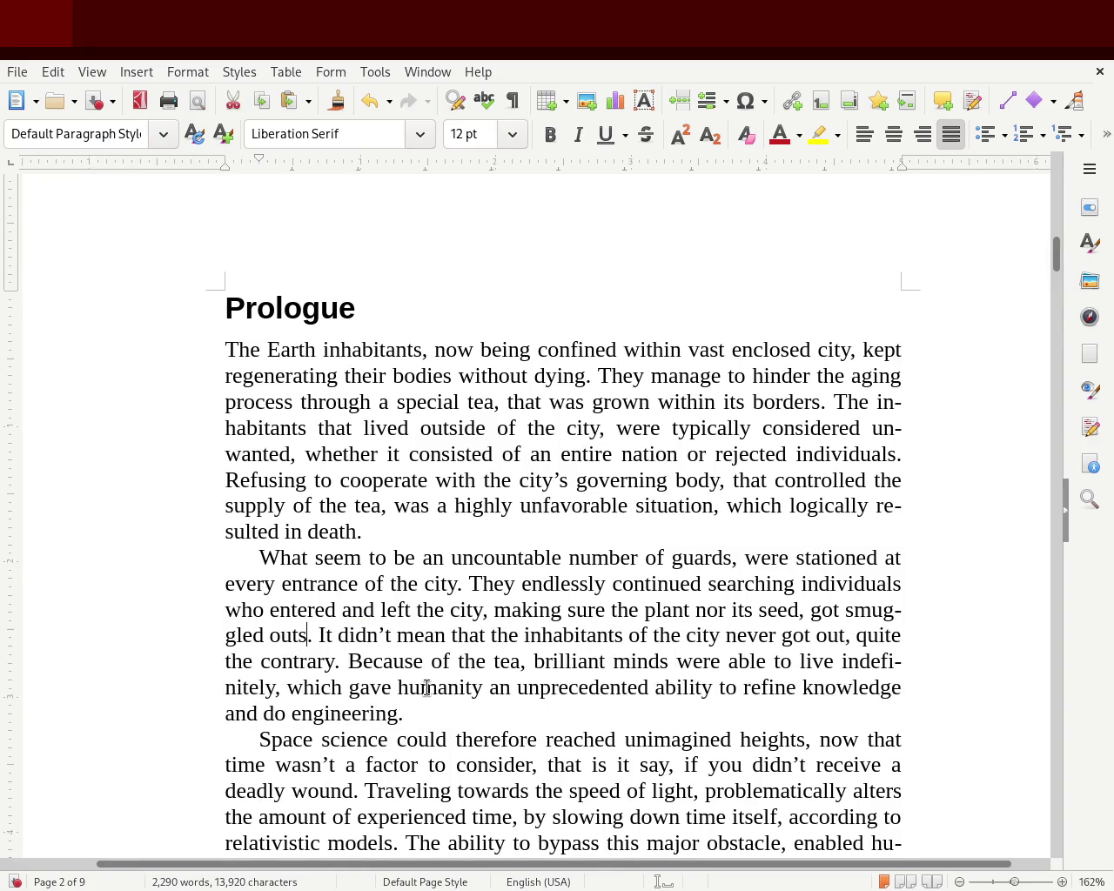
pyautogui.press('BackSpace')
pyautogui.hotkey('ctrl', 's')
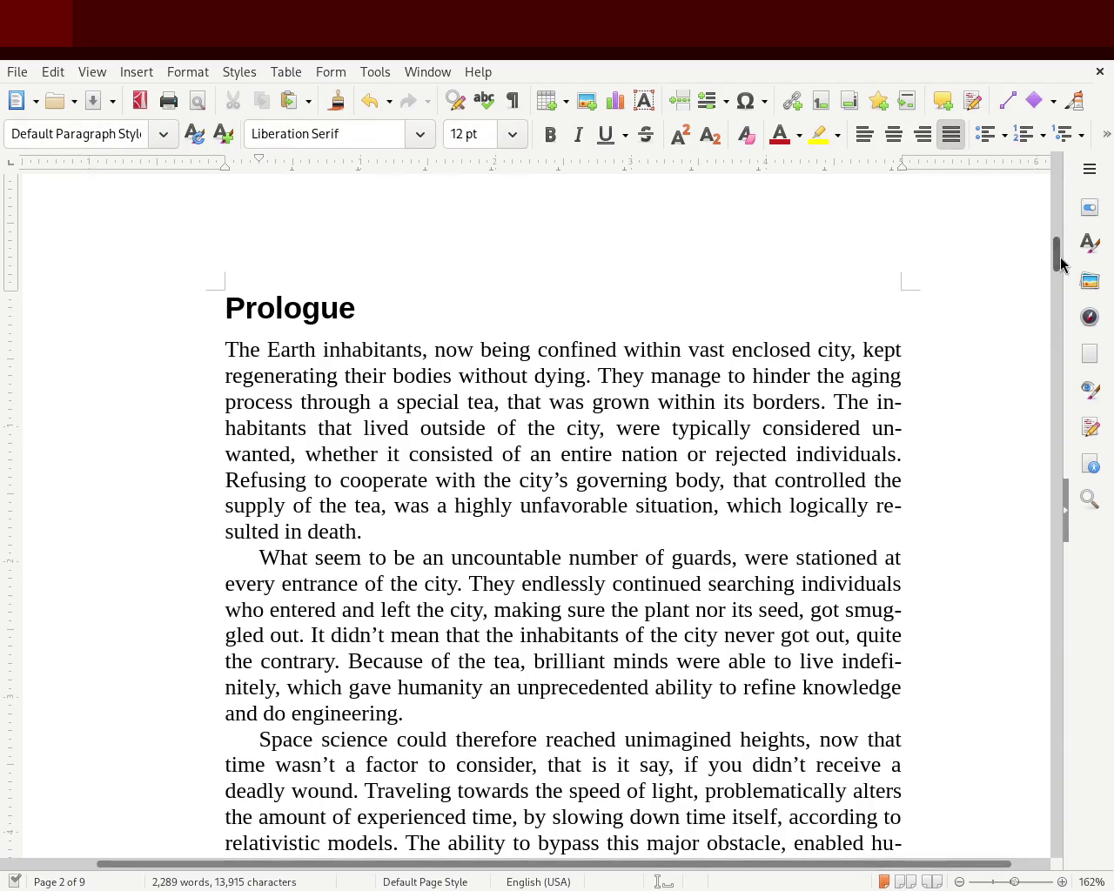
# - In the last paragraph, replace 'Which' with 'It' and add 'and became an urgent matter' after 'needed'; save
pyautogui.moveTo(1057, 250); pyautogui.dragTo(1058, 275)
pyautogui.scroll(-1, 1059, 275)
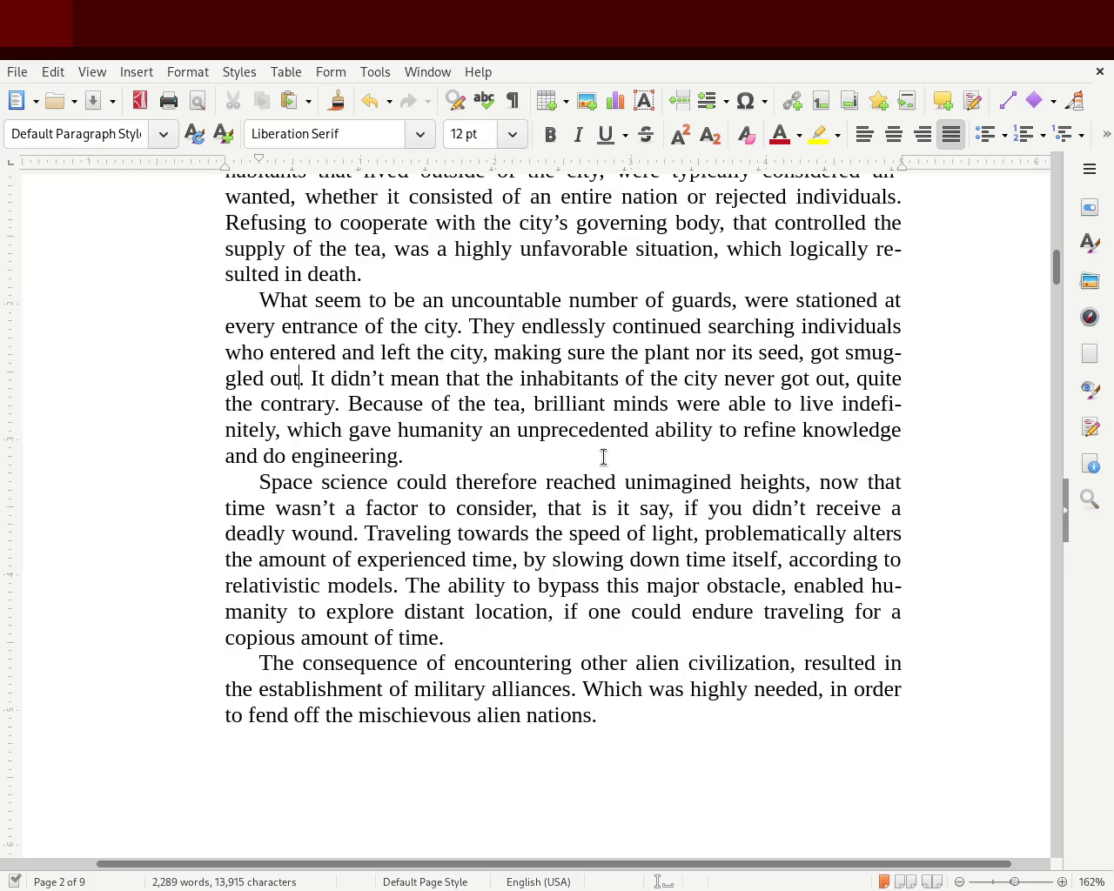
pyautogui.click(586, 688)
pyautogui.press('Delete')
pyautogui.press('Delete')
pyautogui.press('Delete')
pyautogui.press('Delete')
pyautogui.press('Delete')
pyautogui.write('It')
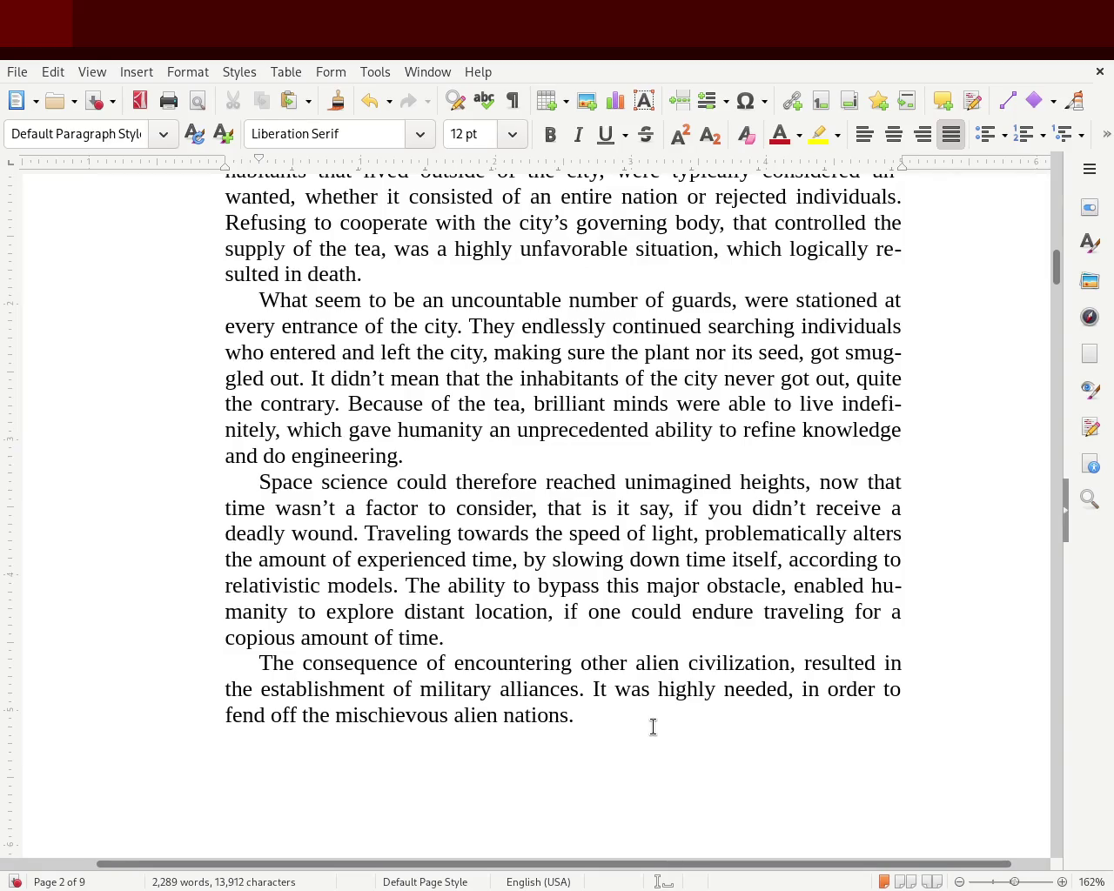
pyautogui.press('Right')
pyautogui.press('Right')
pyautogui.press('Right')
pyautogui.press('Right')
pyautogui.write('and')
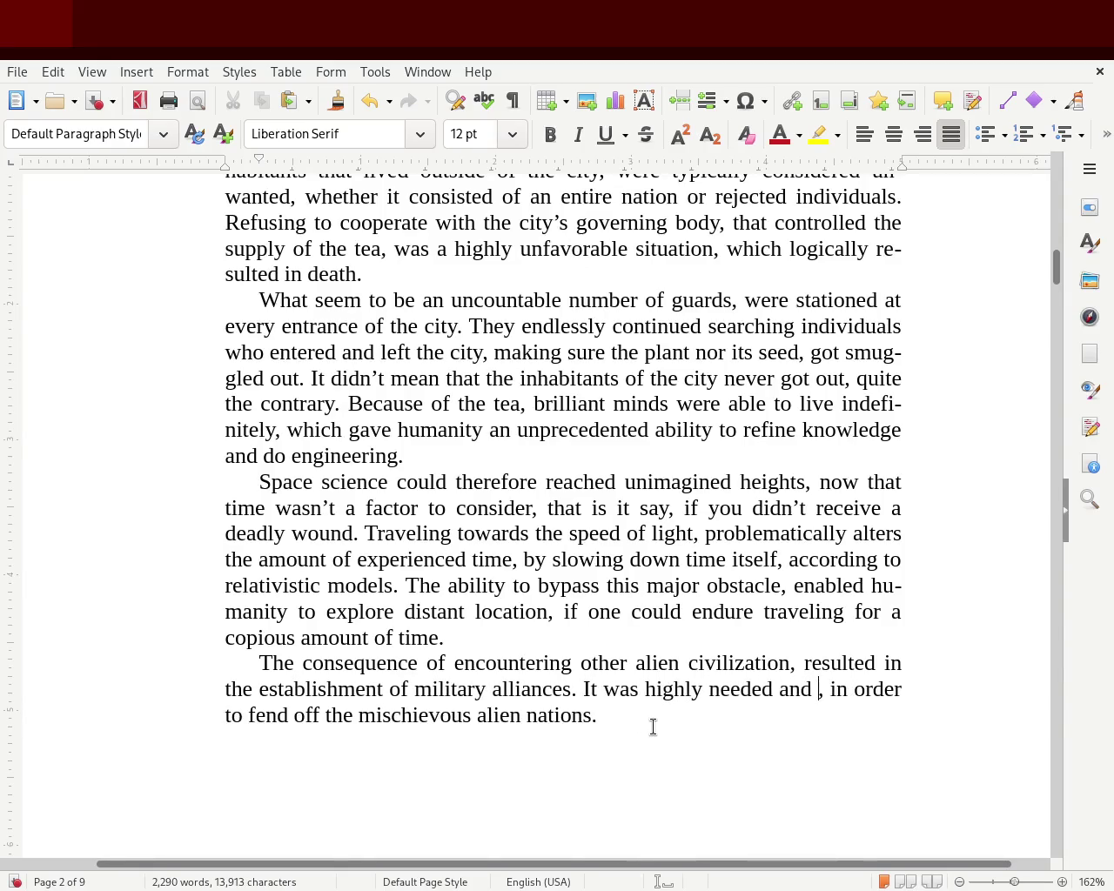
pyautogui.write(' became an urgent matter')
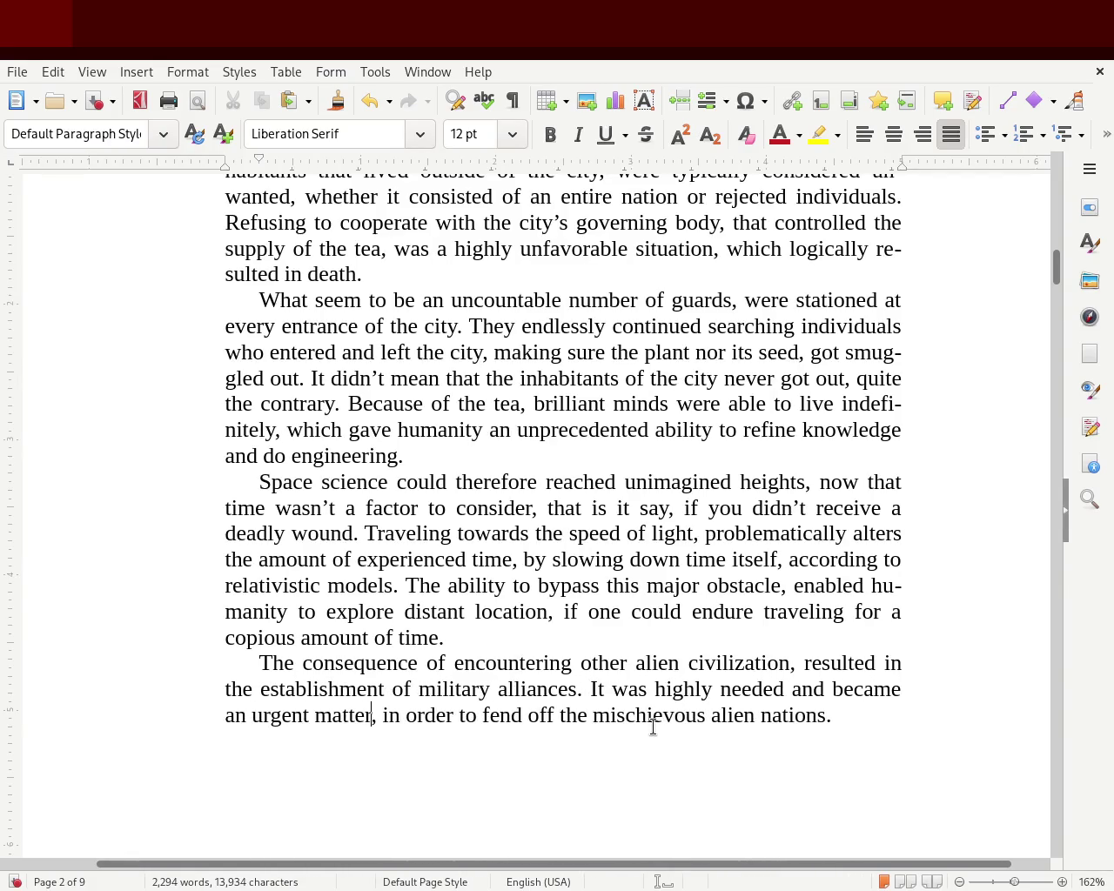
pyautogui.hotkey('ctrl', 's')
# - Replace 'It' with 'The alliances', retype 'the' before 'mischievous', and change 'was' to 'were'
pyautogui.doubleClick(599, 690)
pyautogui.write('The alliances')
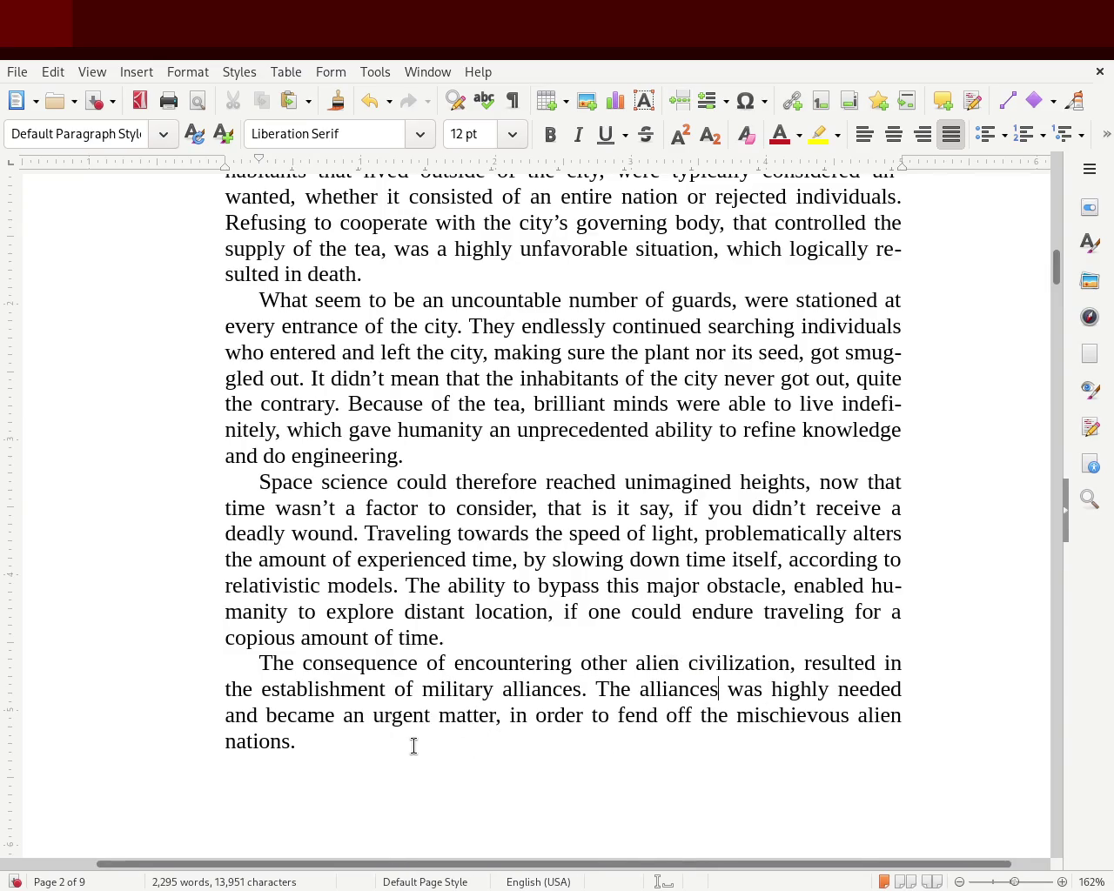
pyautogui.doubleClick(707, 716)
pyautogui.press('Delete')
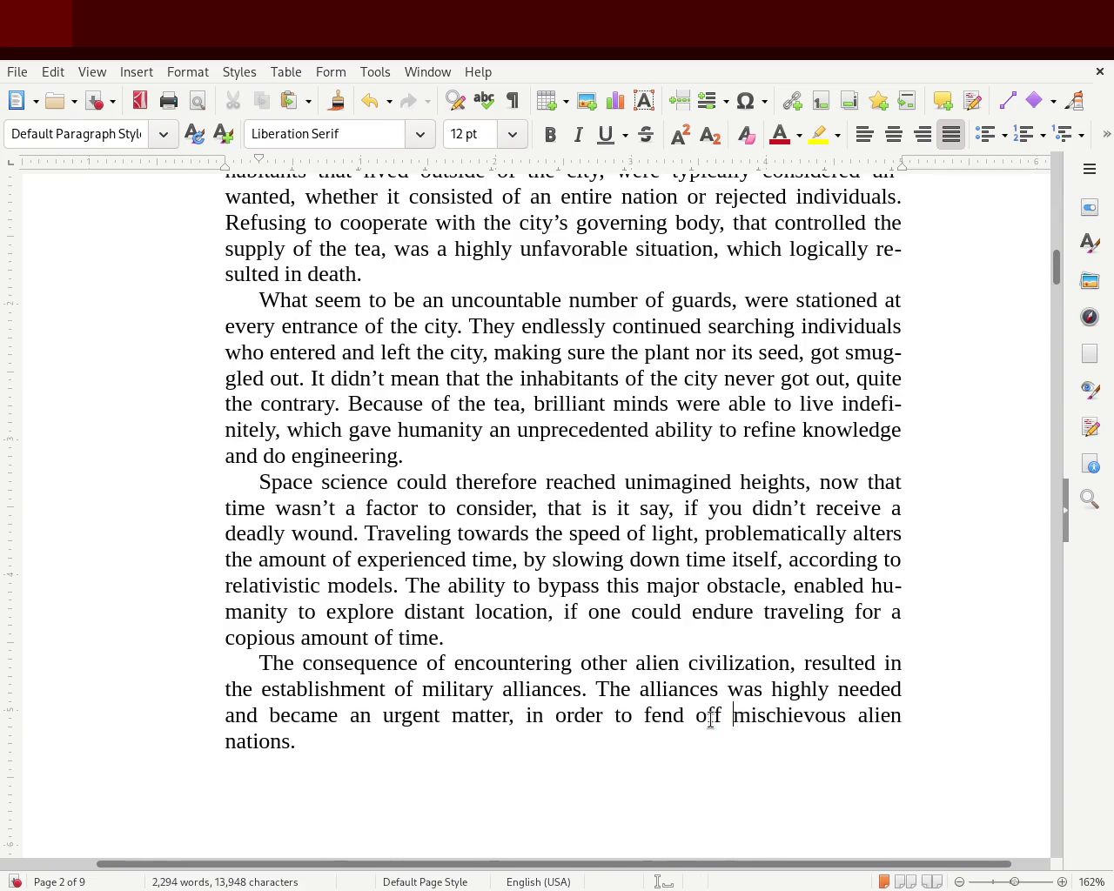
pyautogui.write('the')
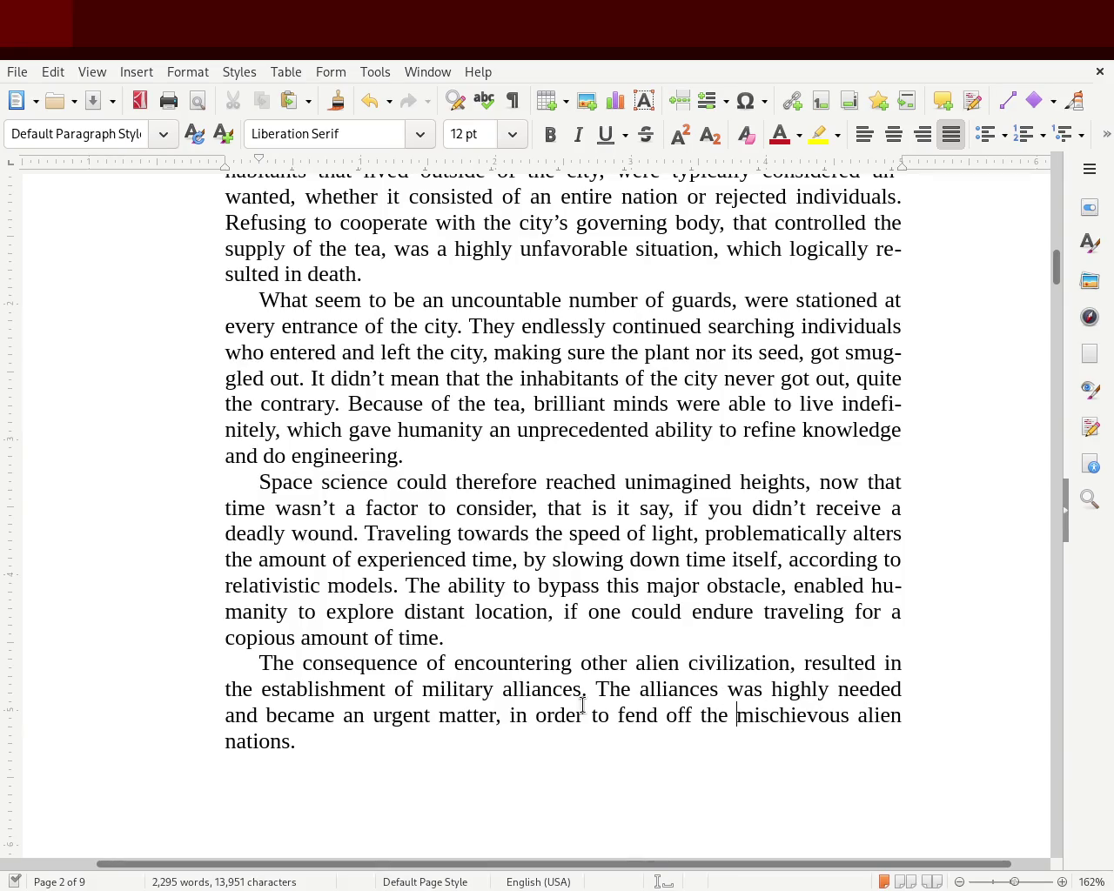
pyautogui.doubleClick(742, 692)
pyautogui.write('were')
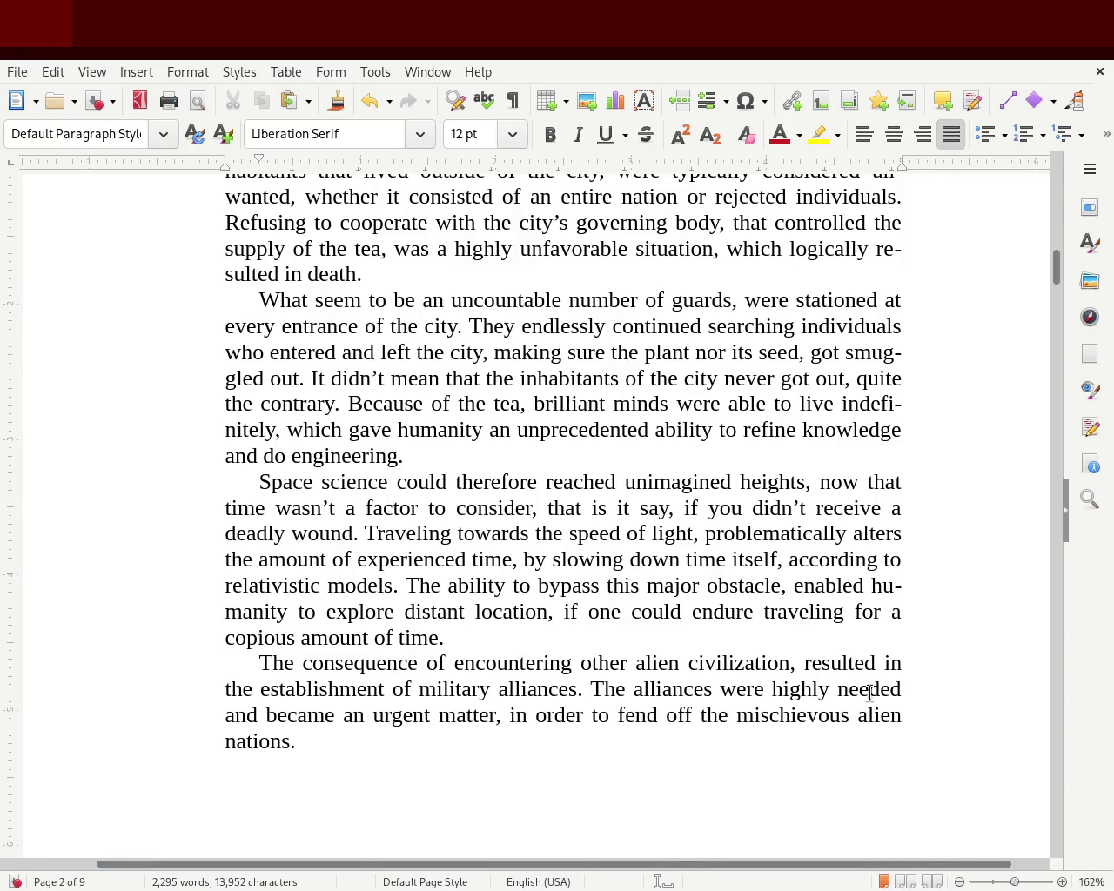
# - Change 'needed' to 'important', follow it with ', because of the urgency to', drop the old wording, and save
pyautogui.hotkey('ctrl', 's')
pyautogui.doubleClick(877, 689)
pyautogui.write('important')
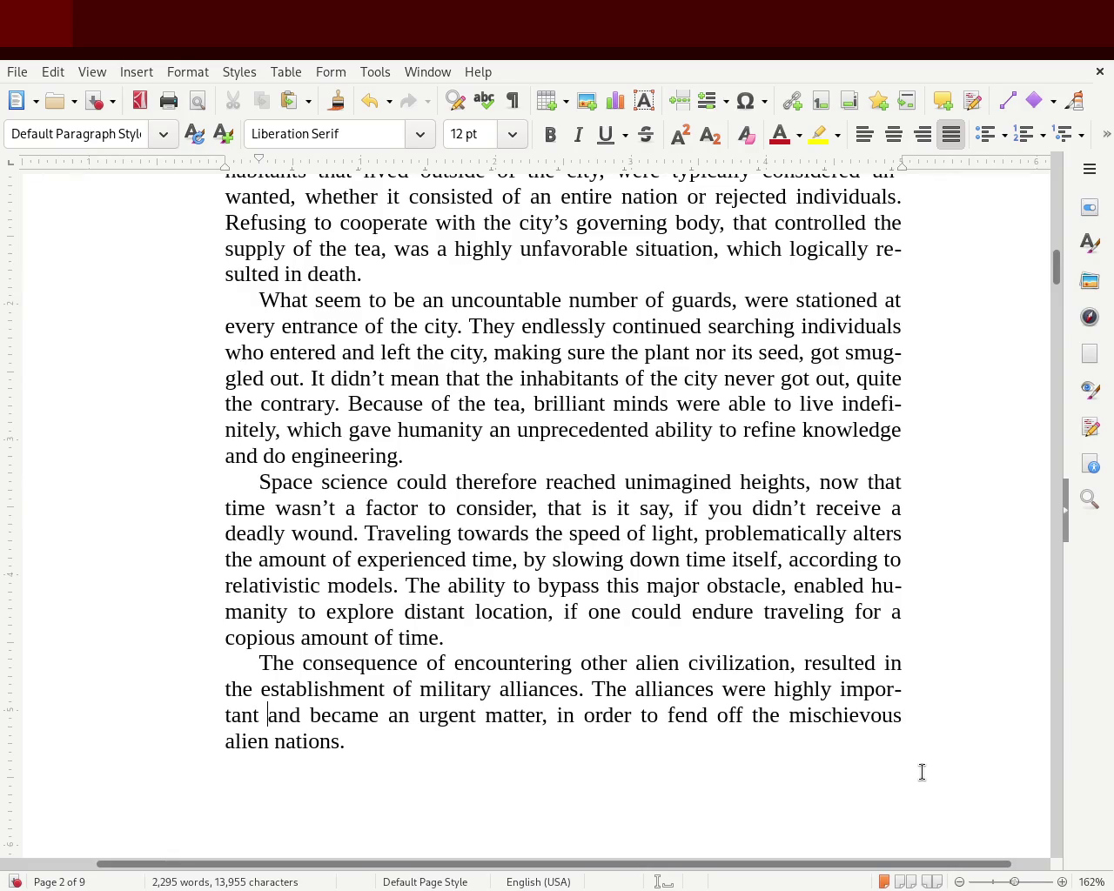
pyautogui.press('Left')
pyautogui.press('Left')
pyautogui.write(', beca')
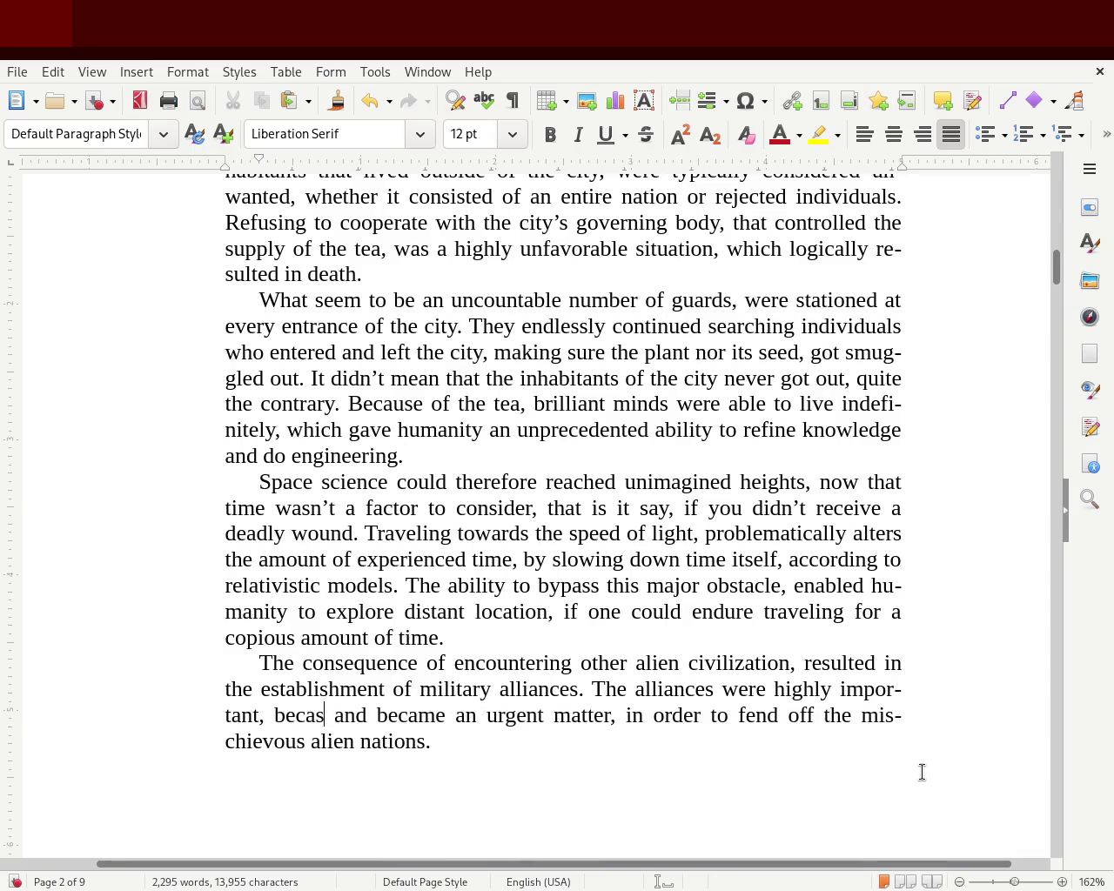
pyautogui.write('use of the urgency')
pyautogui.press('Delete')
pyautogui.press('Delete')
pyautogui.press('Delete')
pyautogui.press('Delete')
pyautogui.press('Delete')
pyautogui.press('Delete')
pyautogui.press('Delete')
pyautogui.press('Delete')
pyautogui.press('Delete')
pyautogui.press('Delete')
pyautogui.press('Delete')
pyautogui.press('Delete')
pyautogui.press('Delete')
pyautogui.press('Delete')
pyautogui.write('to')
pyautogui.press('Delete')
pyautogui.press('Delete')
pyautogui.press('Delete')
pyautogui.press('Delete')
pyautogui.press('Delete')
pyautogui.press('Delete')
pyautogui.press('BackSpace')
pyautogui.press('BackSpace')
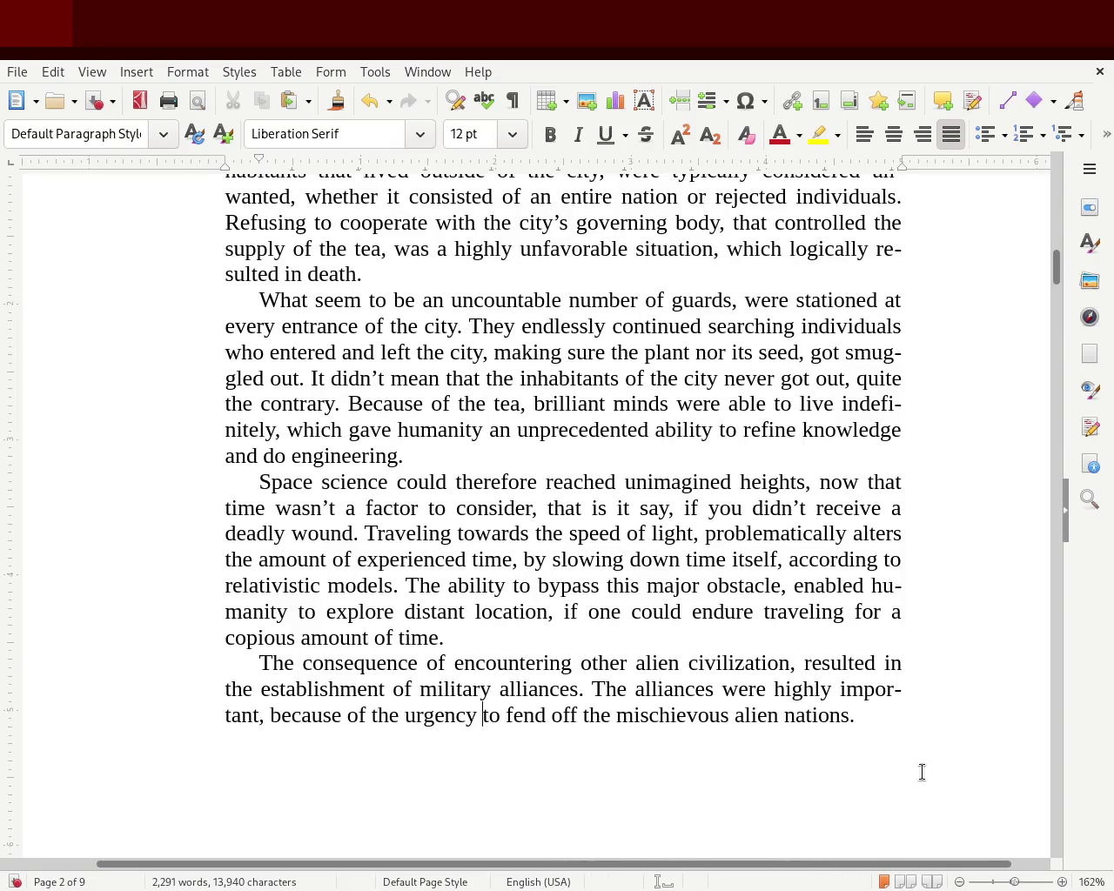
pyautogui.hotkey('ctrl', 's')
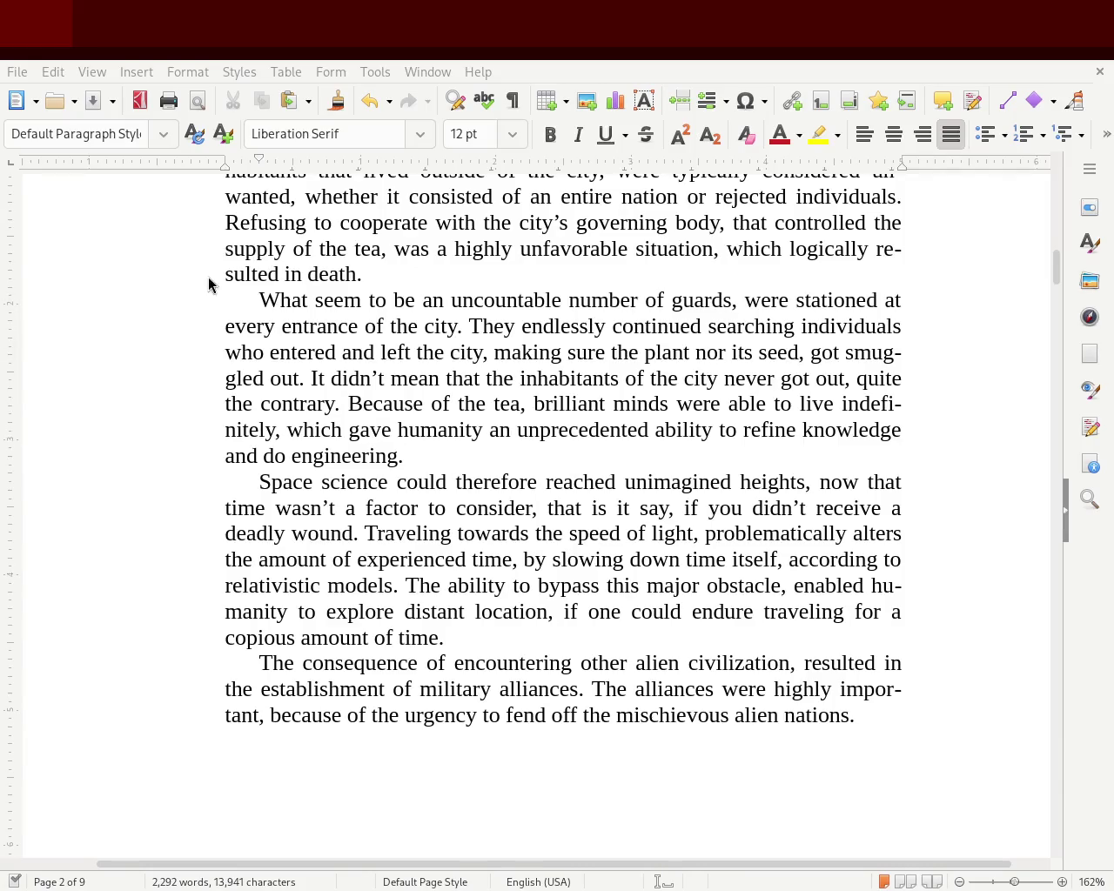
# - Add 'as soon as possible' before the final period after 'nations' and save
pyautogui.click(852, 715)
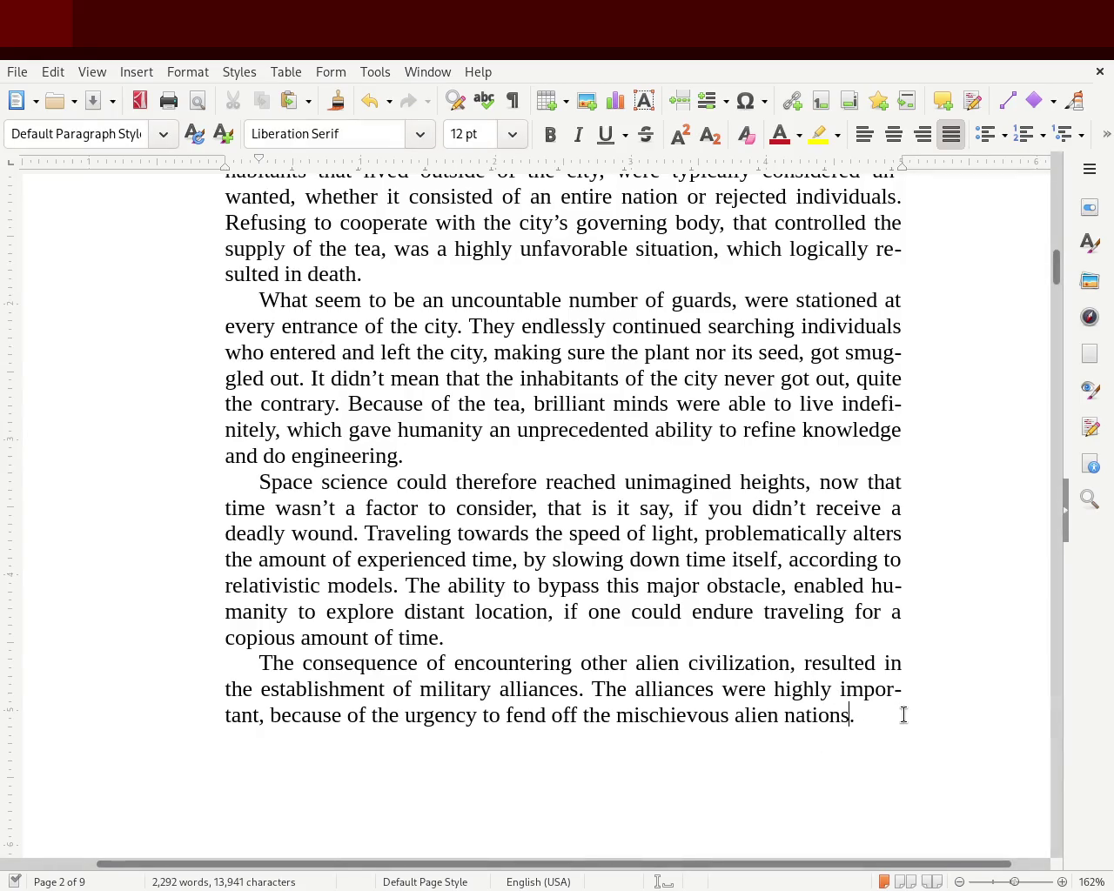
pyautogui.write('as soon as possible')
pyautogui.hotkey('ctrl', 's')
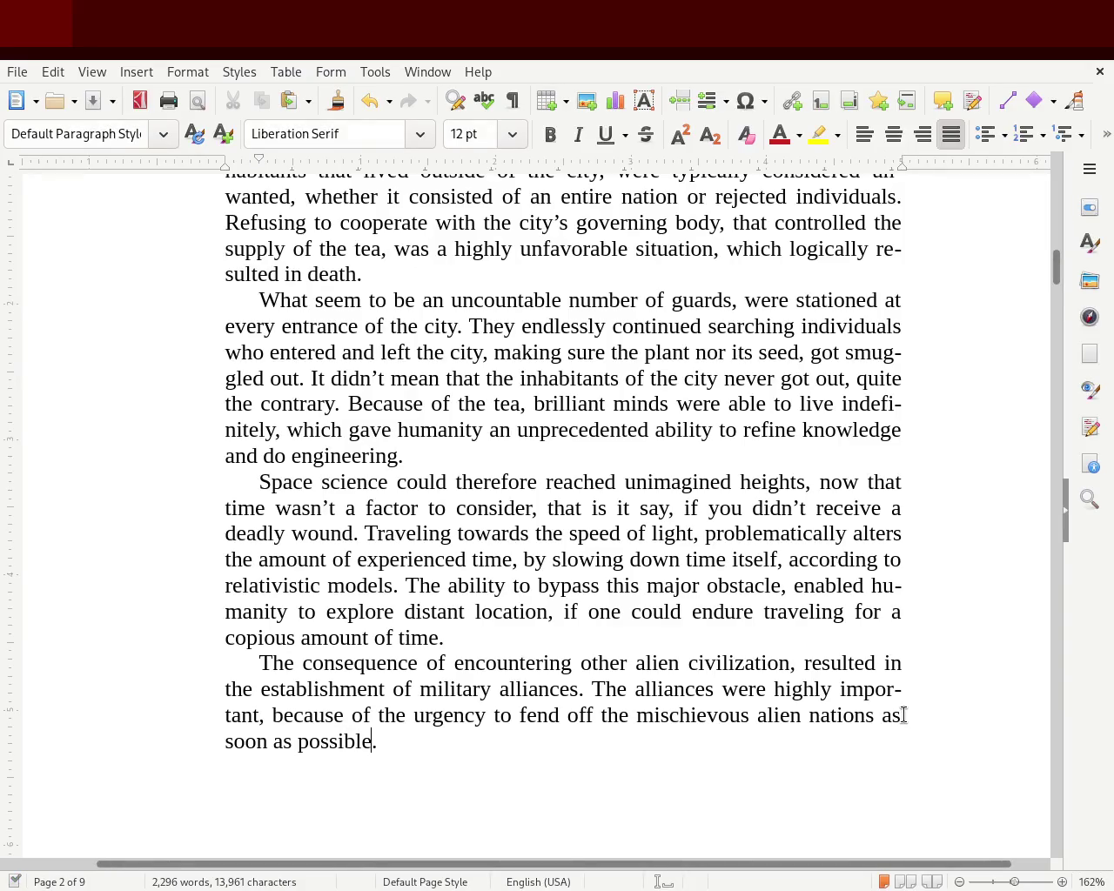